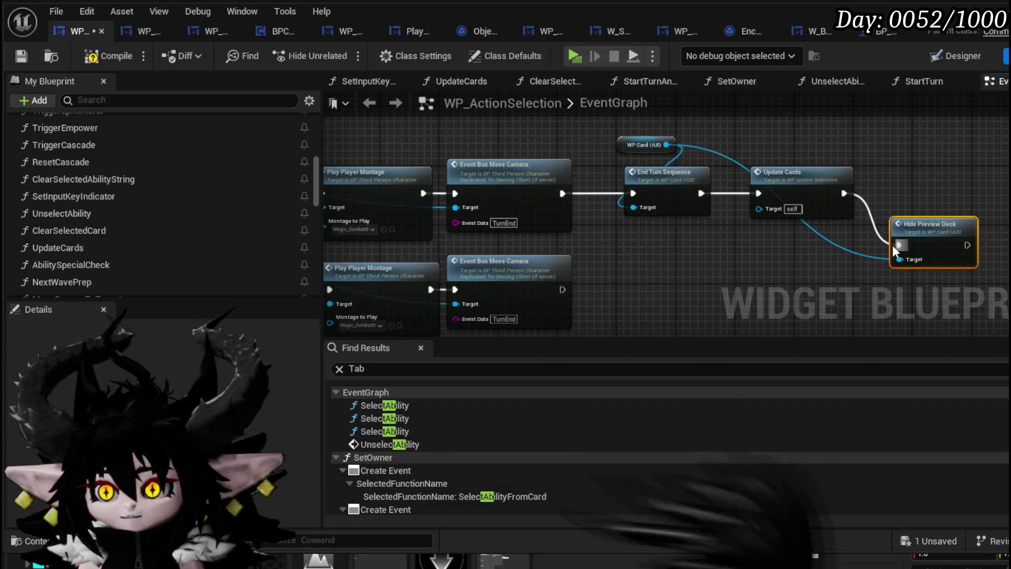
Wire the lower Event Bus Move Camera into Hide Preview Deck, compile, save, and launch a playtest.
mouse_move(568, 292)
left_mouse_down()
mouse_move(899, 245)
mouse_move(946, 301)
mouse_move(950, 285)
left_mouse_up()
left_click(905, 218)
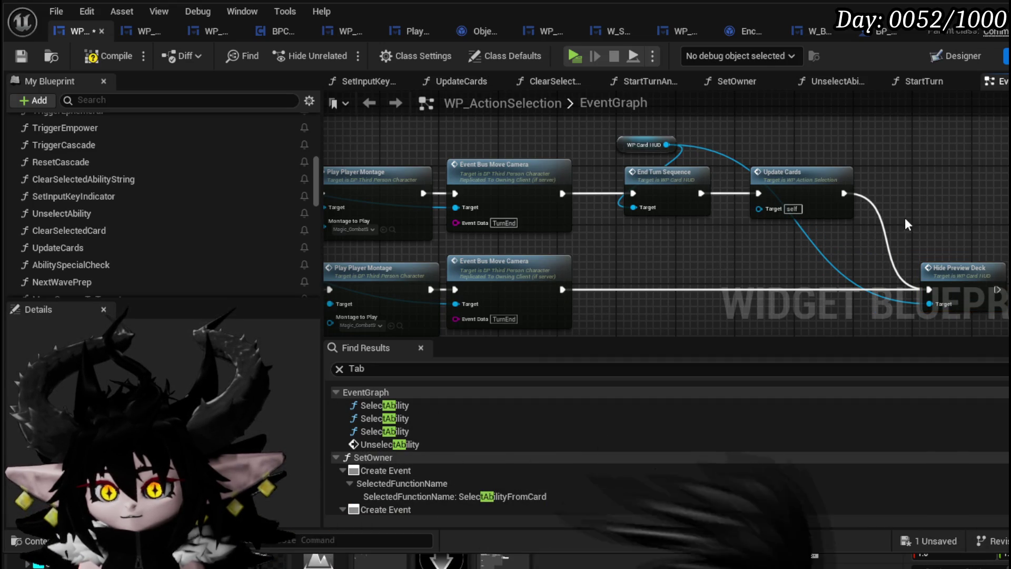
left_click(19, 56)
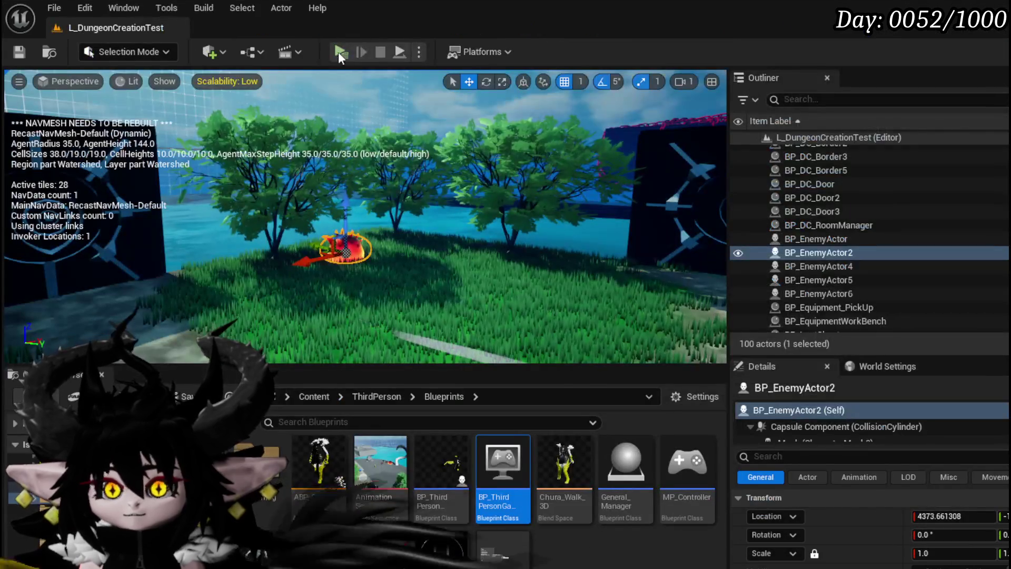
left_click(341, 55)
Run into a battle with the Slime_Fire enemies, play a card, then stop the playtest.
key("w")
key("w")
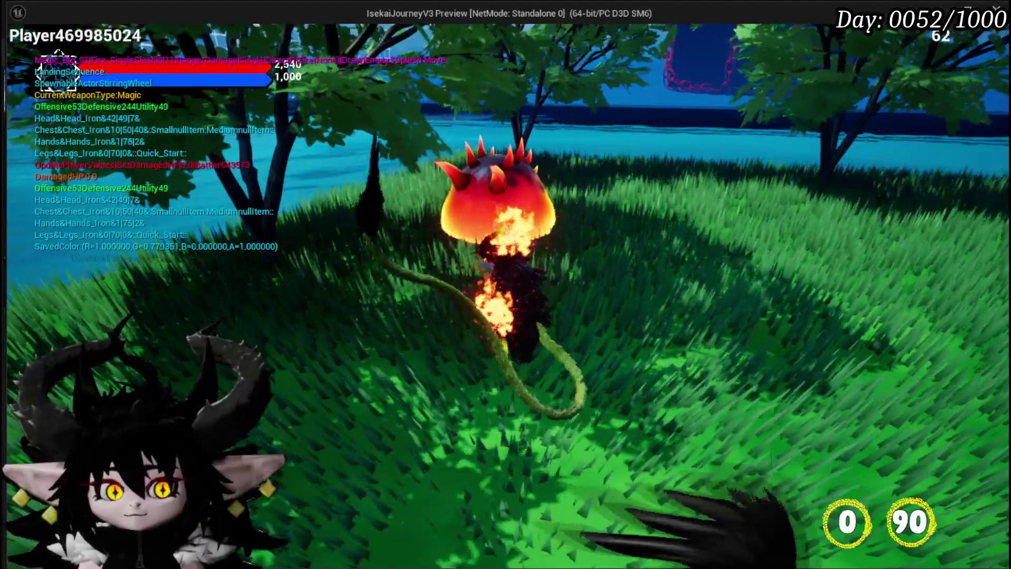
key("w")
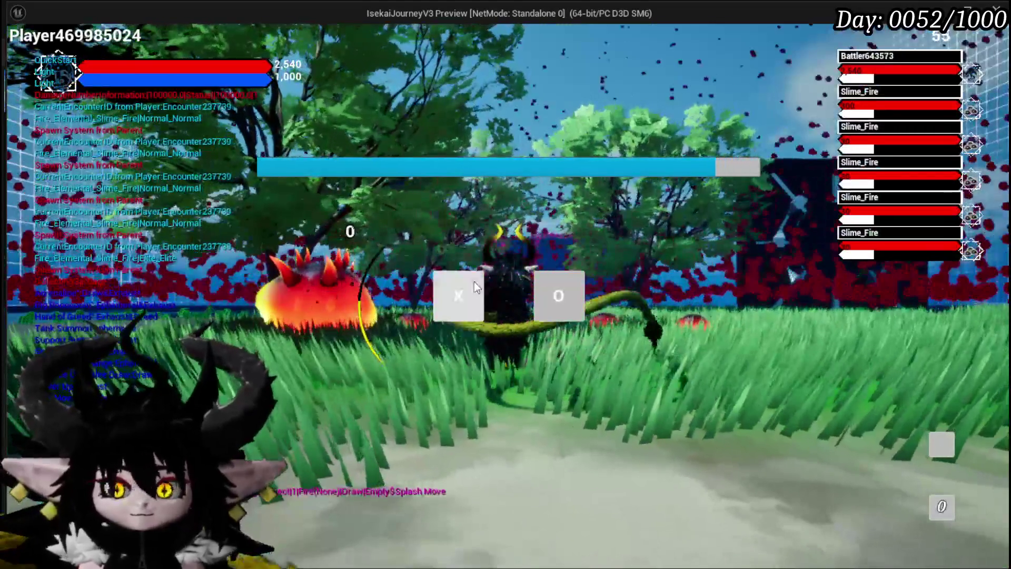
left_click(474, 281)
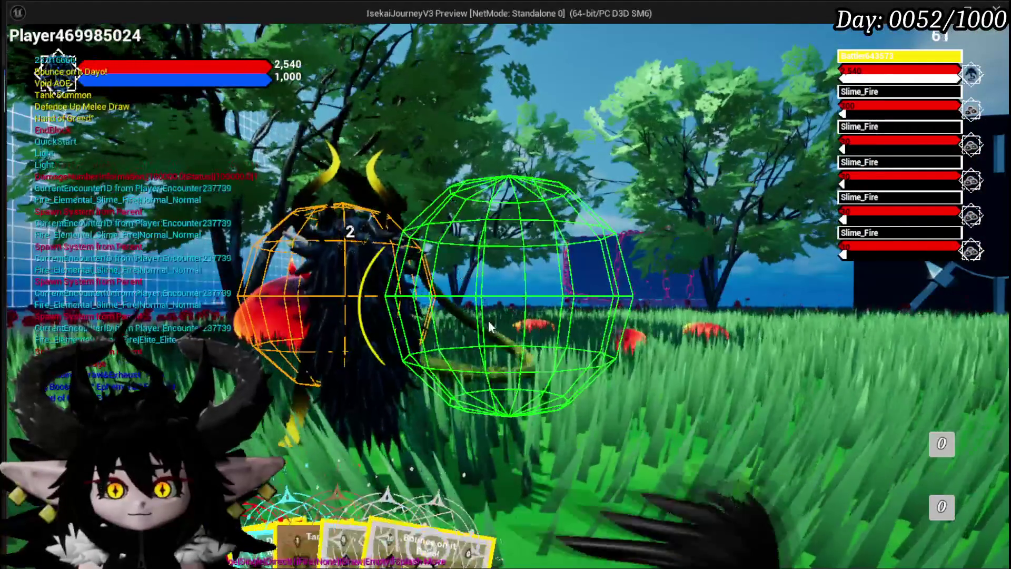
left_click(469, 295)
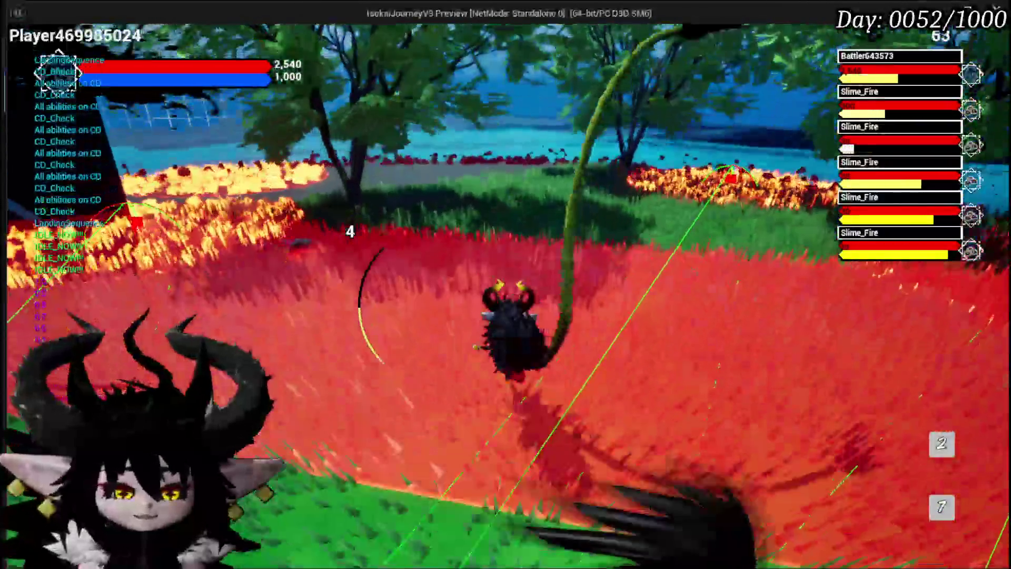
key("Escape")
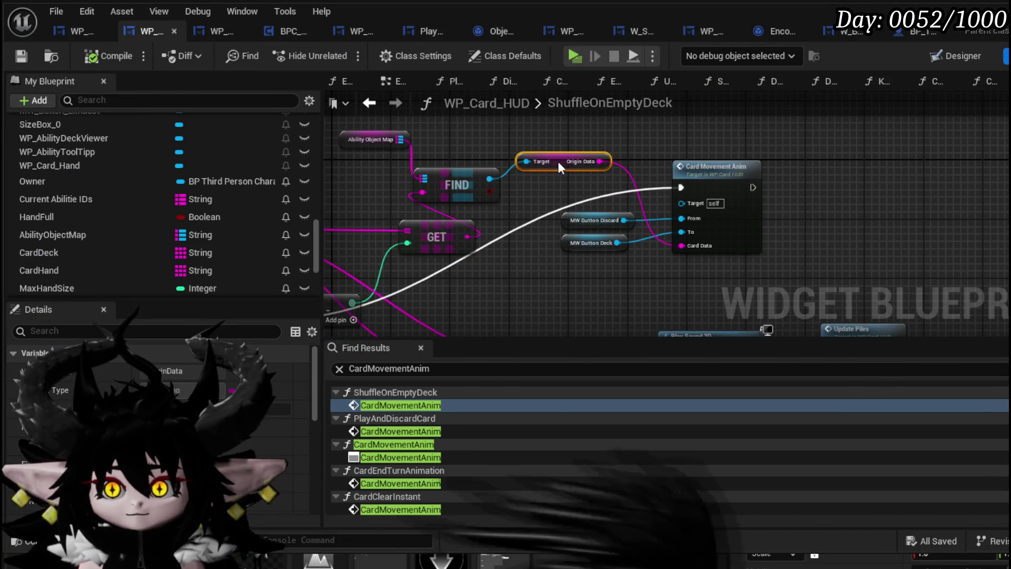
Move the MW Button Discard and Deck getters off Card Movement Anim, save, and jump to PlayAndDiscardCard's call.
left_click_drag(640, 255, 558, 211)
left_click_drag(675, 149, 719, 135)
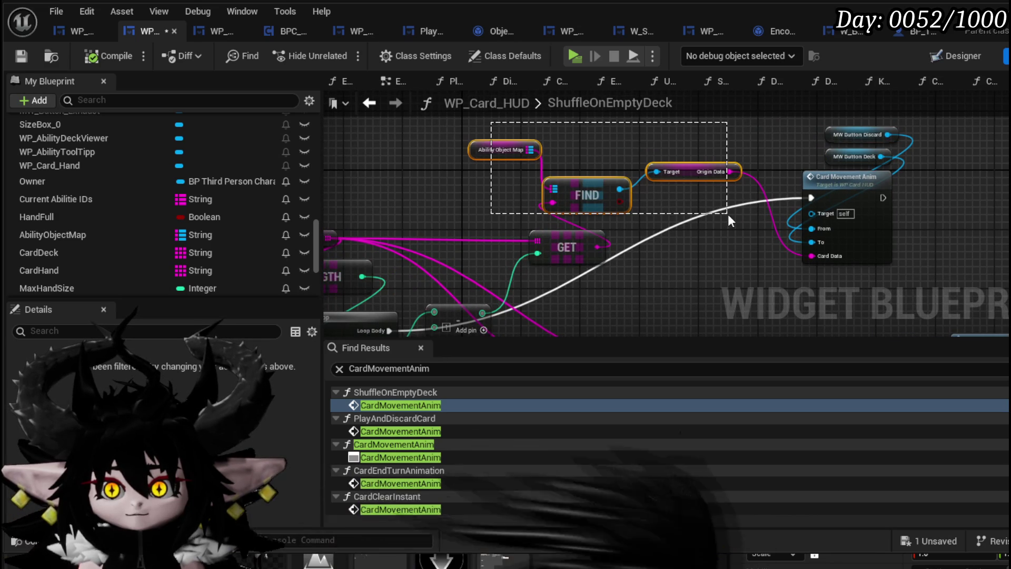
left_click_drag(728, 215, 728, 215)
left_click(23, 60)
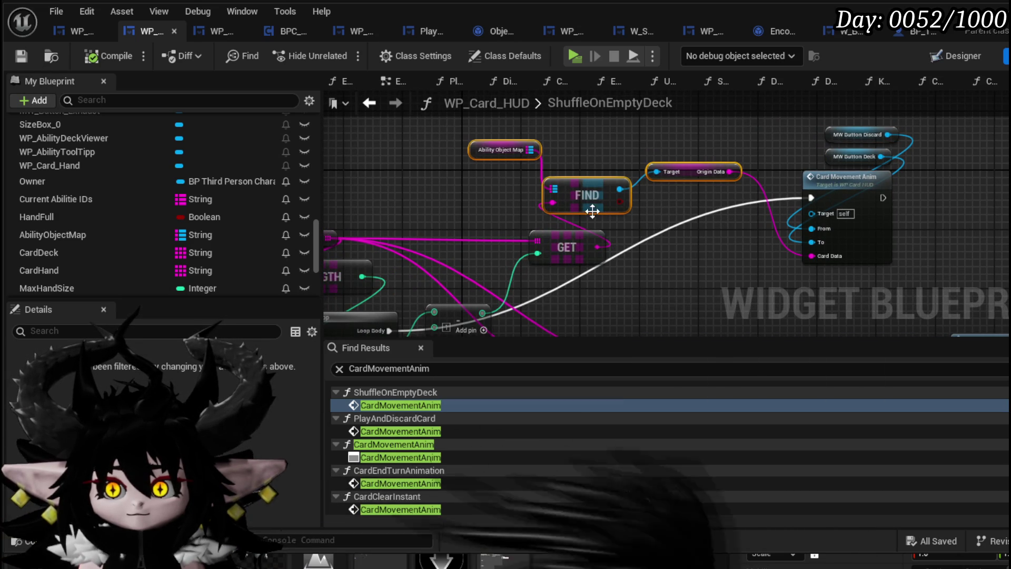
mouse_move(550, 203)
left_mouse_down()
mouse_move(730, 177)
mouse_move(608, 155)
left_mouse_up()
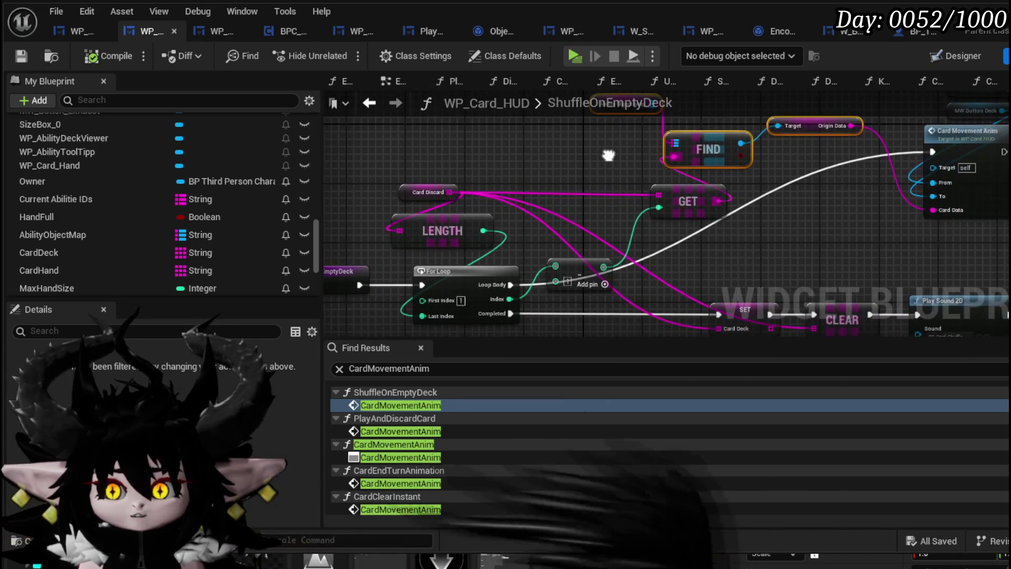
left_click(401, 431)
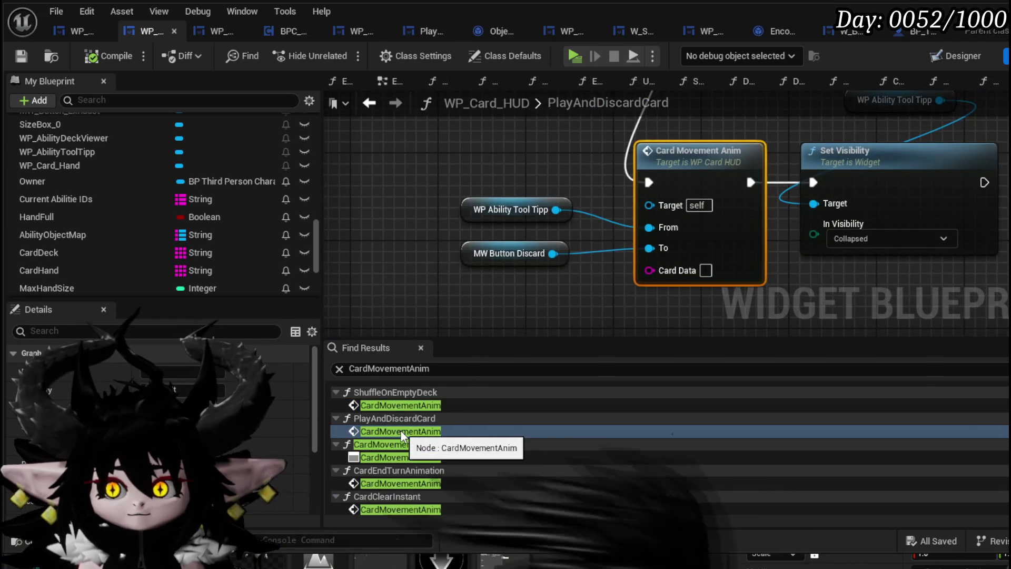
Paste the Ability Object Map FIND nodes next to Remove Card from Hand in PlayAndDiscardCard.
scroll(519, 299, "down", 4)
mouse_move(518, 299)
left_mouse_down()
mouse_move(776, 285)
mouse_move(758, 269)
mouse_move(718, 283)
mouse_move(391, 153)
mouse_move(316, 206)
mouse_move(301, 245)
mouse_move(263, 153)
mouse_move(291, 25)
left_mouse_up()
scroll(777, 285, "up", 2)
mouse_move(365, 89)
left_mouse_down()
mouse_move(329, 212)
mouse_move(310, 156)
mouse_move(318, 178)
left_mouse_up()
mouse_move(306, 145)
left_mouse_down()
mouse_move(576, 263)
mouse_move(426, 299)
mouse_move(279, 252)
mouse_move(287, 275)
left_mouse_up()
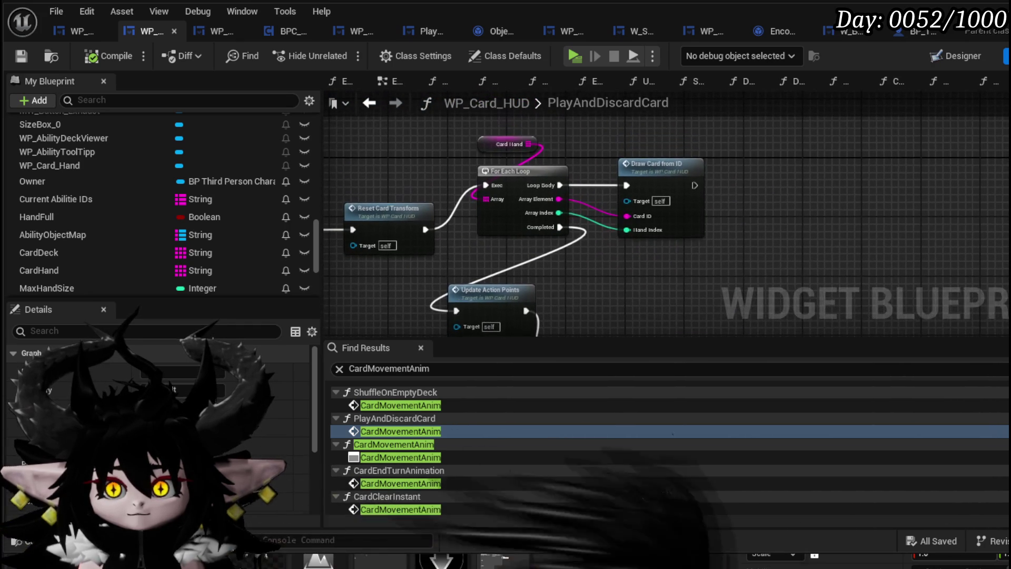
mouse_move(53, 209)
left_mouse_down()
mouse_move(138, 165)
mouse_move(385, 200)
mouse_move(430, 142)
mouse_move(693, 296)
mouse_move(429, 268)
left_mouse_up()
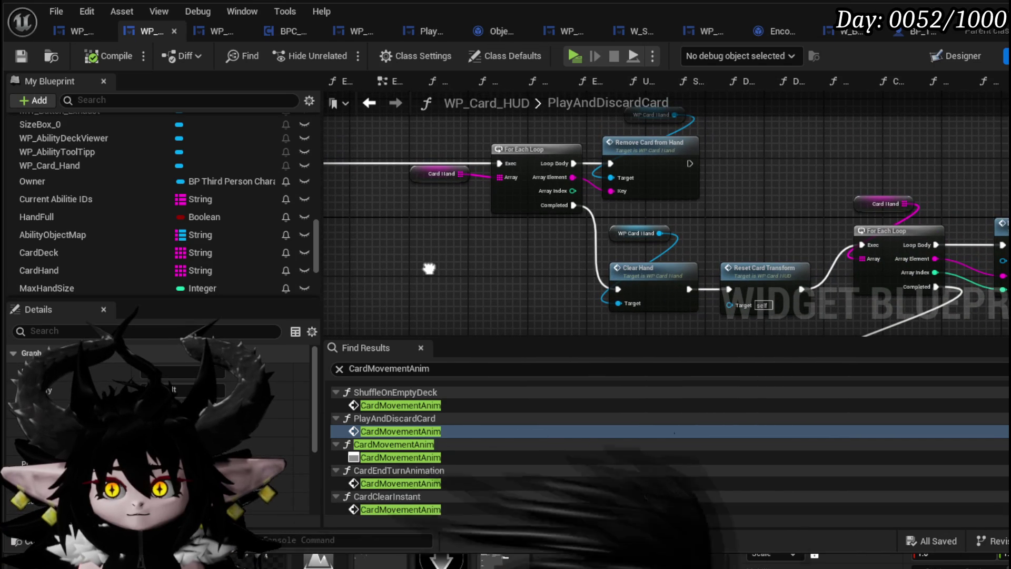
mouse_move(890, 252)
left_mouse_down()
mouse_move(647, 221)
mouse_move(421, 148)
left_mouse_up()
scroll(508, 228, "up", 2)
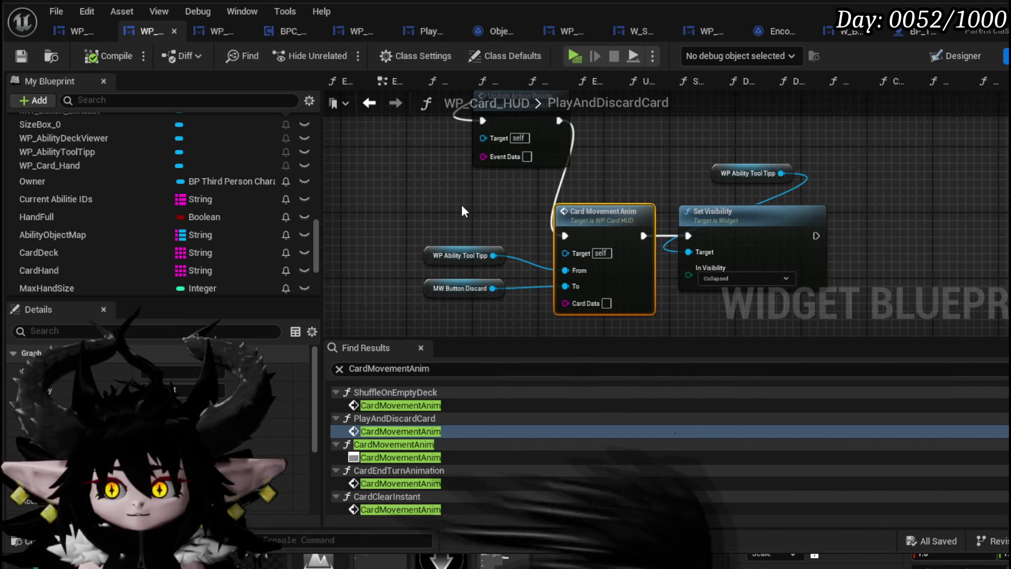
scroll(462, 204, "down", 2)
left_click_drag(461, 205, 607, 320)
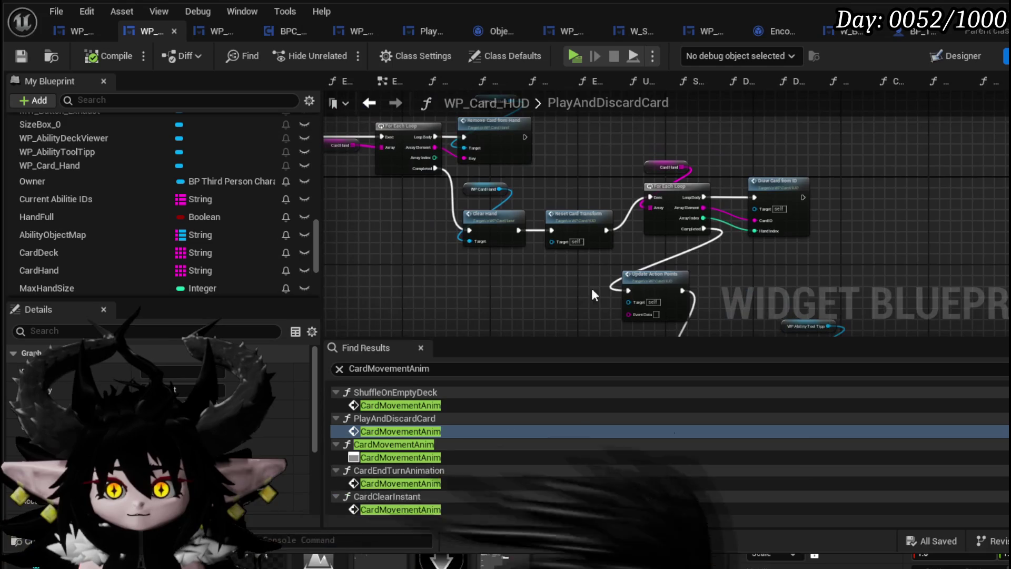
left_click_drag(552, 193, 522, 237)
key("ctrl+v")
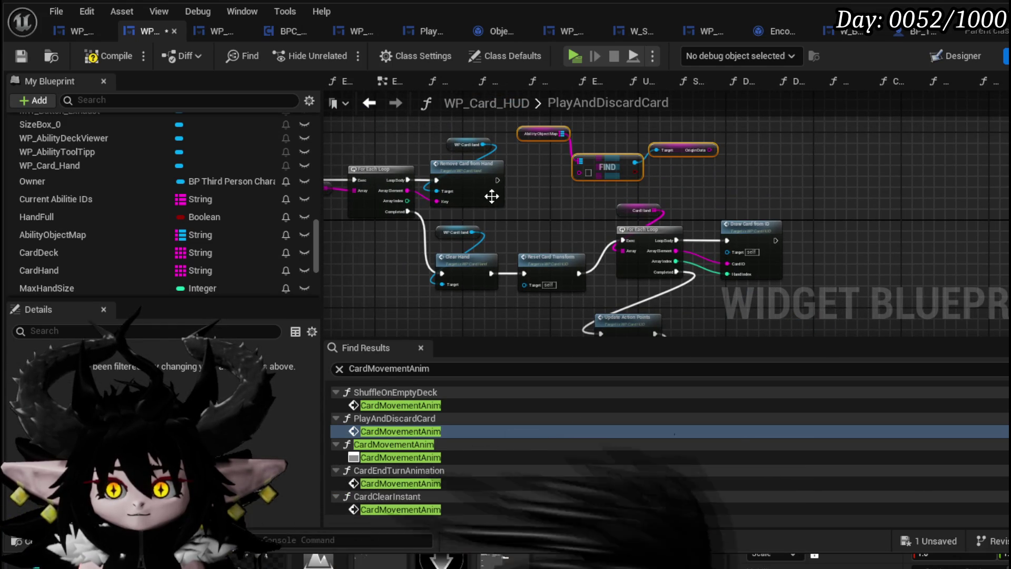
Feed Origin Data into Card Data, run Card Movement Anim after Remove Card from Hand, compile and save.
left_click_drag(579, 173, 451, 165)
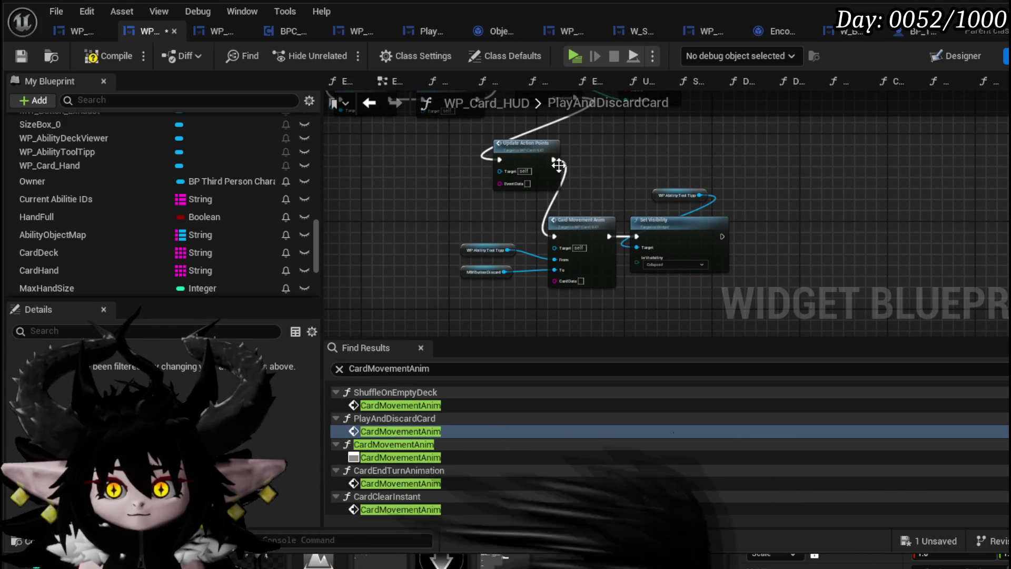
left_click_drag(711, 197, 709, 187)
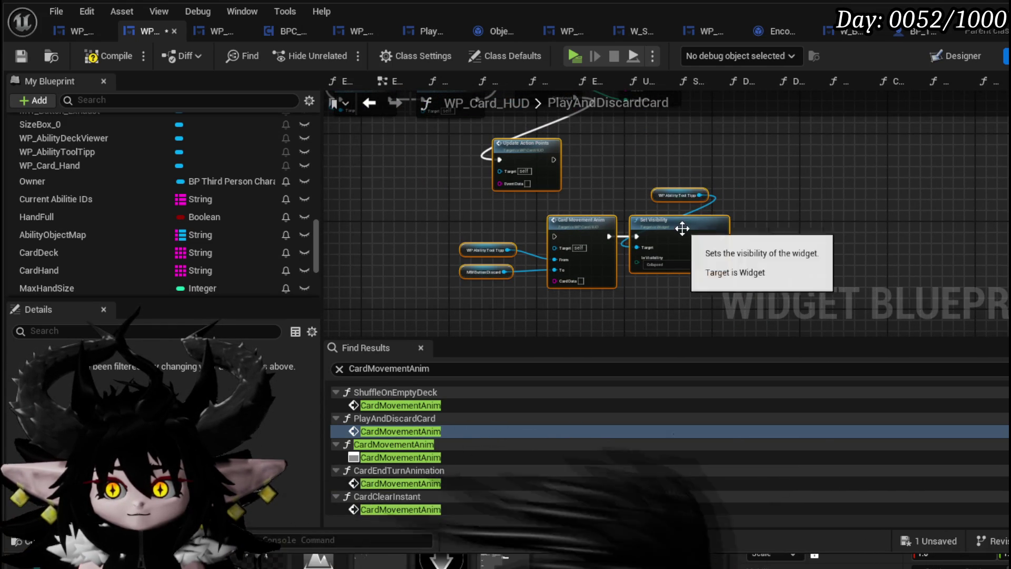
left_click_drag(480, 300, 682, 201)
scroll(675, 224, "up", 4)
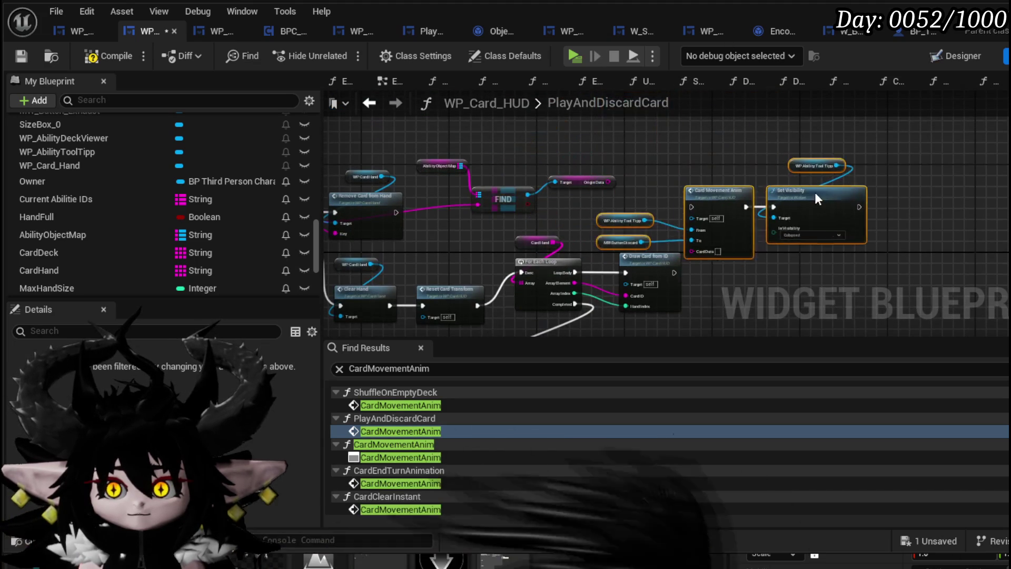
left_click_drag(665, 227, 741, 275)
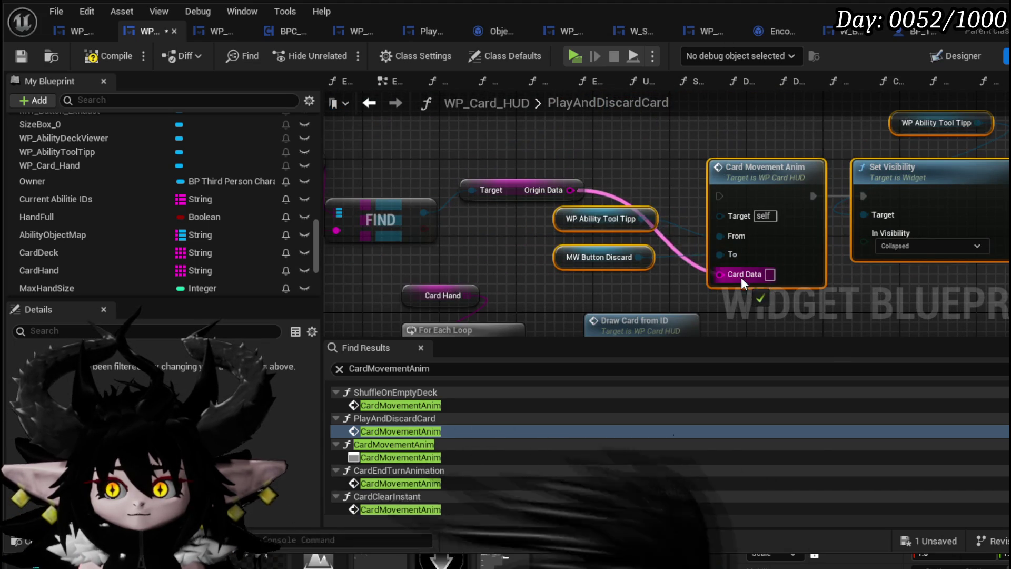
scroll(741, 275, "down", 2)
left_click_drag(402, 240, 814, 202)
left_click_drag(367, 240, 370, 198)
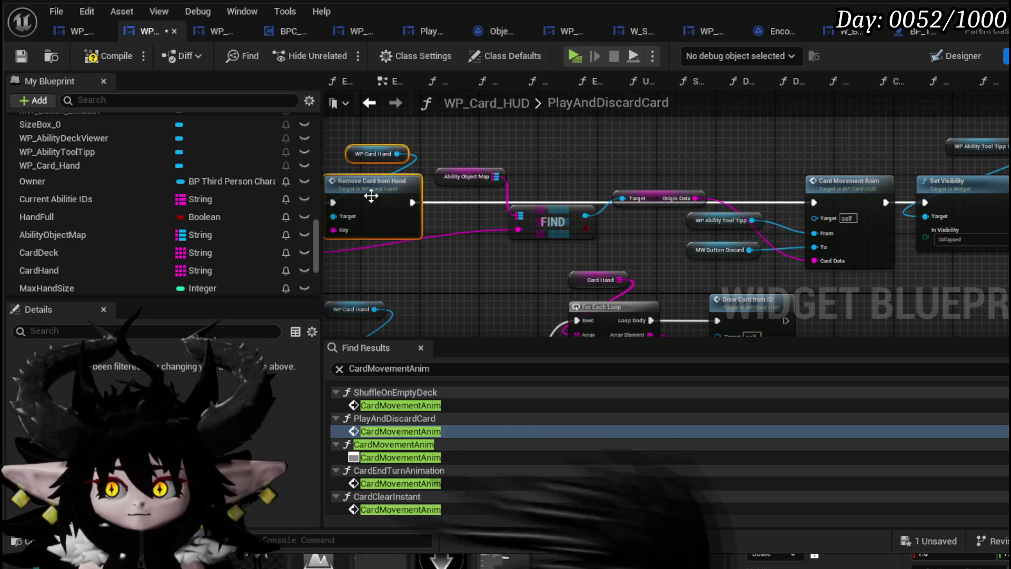
left_click(122, 55)
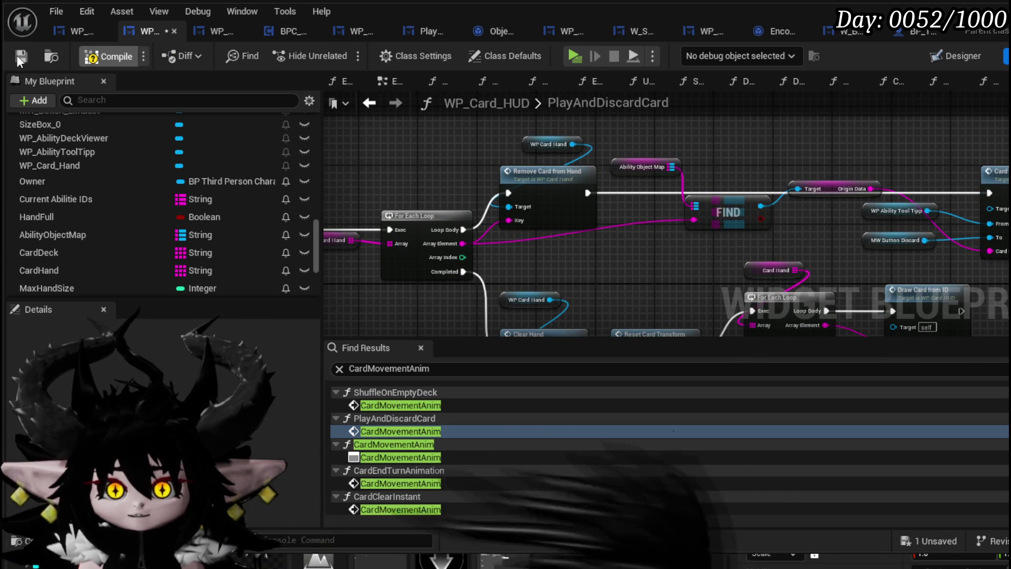
left_click(16, 56)
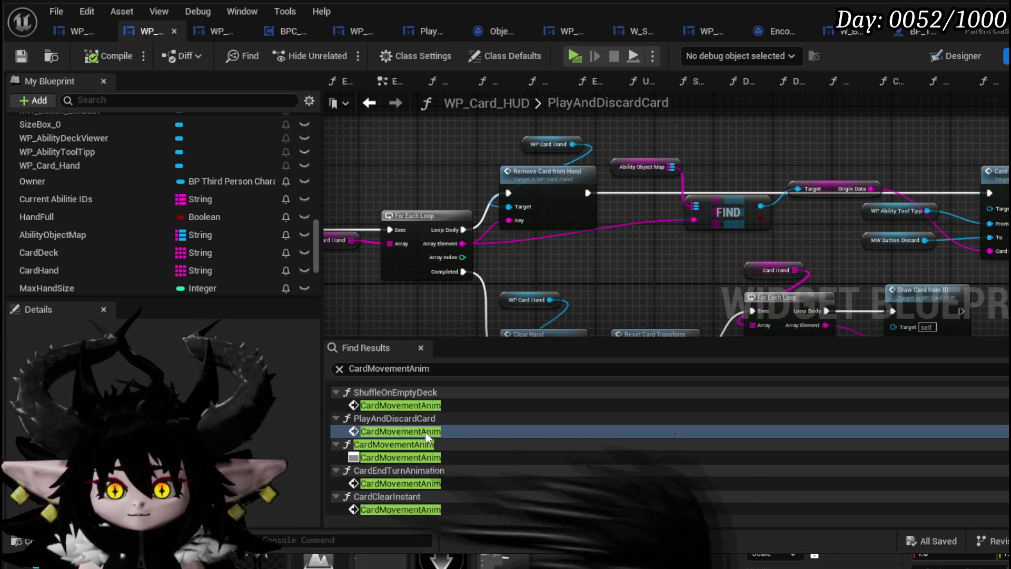
Open the CardEndTurnAnimation use of Card Movement Anim and move the MW Button Discard getter aside.
double_click(391, 483)
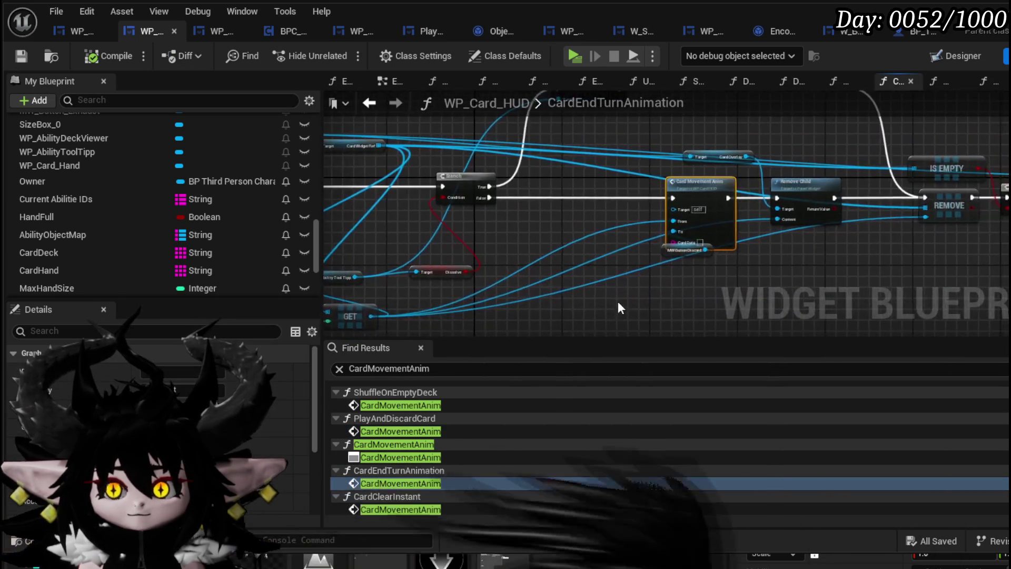
mouse_move(586, 265)
left_mouse_down()
mouse_move(727, 299)
mouse_move(500, 170)
left_mouse_up()
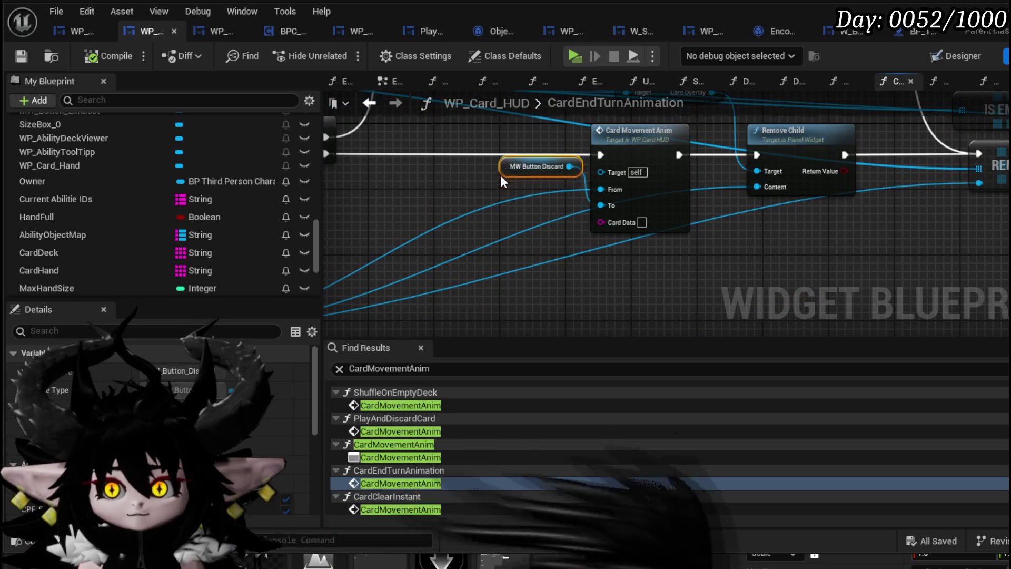
scroll(608, 248, "down", 3)
left_click_drag(634, 261, 459, 236)
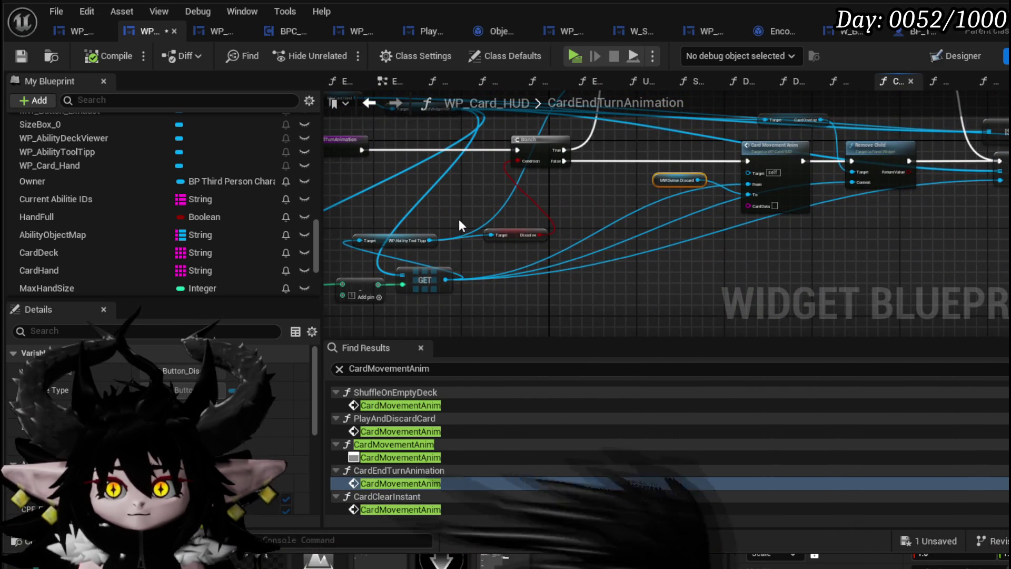
scroll(459, 226, "up", 2)
left_click_drag(461, 207, 461, 206)
type("get Data")
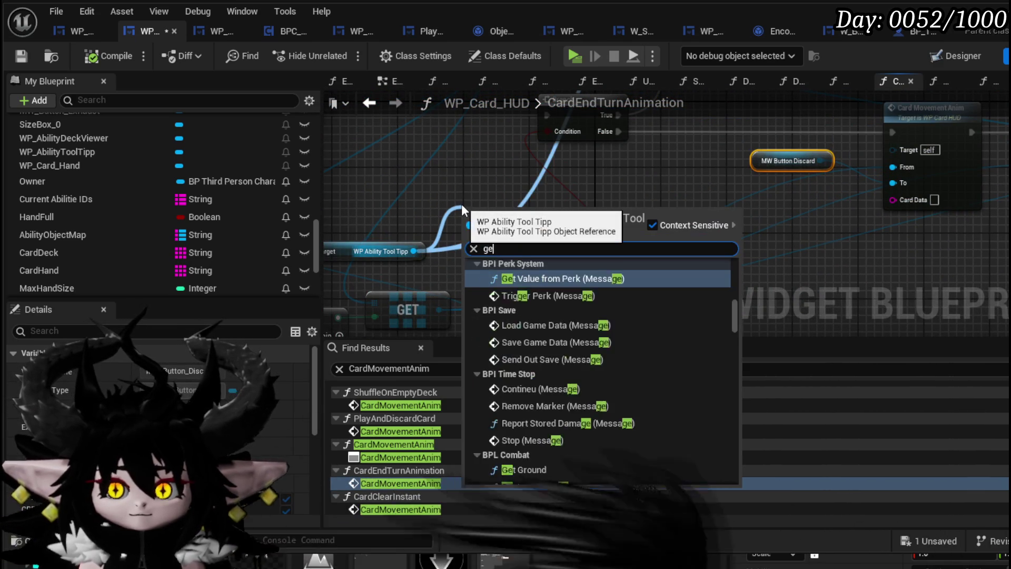
left_click(458, 174)
Pan the graph to show Card Movement Anim, Remove Child and the Branch together.
scroll(457, 173, "down", 4)
scroll(498, 248, "up", 4)
scroll(497, 248, "down", 2)
left_click_drag(497, 248, 654, 248)
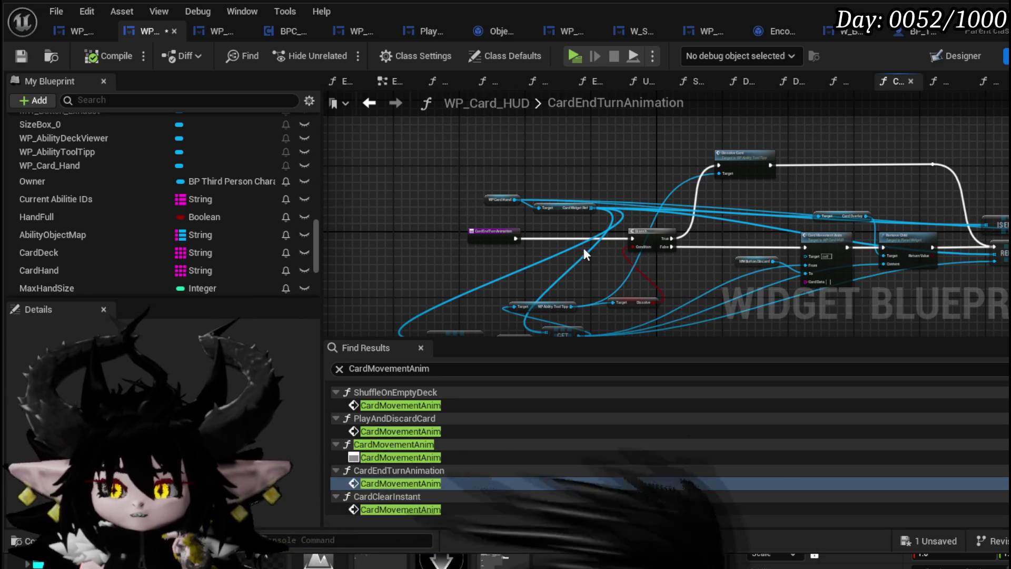
scroll(505, 254, "up", 2)
mouse_move(504, 259)
left_mouse_down()
mouse_move(555, 272)
mouse_move(523, 261)
mouse_move(450, 185)
mouse_move(464, 215)
mouse_move(355, 256)
left_mouse_up()
scroll(700, 205, "down", 2)
mouse_move(701, 204)
left_mouse_down()
mouse_move(490, 197)
mouse_move(571, 191)
left_mouse_up()
scroll(490, 197, "up", 2)
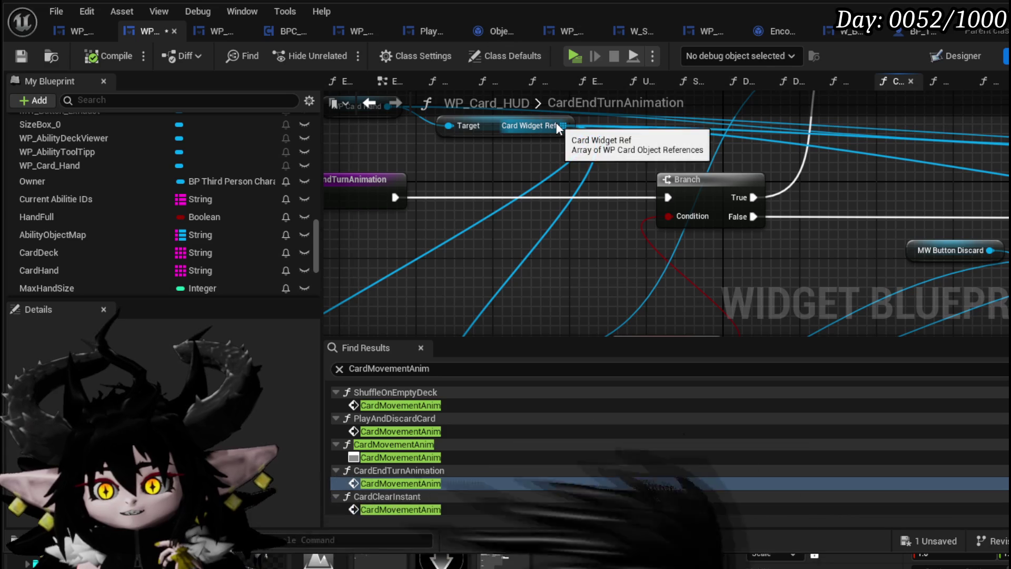
Add a Get Ability Data node for the card, wire it into Card Data, then compile and save.
left_click_drag(563, 126, 506, 191)
mouse_move(392, 229)
left_mouse_down()
mouse_move(549, 131)
mouse_move(524, 158)
mouse_move(539, 292)
mouse_move(633, 274)
left_mouse_up()
scroll(524, 158, "down", 2)
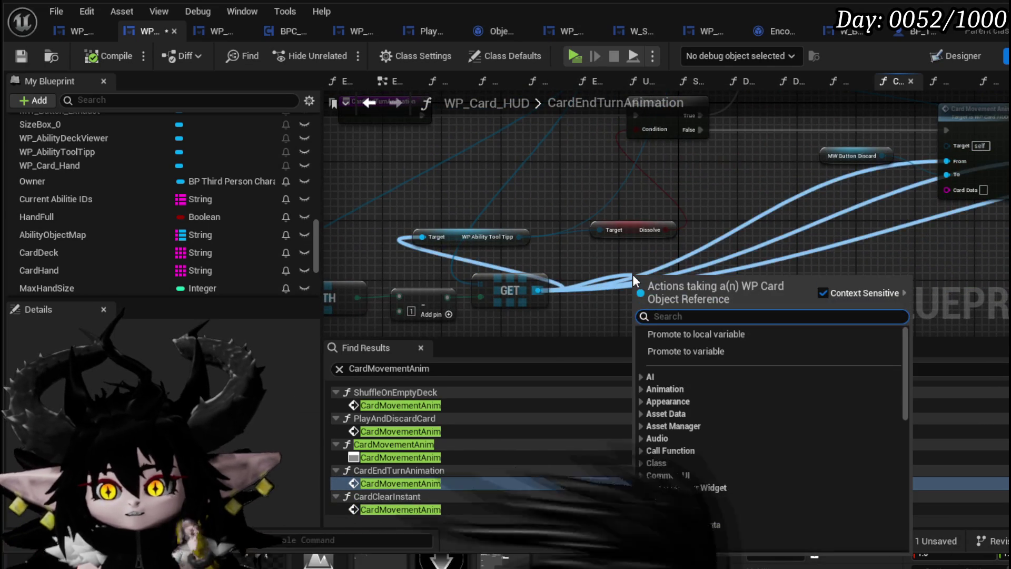
type("get Data")
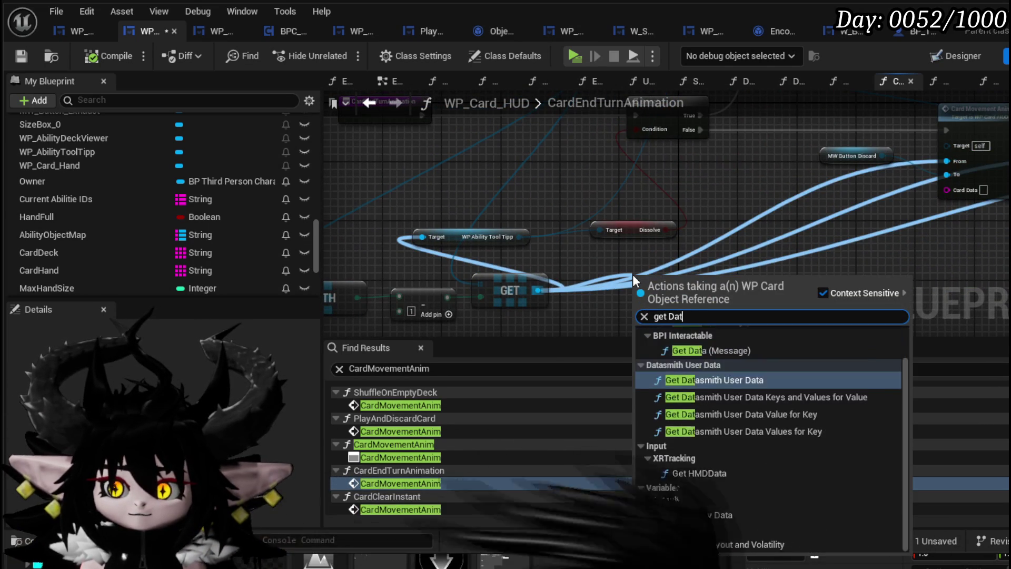
left_click(702, 543)
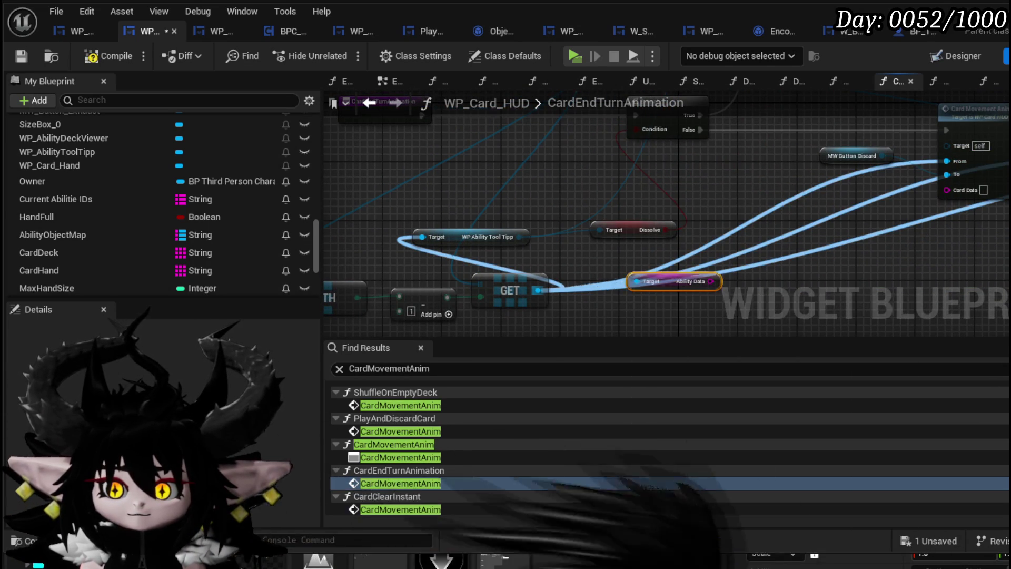
mouse_move(508, 323)
left_mouse_down()
mouse_move(649, 241)
mouse_move(785, 208)
left_mouse_up()
scroll(715, 235, "down", 3)
left_click_drag(716, 238, 719, 222)
scroll(555, 281, "up", 3)
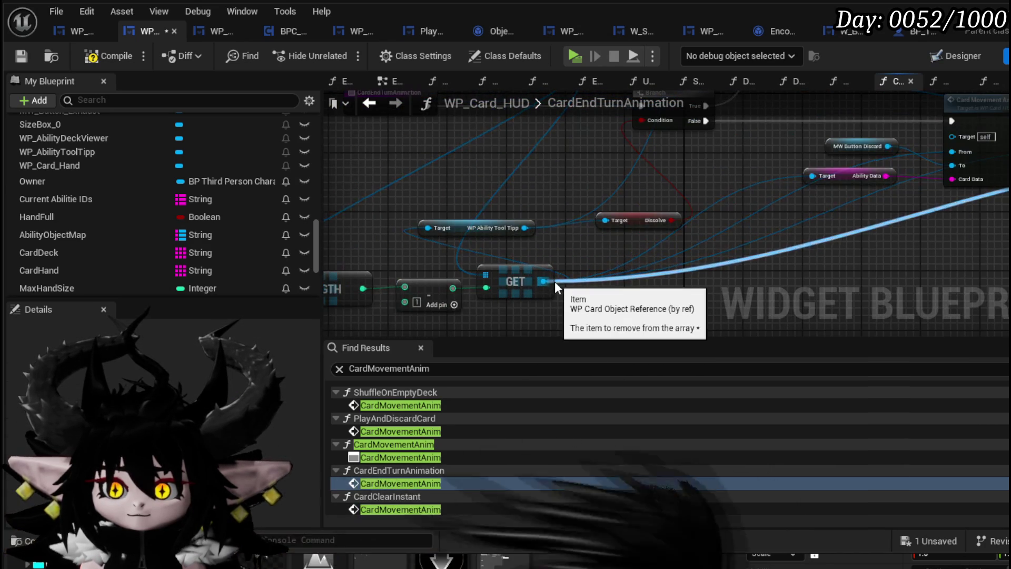
left_click_drag(771, 246, 629, 221)
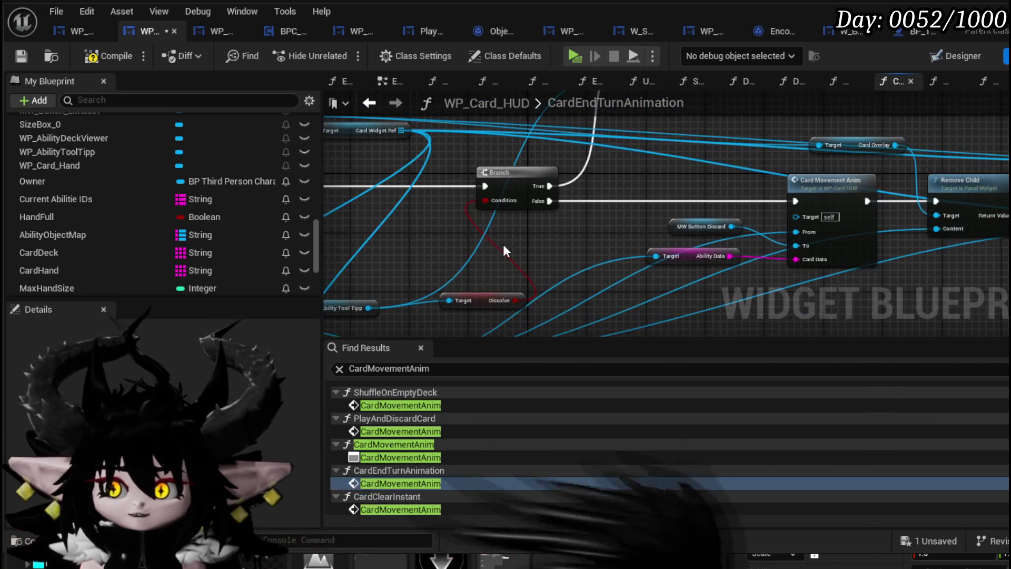
left_click(99, 48)
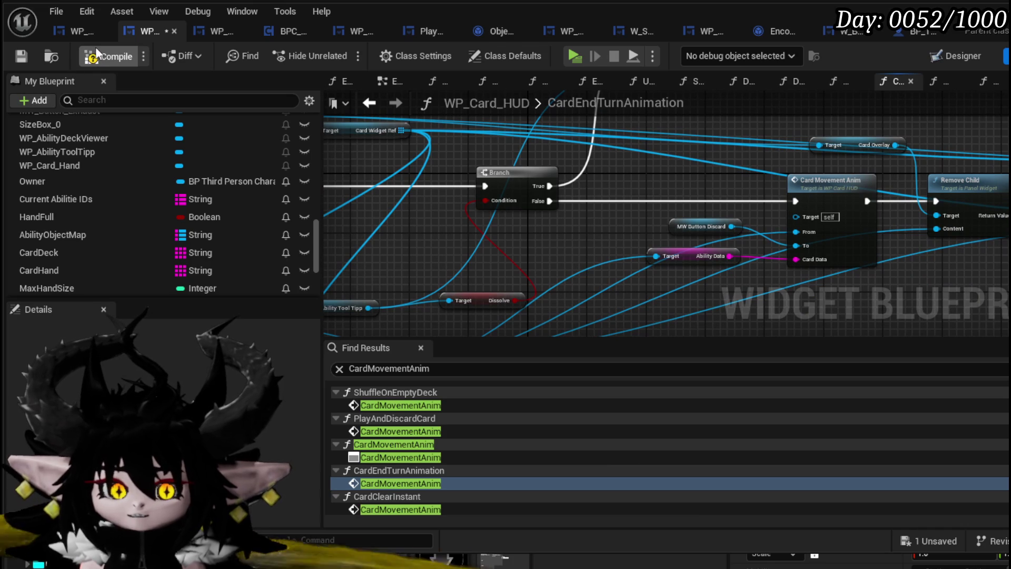
left_click(21, 56)
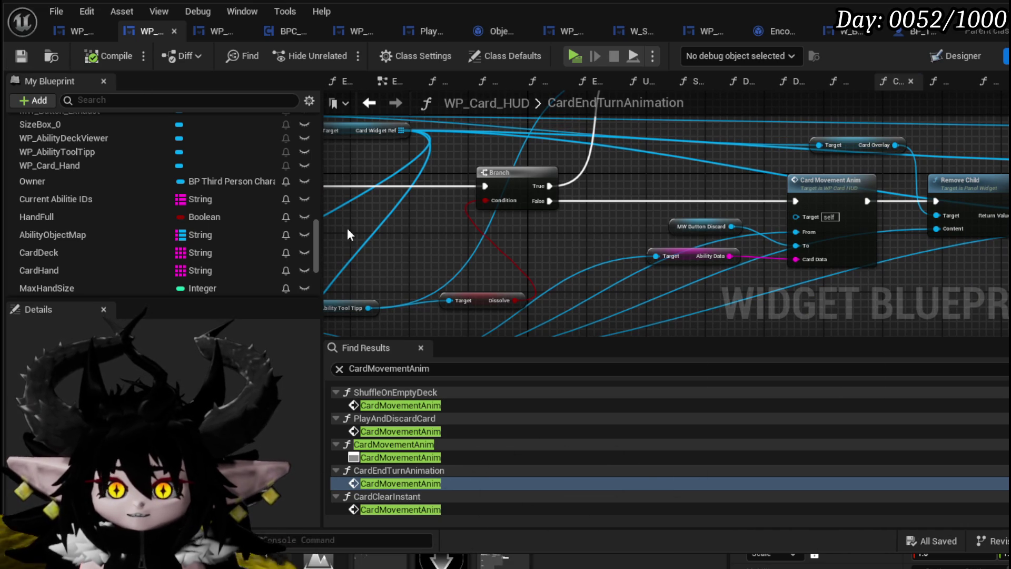
In CardClearInstant, add Get Ability Data from the loop's Array Element and wire it into Card Movement Anim's Card Data.
left_click(389, 506)
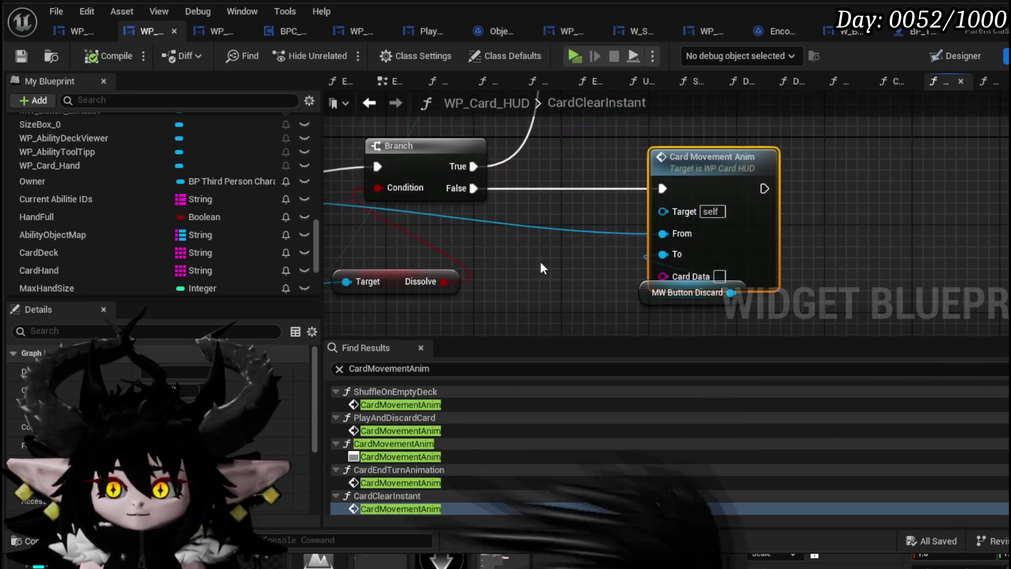
mouse_move(491, 280)
left_mouse_down()
mouse_move(770, 248)
mouse_move(653, 252)
mouse_move(695, 280)
left_mouse_up()
mouse_move(548, 256)
left_mouse_down()
mouse_move(734, 276)
mouse_move(721, 279)
left_mouse_up()
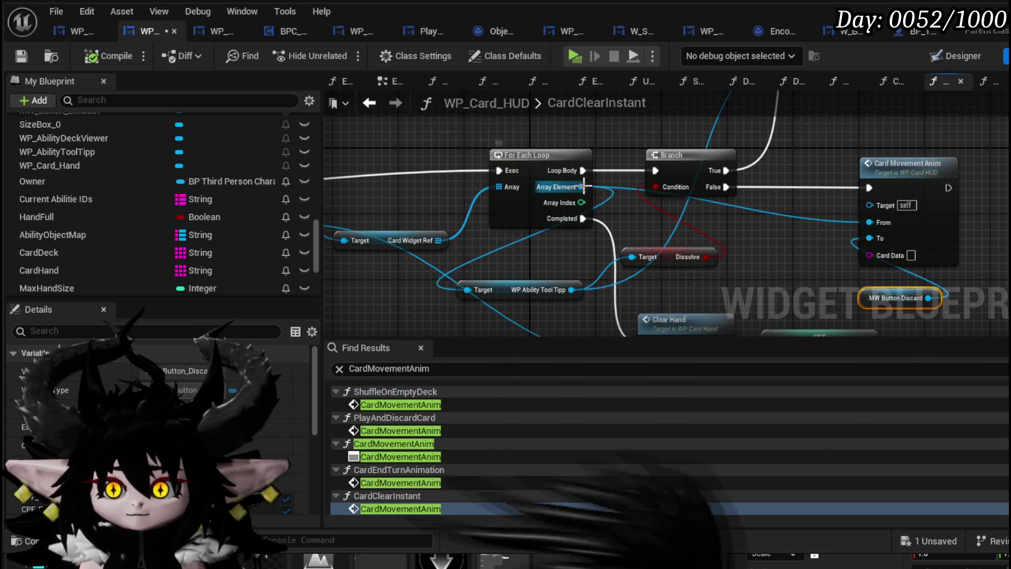
left_click_drag(581, 186, 693, 215)
type("get Data")
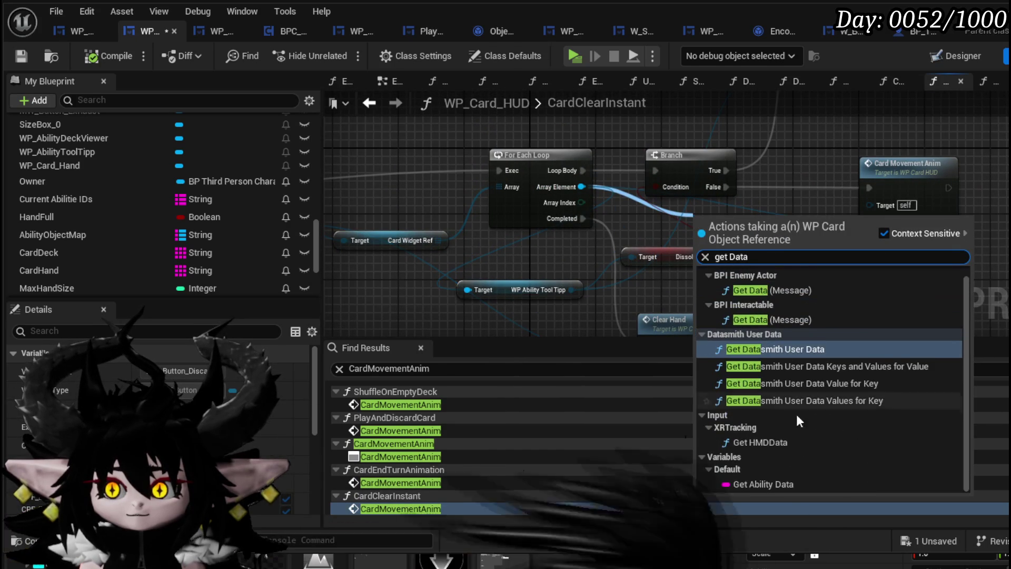
left_click(763, 477)
left_click_drag(866, 266, 869, 255)
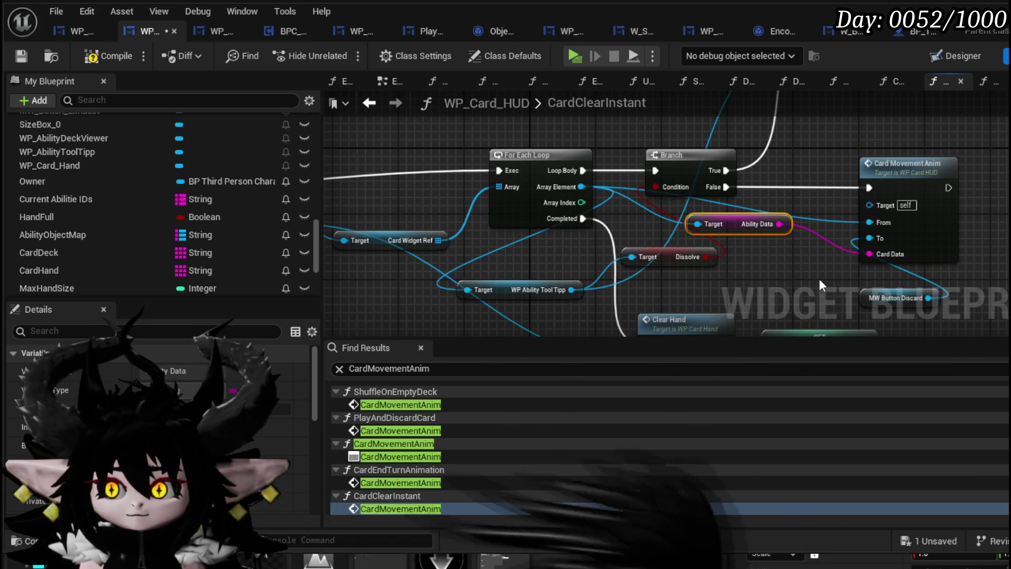
left_click(100, 53)
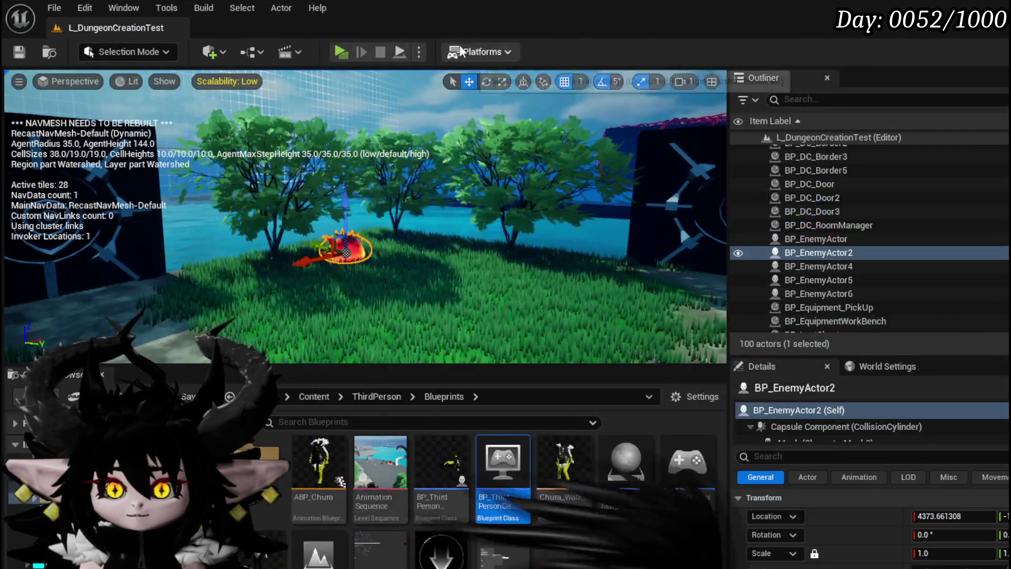
Start a playtest, run to the red fire slime, and begin the battle.
left_click(334, 49)
key("w")
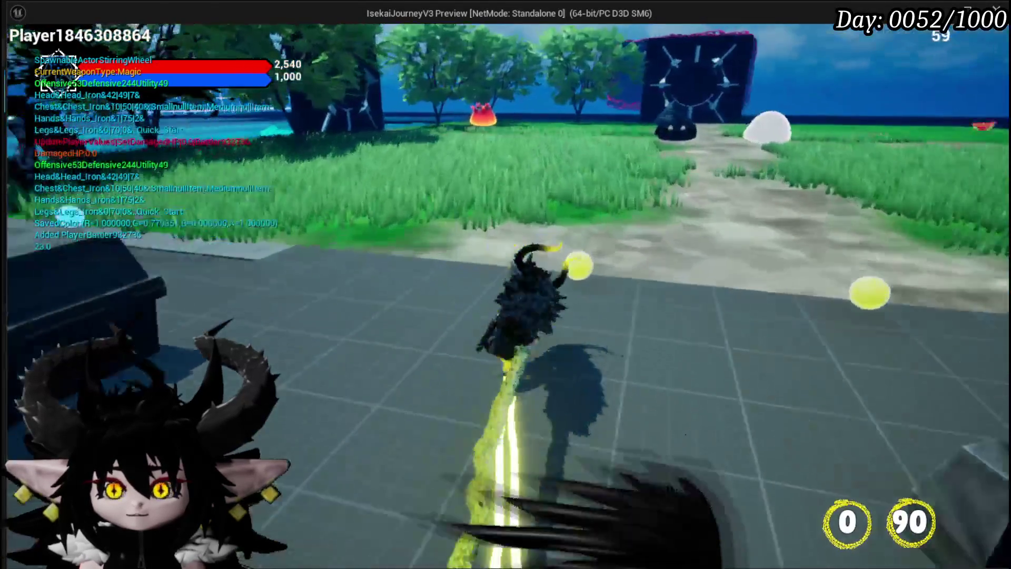
key("w")
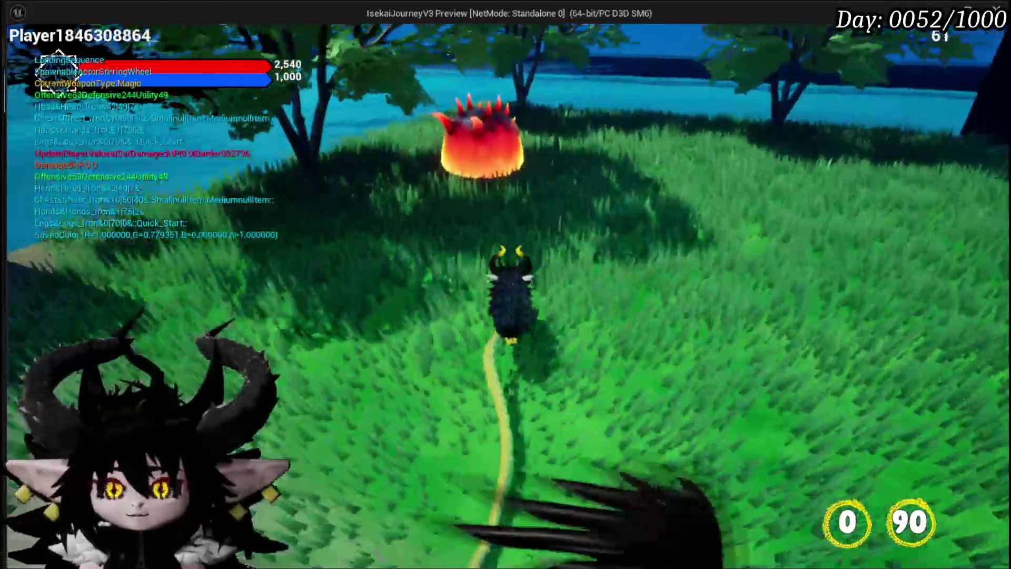
key("w")
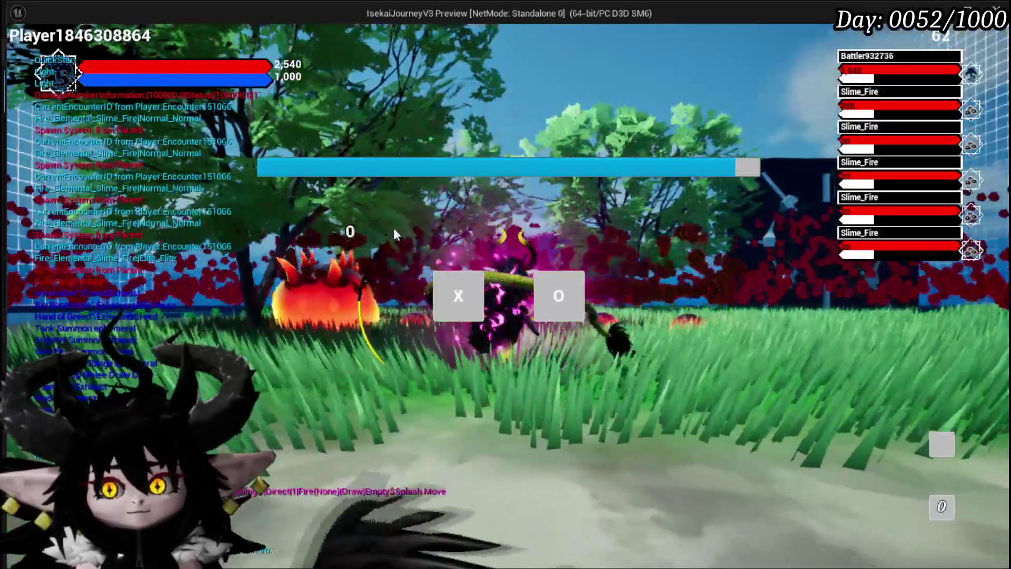
left_click(453, 291)
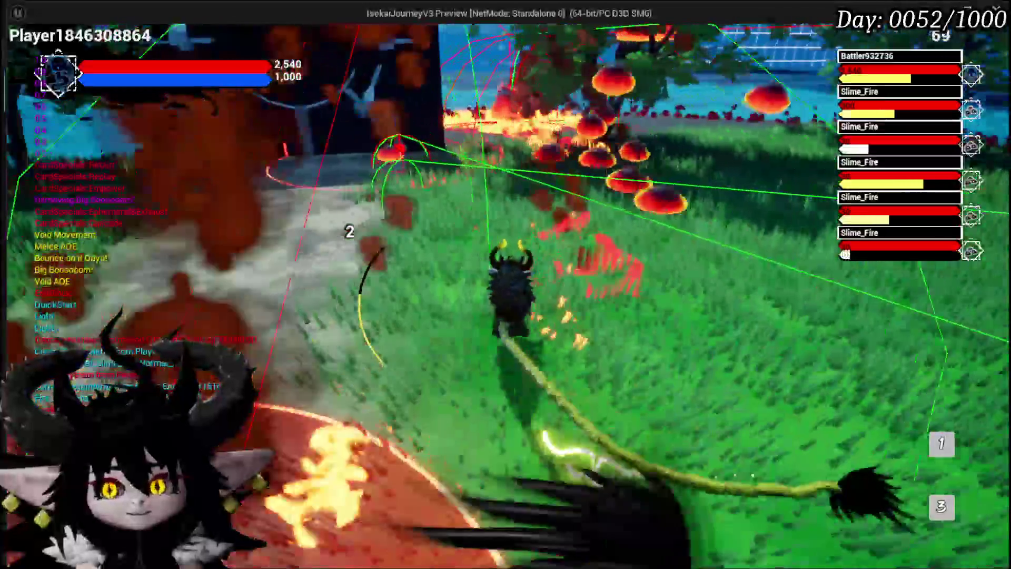
Fight through the slime encounter, stop the playtest, and save the level.
key("w")
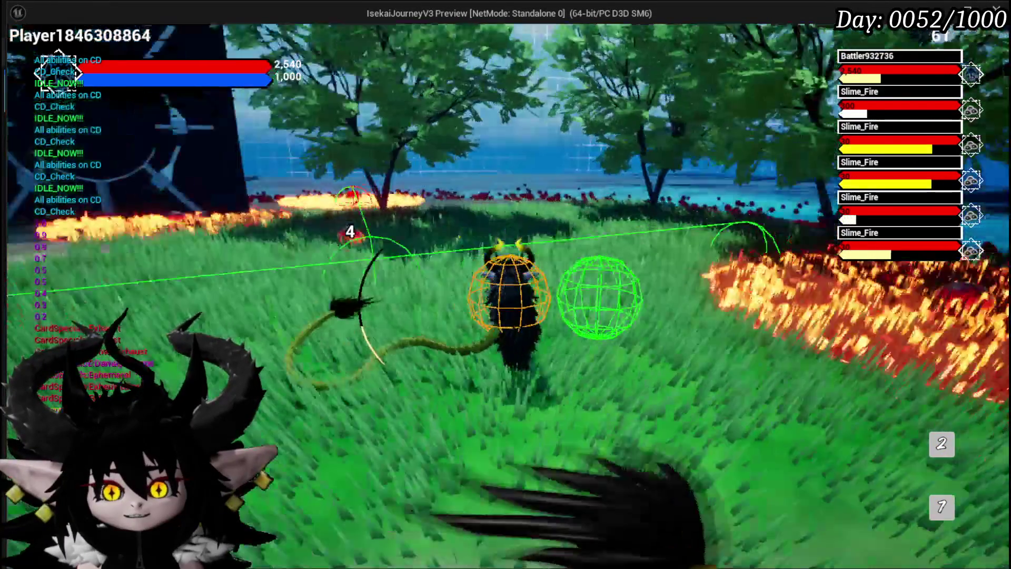
key("w")
key("w")
key("w")
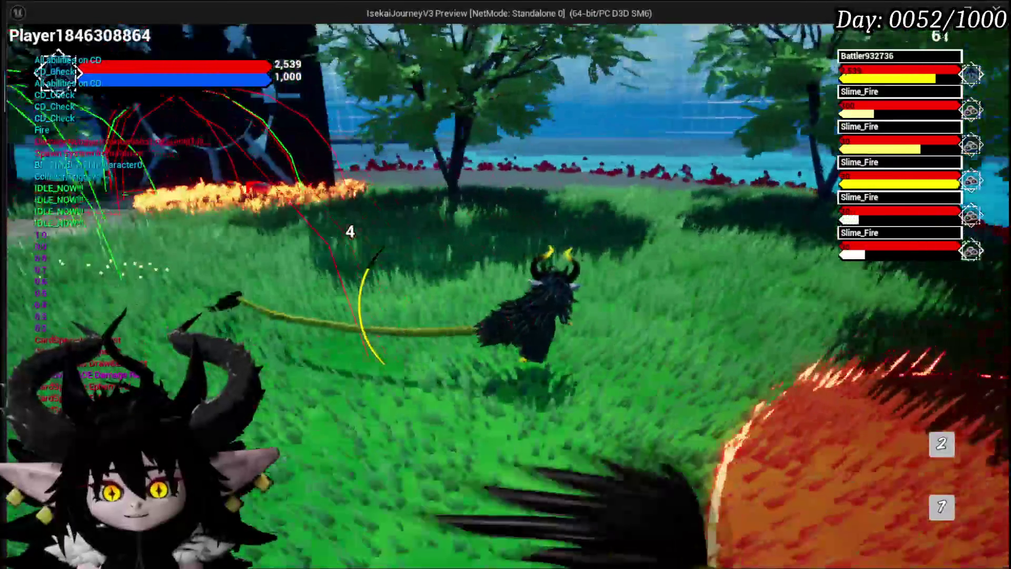
key("w")
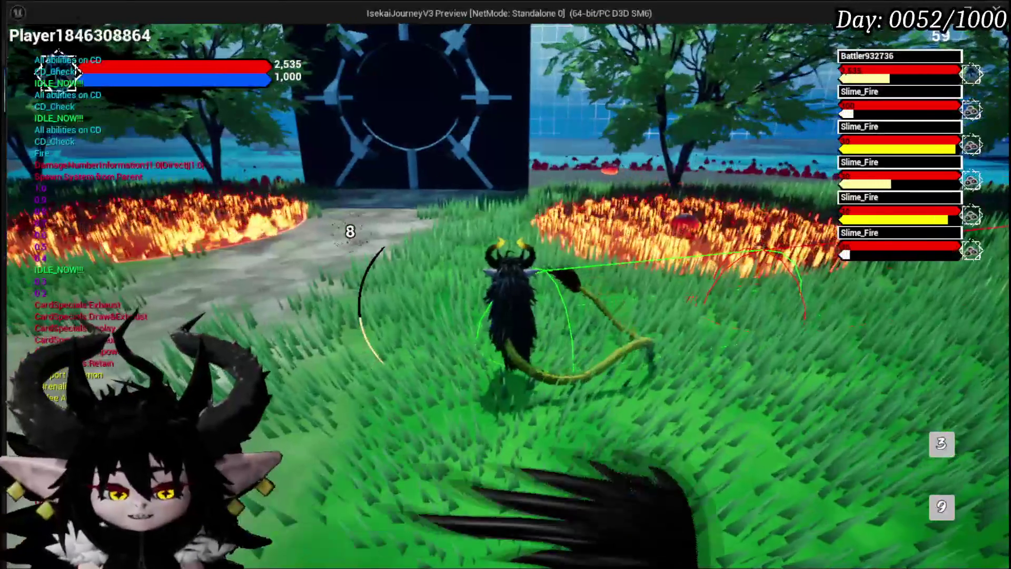
key("Escape")
left_click(12, 53)
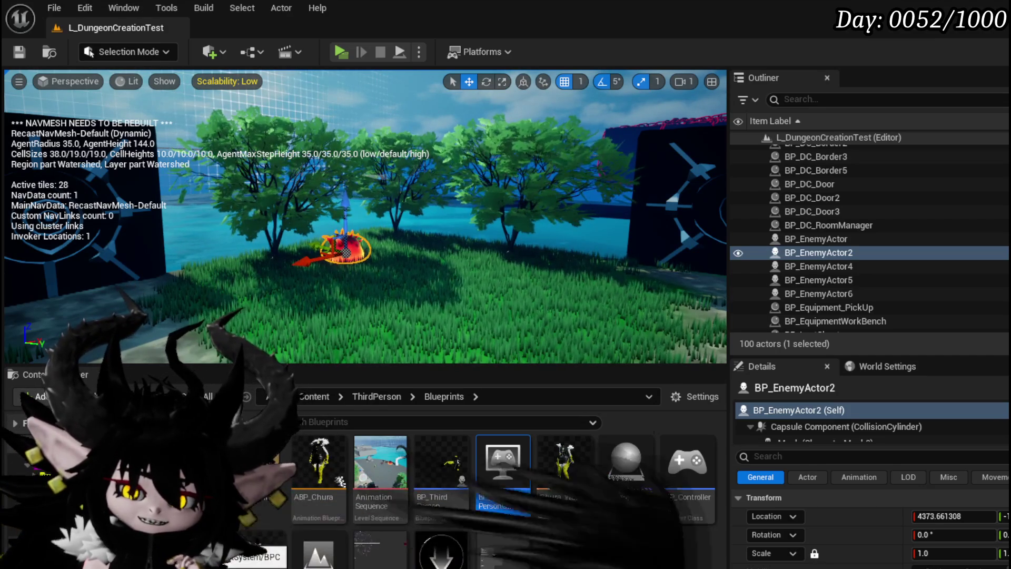
Browse to Systems > AbilitySystem > UI and open WP_Card_Mover_Ghost.
left_click(32, 444)
scroll(675, 495, "down", 5)
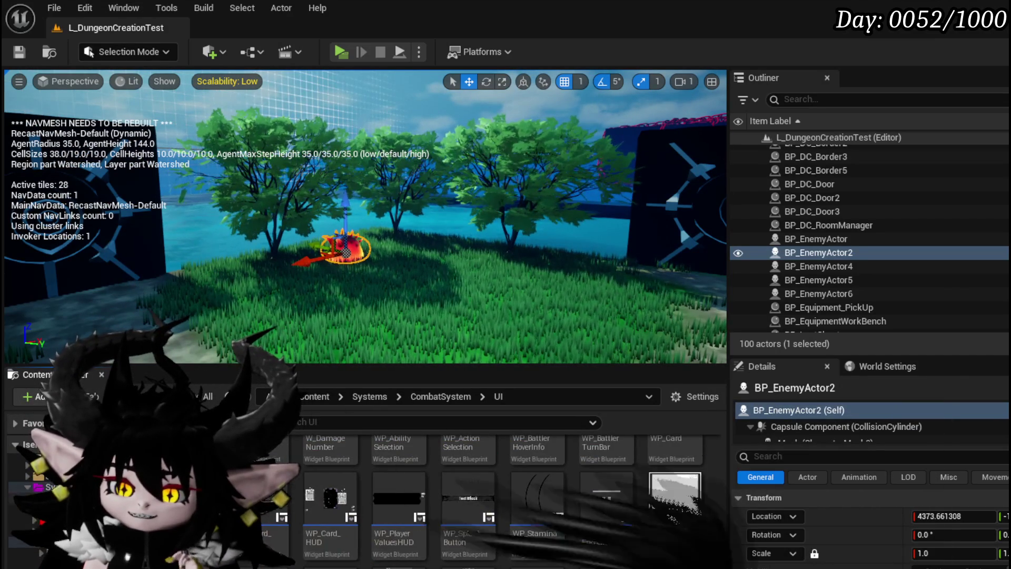
left_click(47, 498)
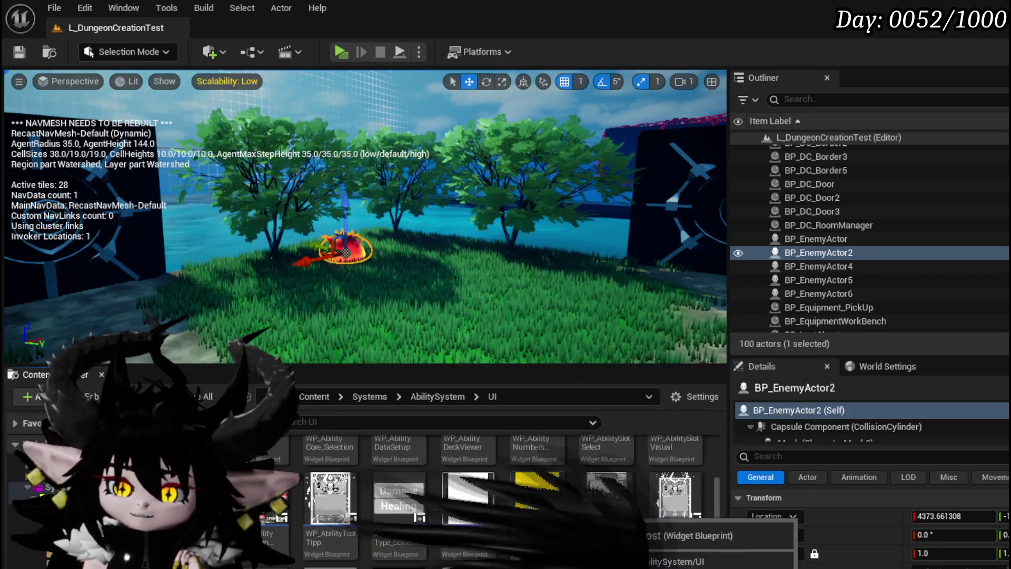
double_click(541, 543)
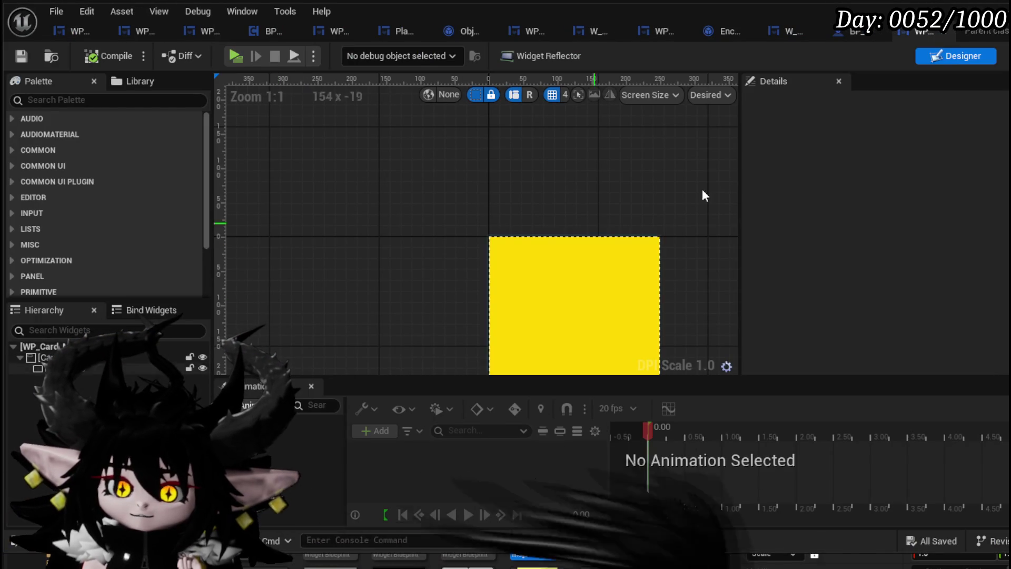
Switch to the node graph, open the Fade function, and move its Set Timer by Function Name node right.
key("ctrl+shift+alt+g")
scroll(424, 289, "down", 2)
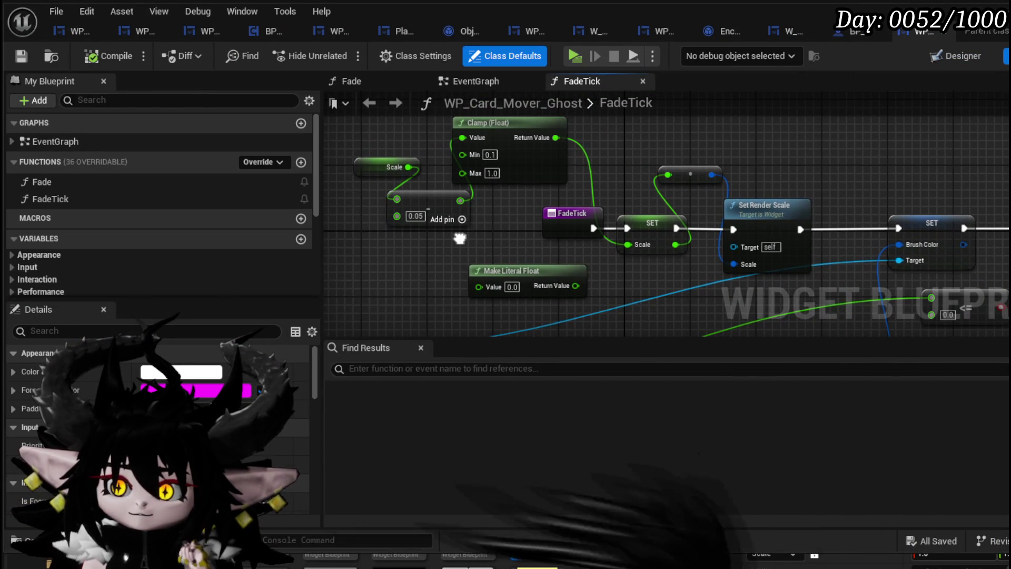
left_click_drag(460, 239, 492, 214)
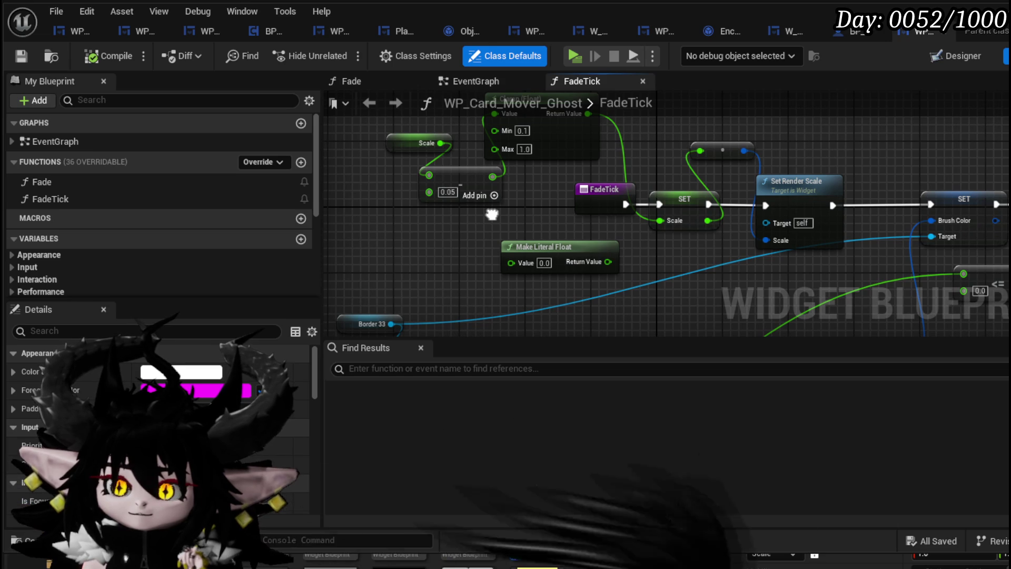
double_click(138, 182)
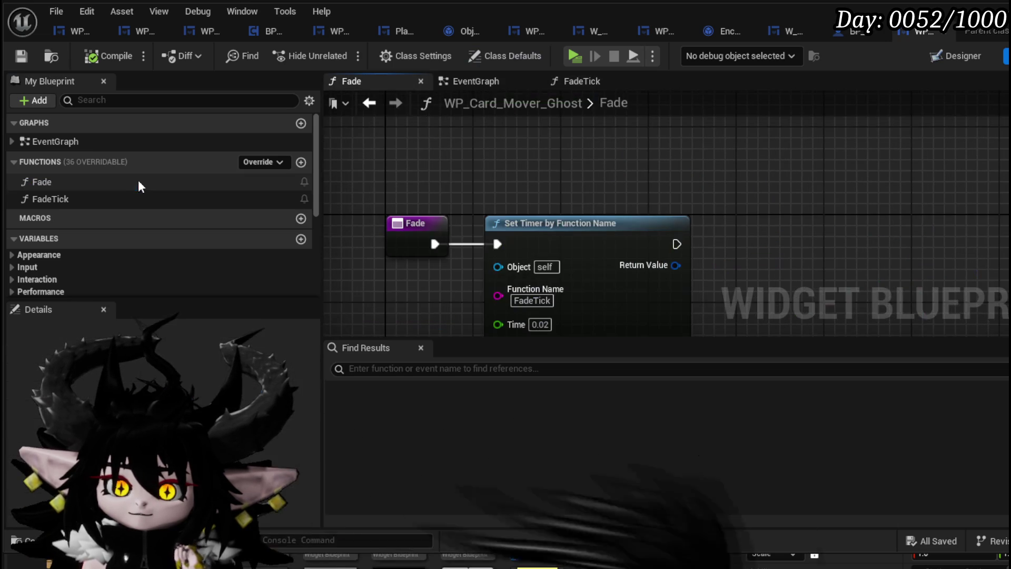
mouse_move(466, 243)
left_mouse_down()
mouse_move(613, 163)
mouse_move(372, 144)
left_mouse_up()
left_click_drag(757, 295, 910, 296)
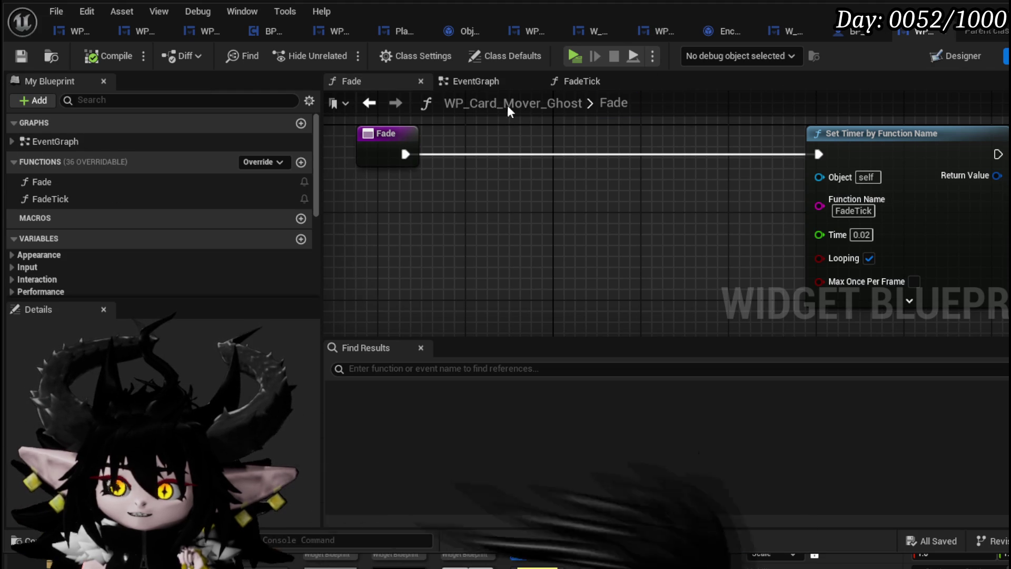
Check the EventGraph's Fade call, then open the FadeTick function graph.
left_click(494, 82)
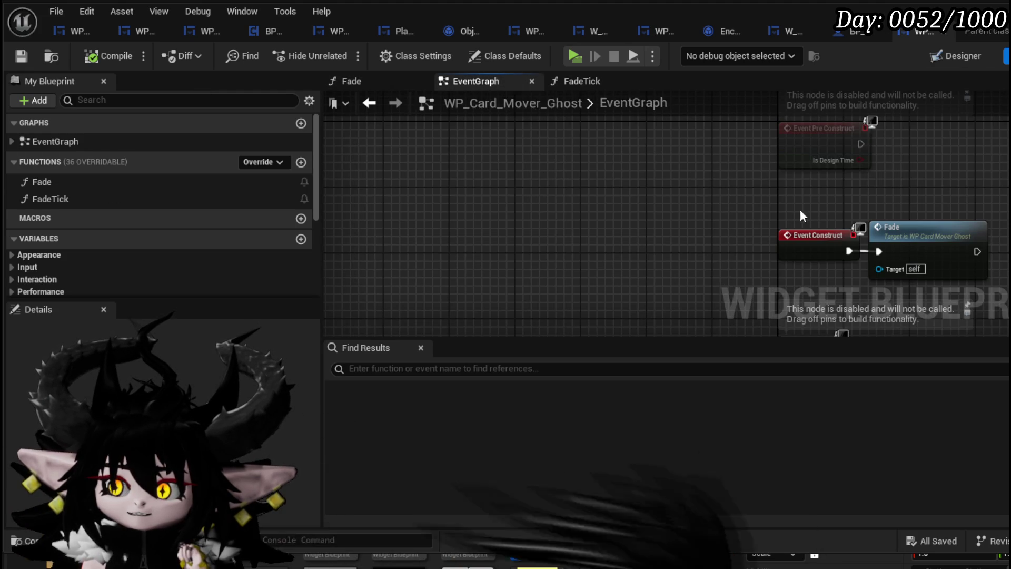
double_click(636, 180)
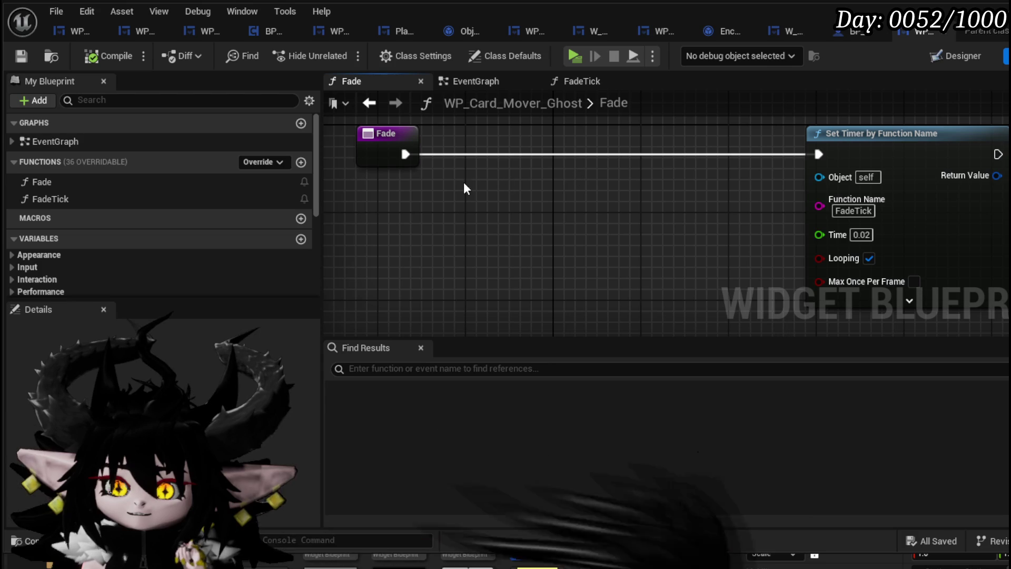
double_click(82, 200)
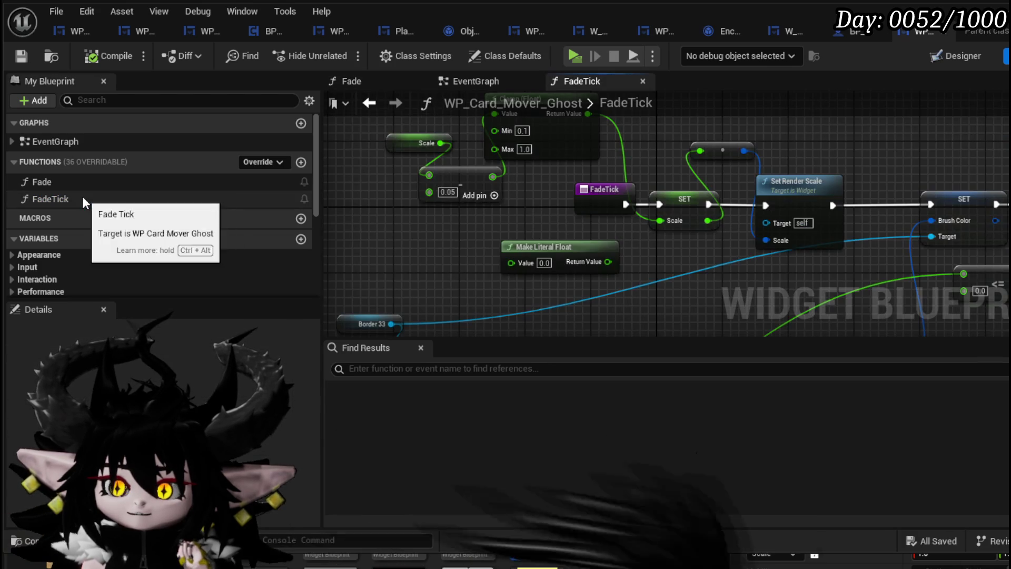
Select the Scale getter and Add node in FadeTick and move them up and left.
left_click_drag(698, 241, 908, 252)
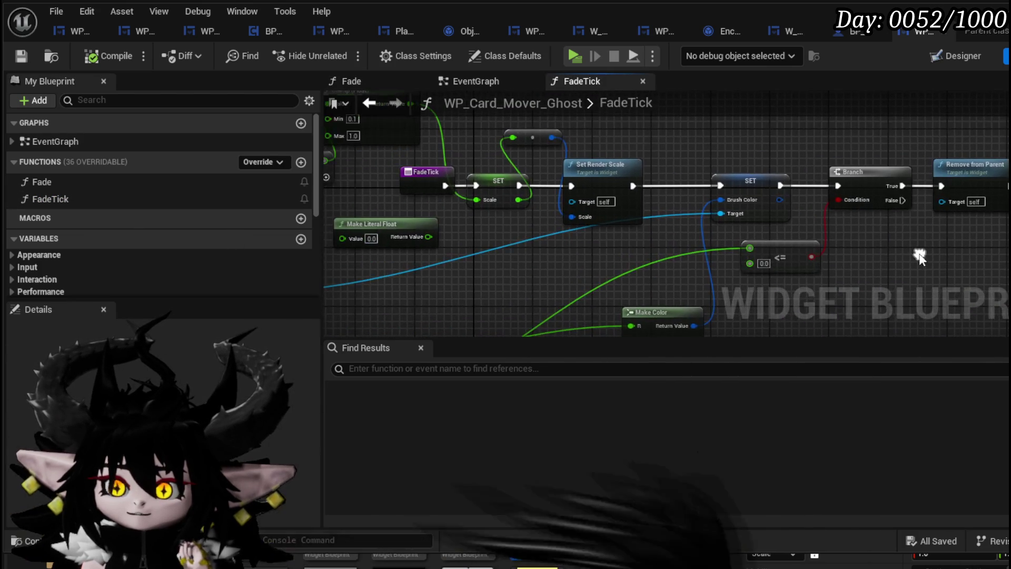
mouse_move(604, 257)
left_mouse_down()
mouse_move(718, 237)
mouse_move(610, 216)
left_mouse_up()
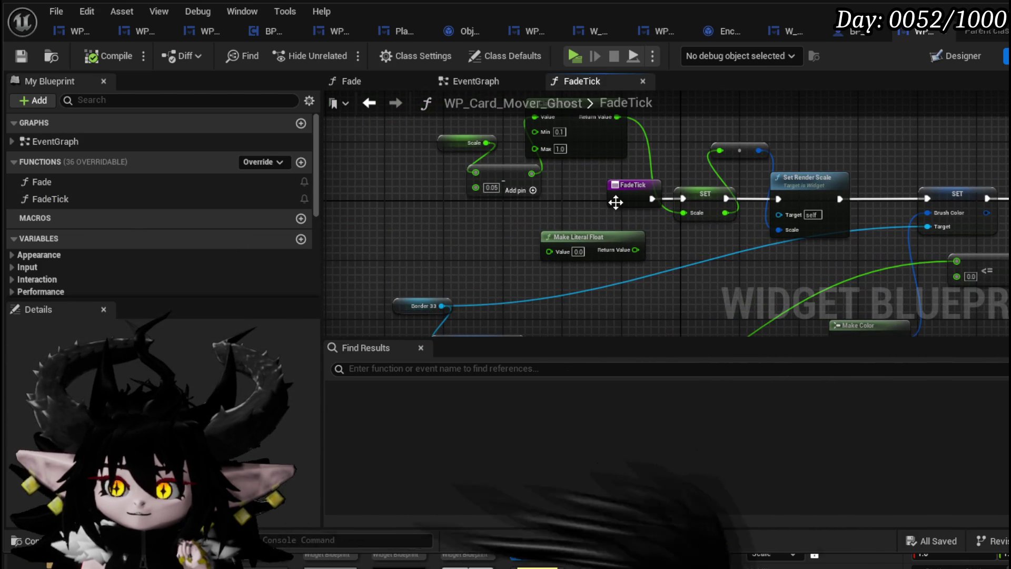
left_click_drag(480, 221, 452, 267)
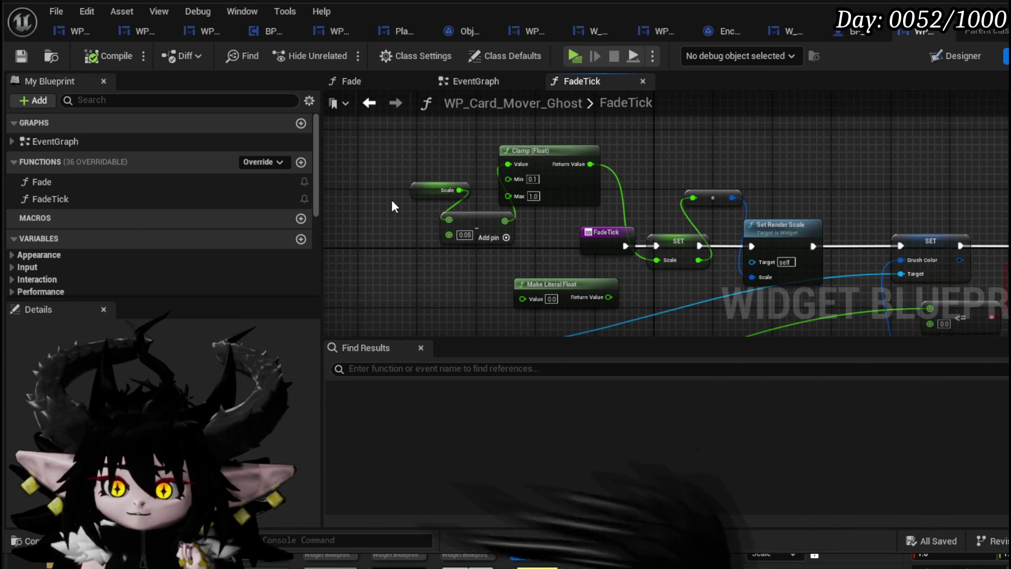
left_click(413, 191)
mouse_move(380, 248)
left_mouse_down()
mouse_move(497, 168)
mouse_move(478, 168)
left_mouse_up()
left_click_drag(487, 215, 420, 164)
left_click(444, 213)
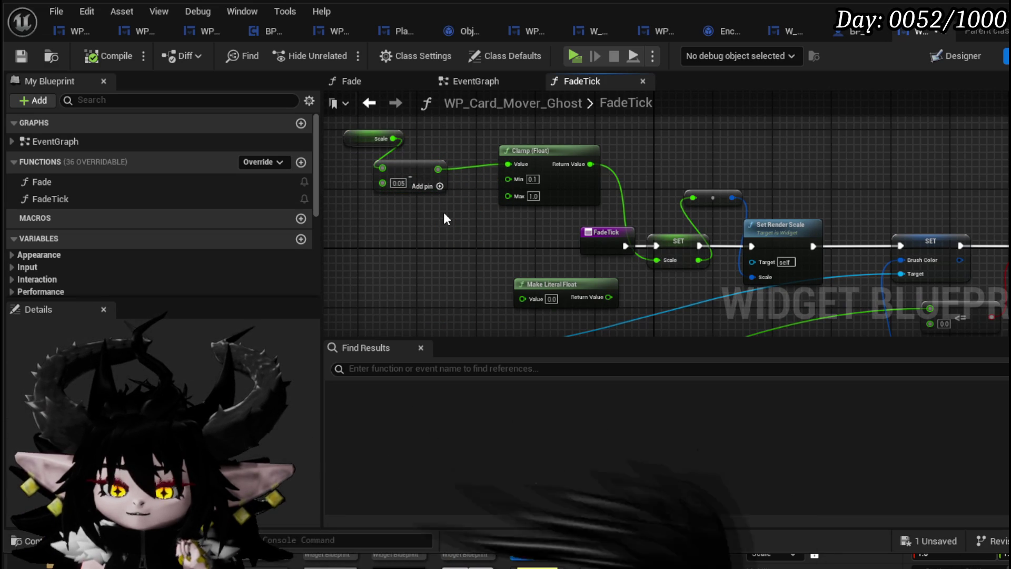
Recenter the FadeTick, SET and Branch nodes in view, then close the WP_Card_Mover_Ghost editor.
mouse_move(450, 230)
left_mouse_down()
mouse_move(442, 174)
mouse_move(439, 255)
mouse_move(823, 428)
mouse_move(806, 374)
mouse_move(533, 260)
mouse_move(481, 210)
mouse_move(337, 127)
mouse_move(443, 109)
mouse_move(458, 196)
mouse_move(515, 220)
mouse_move(539, 261)
left_mouse_up()
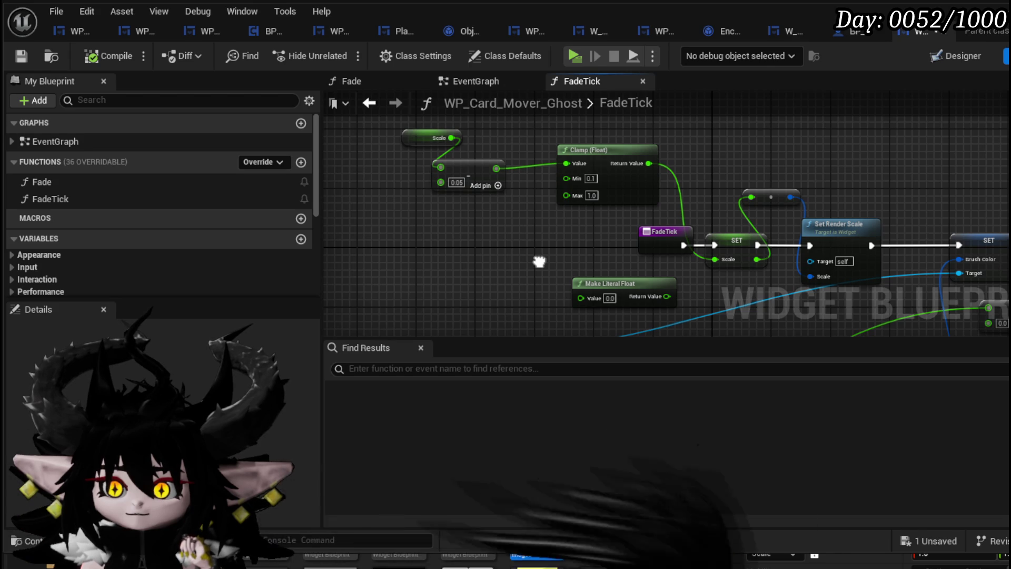
left_click_drag(539, 262, 522, 255)
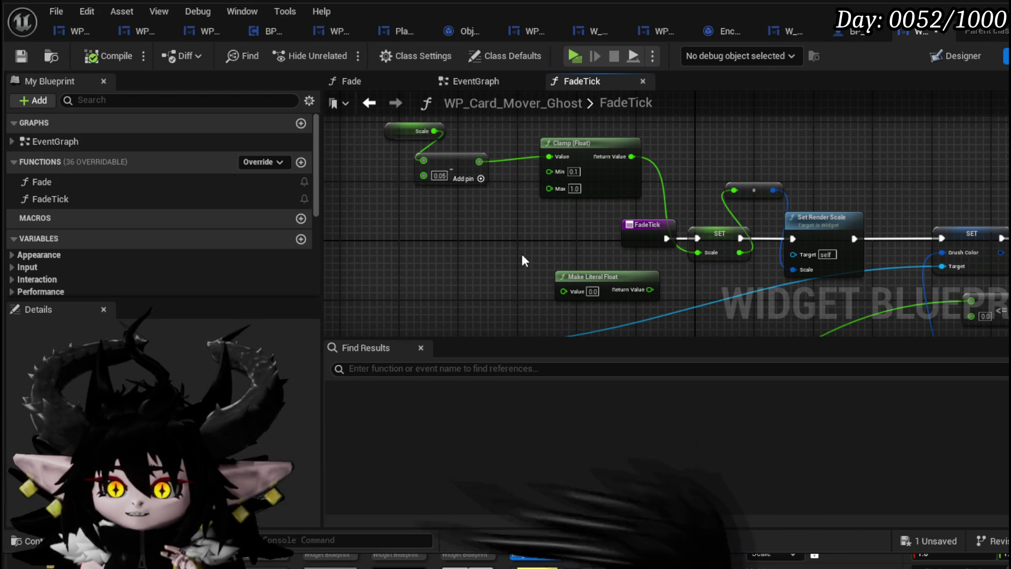
left_click(408, 132)
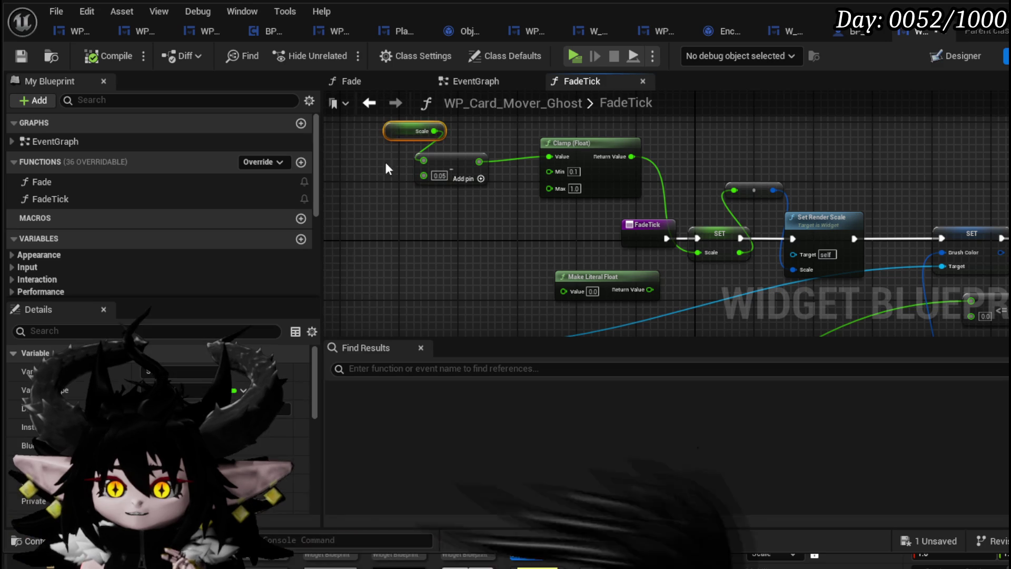
left_click(373, 190)
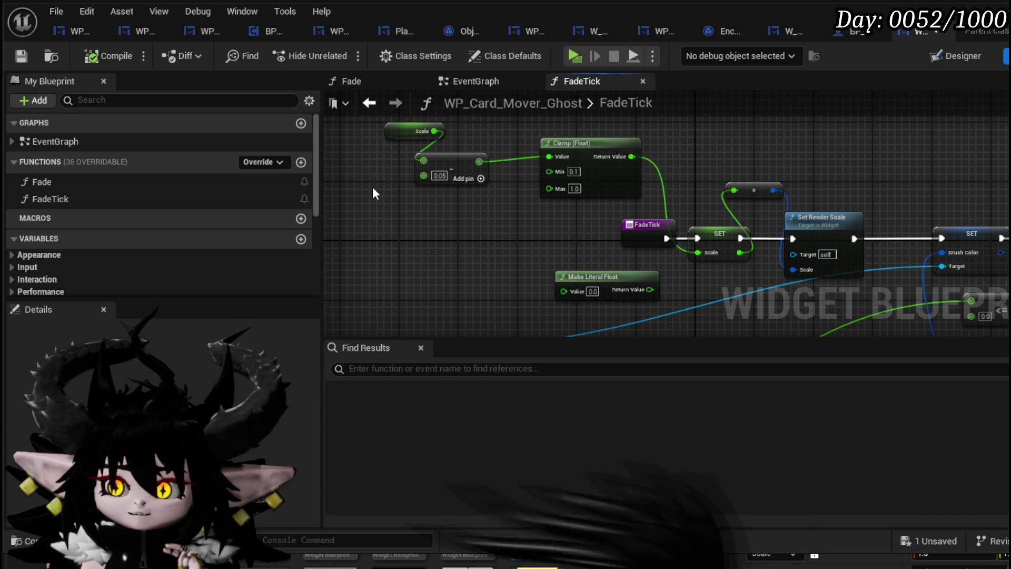
mouse_move(436, 175)
left_mouse_down()
mouse_move(400, 168)
mouse_move(535, 206)
mouse_move(633, 123)
mouse_move(776, 248)
left_mouse_up()
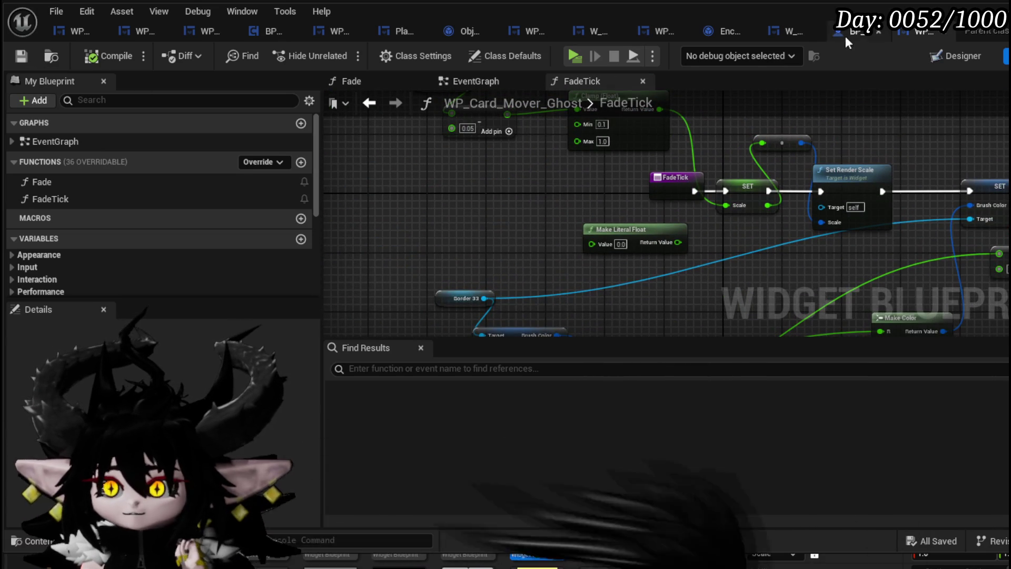
left_click(927, 10)
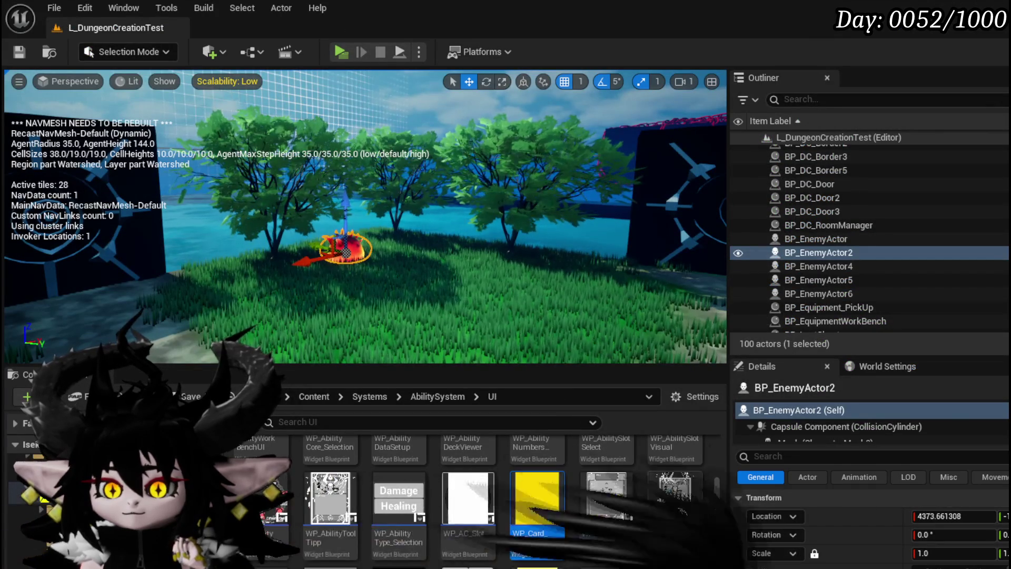
Open the WP_CardMover_Test widget blueprint from the Content Browser and show its node graph.
mouse_move(697, 527)
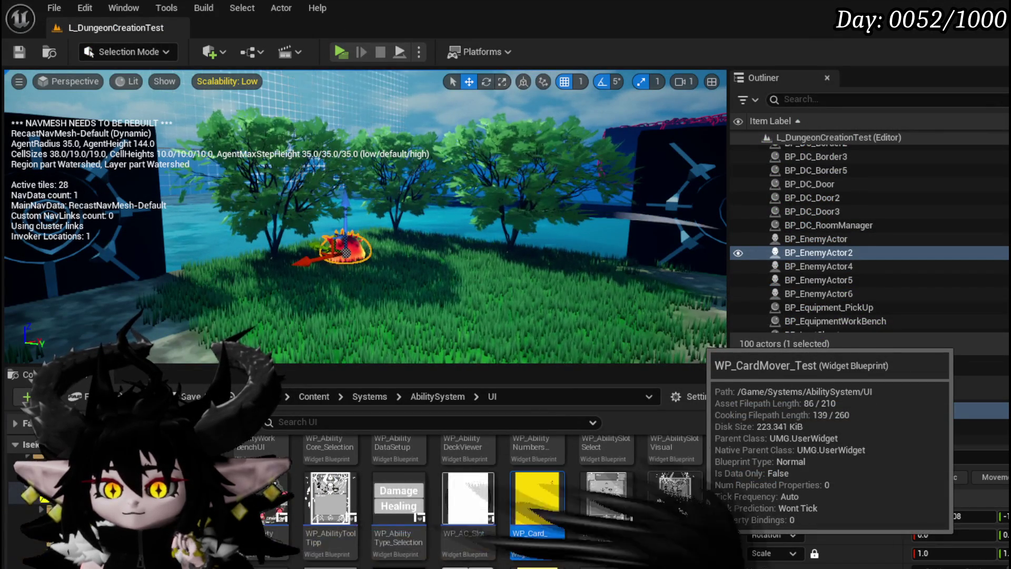
double_click(673, 508)
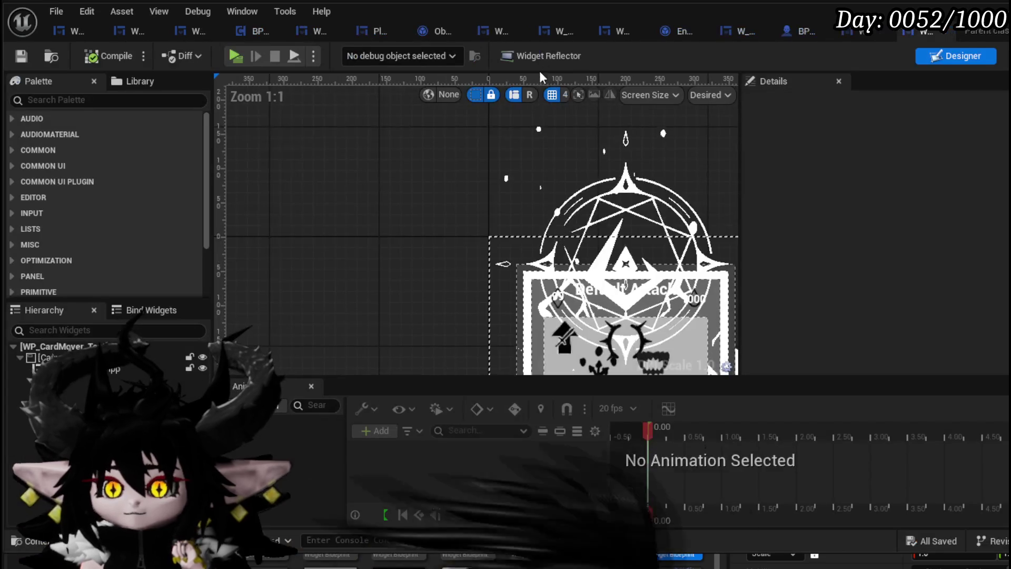
left_click(1007, 56)
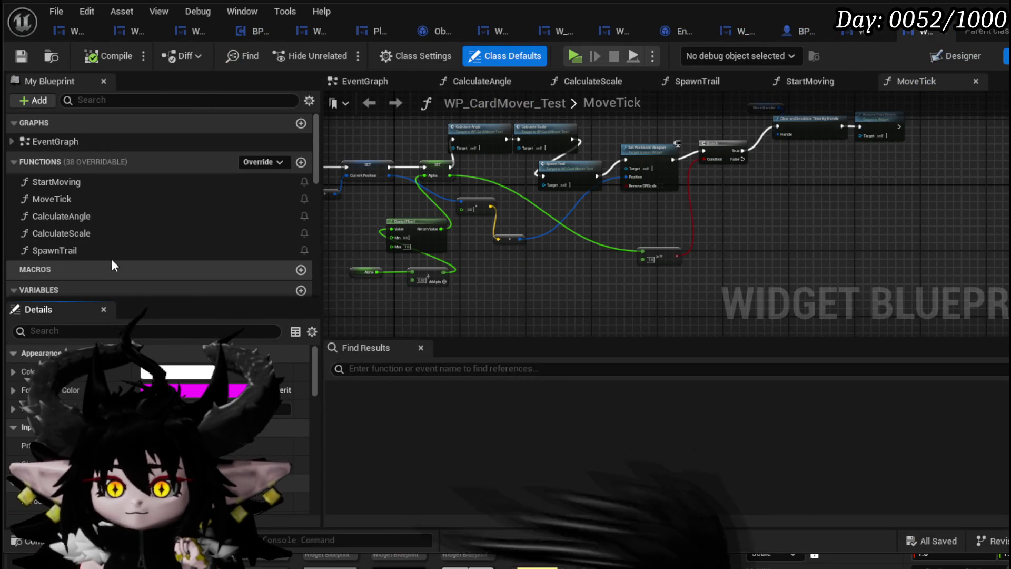
Open WP_CardMover_Test's SpawnTrail function from My Blueprint and frame its entry and Create Widget nodes.
double_click(97, 197)
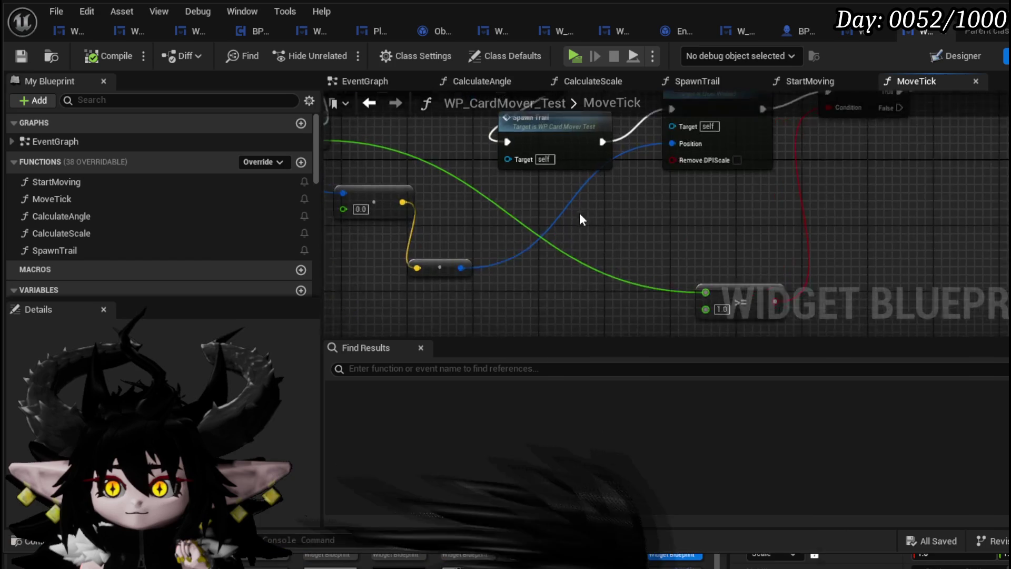
double_click(52, 251)
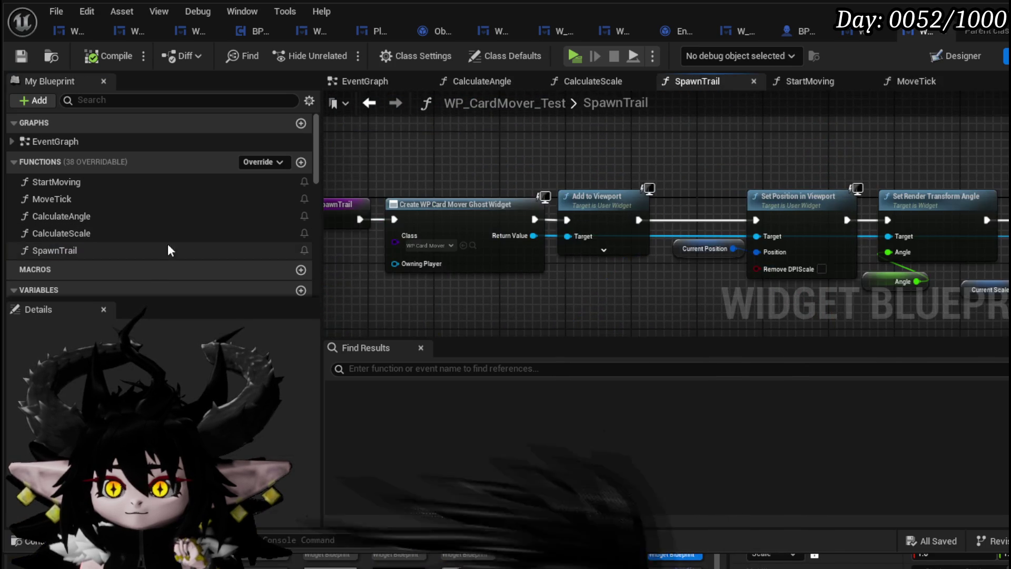
mouse_move(461, 230)
left_mouse_down()
mouse_move(296, 218)
mouse_move(639, 219)
left_mouse_up()
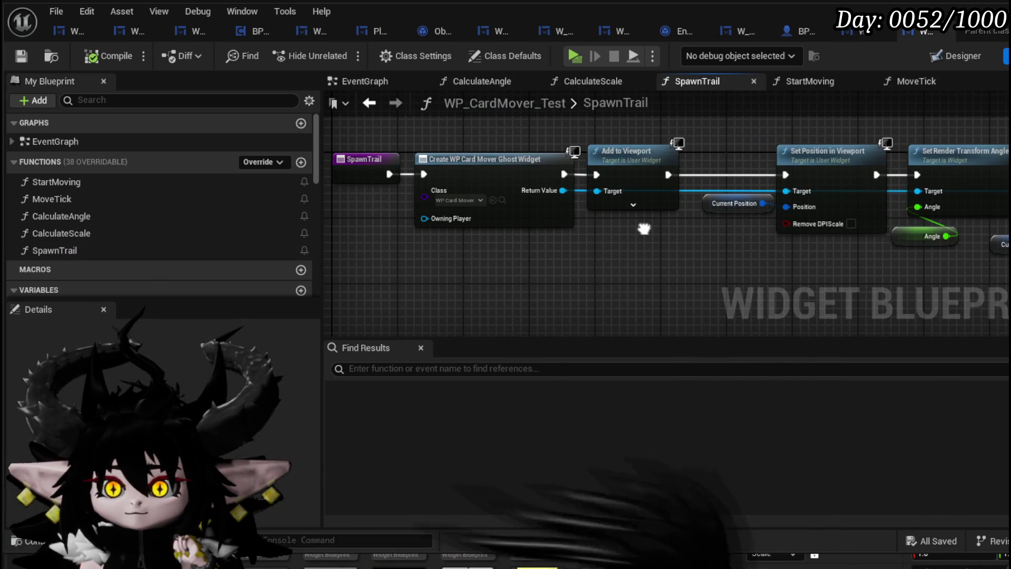
mouse_move(691, 243)
left_mouse_down()
mouse_move(559, 222)
mouse_move(759, 219)
left_mouse_up()
scroll(559, 222, "down", 1)
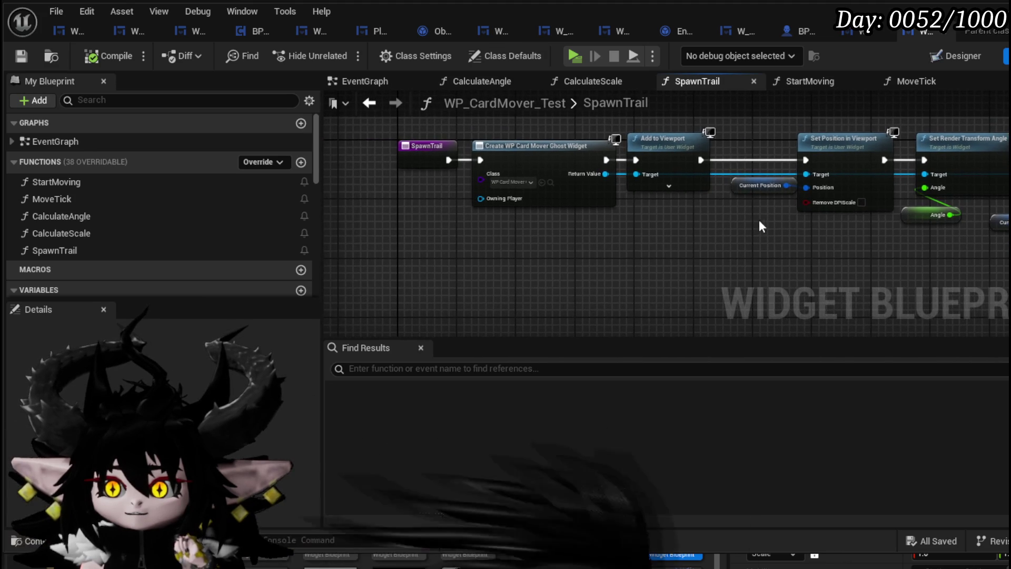
scroll(191, 200, "down", 8)
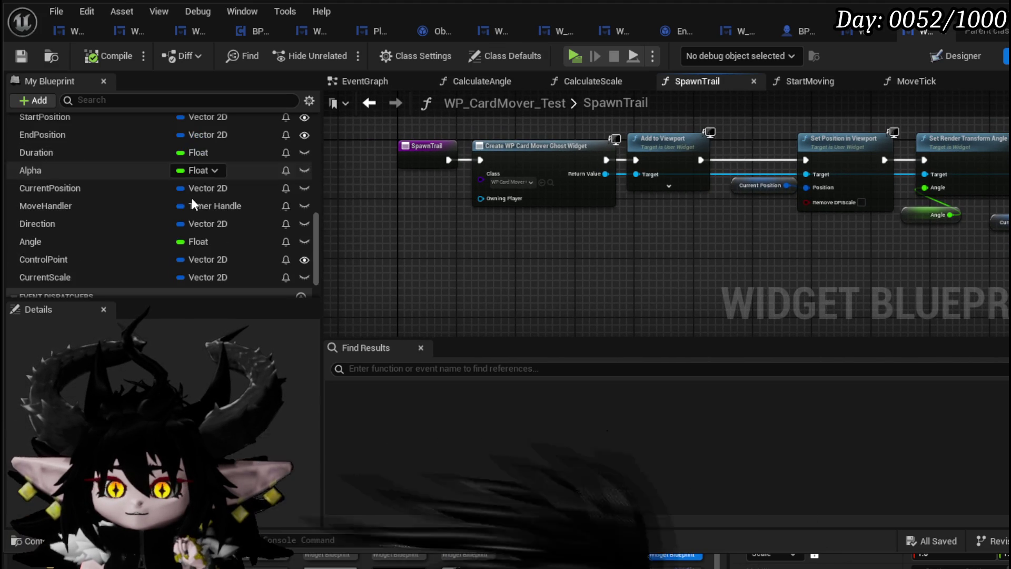
scroll(191, 197, "up", 1)
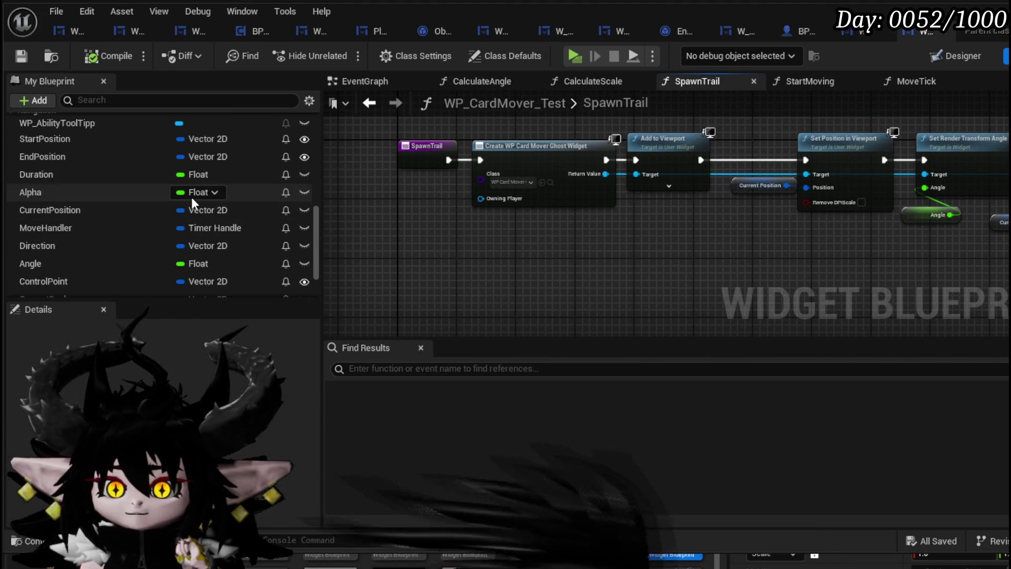
Add a Set Scale node for the ghost widget returned by Create Widget in SpawnTrail.
mouse_move(606, 174)
left_mouse_down()
mouse_move(634, 258)
mouse_move(643, 258)
left_mouse_up()
type("se")
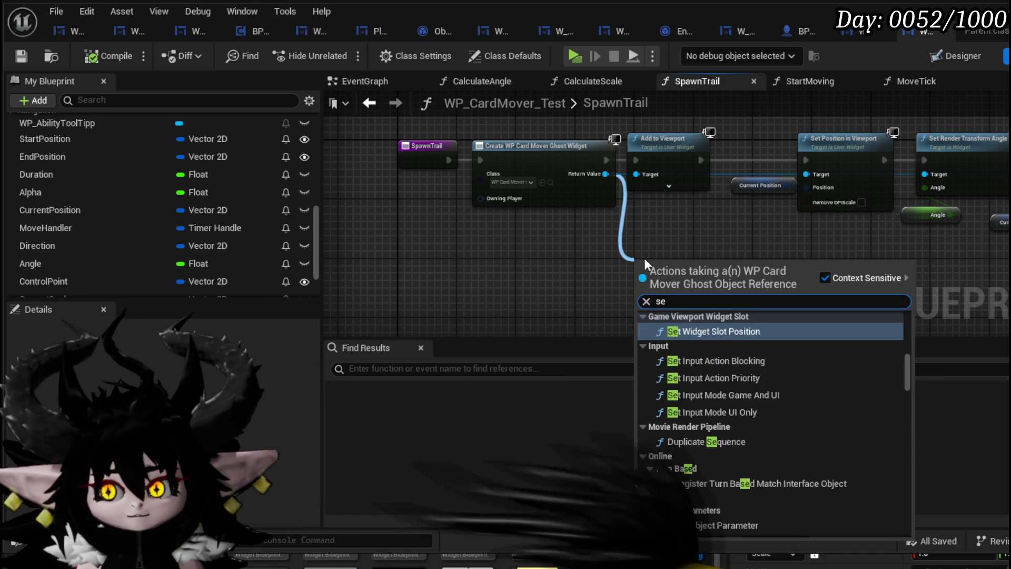
type(" t Sca")
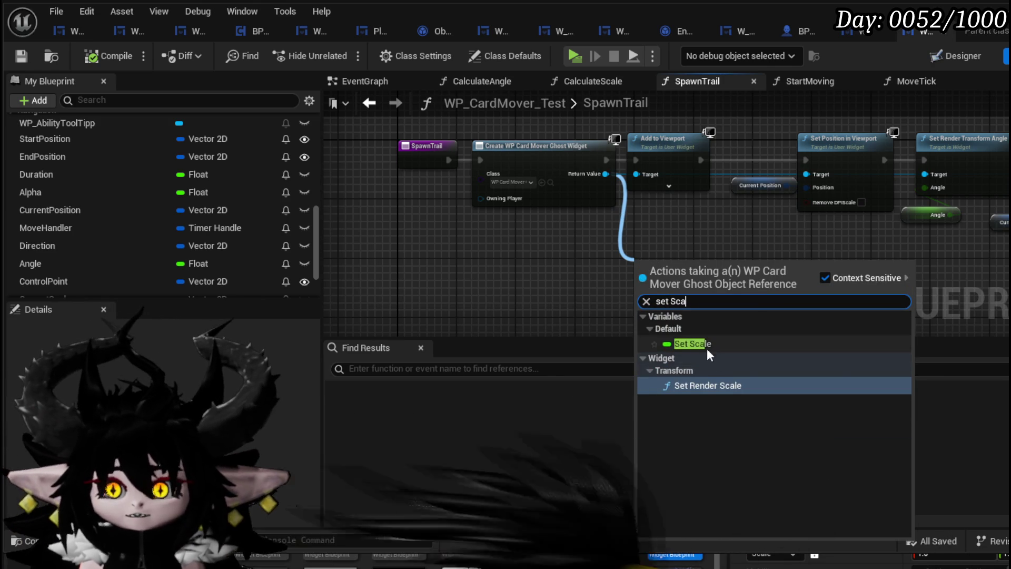
left_click(706, 345)
left_click_drag(648, 268, 516, 231)
left_click(671, 247)
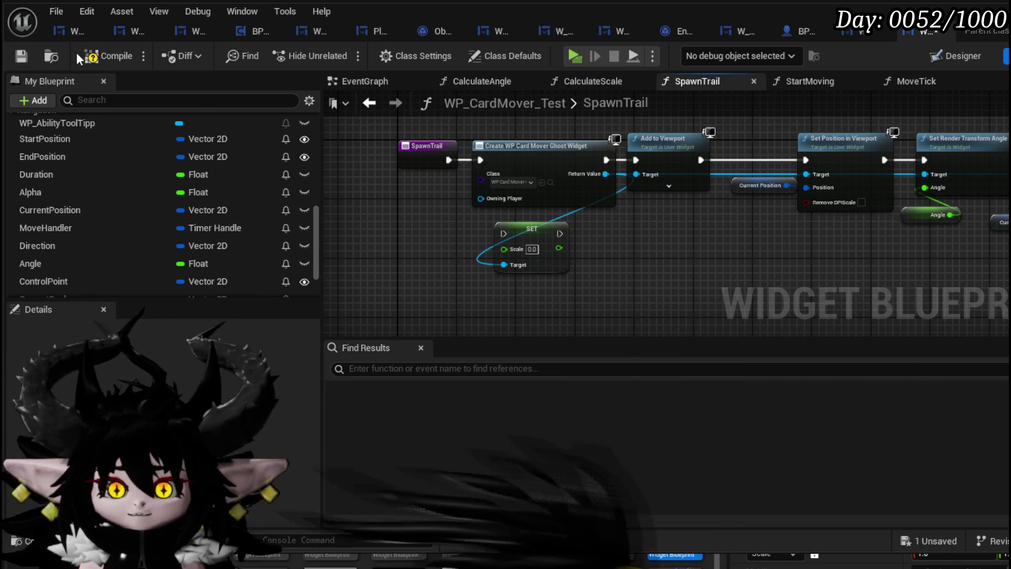
Save the blueprint and open the StartMoving function graph from the EventGraph.
left_click(17, 59)
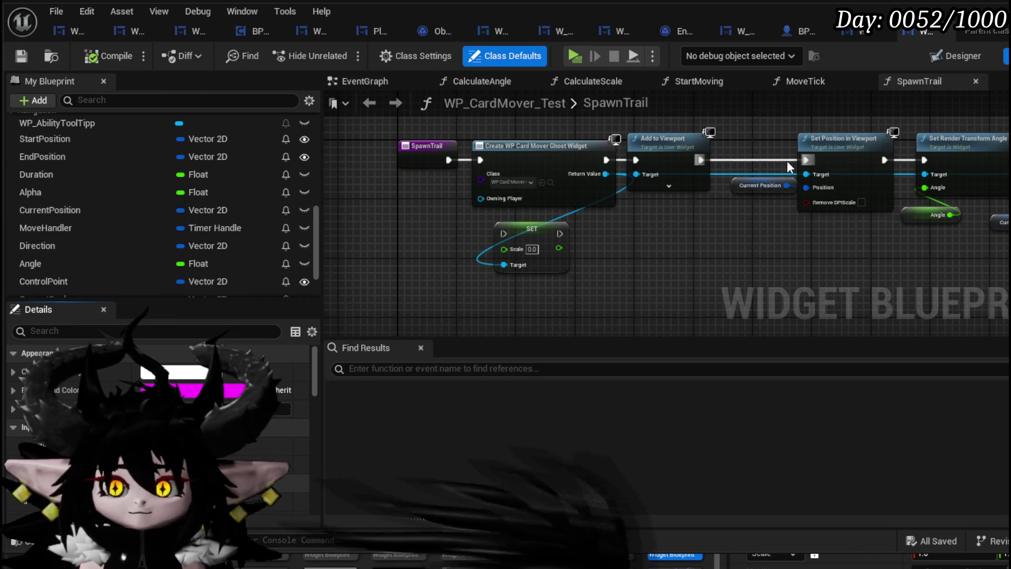
left_click(357, 81)
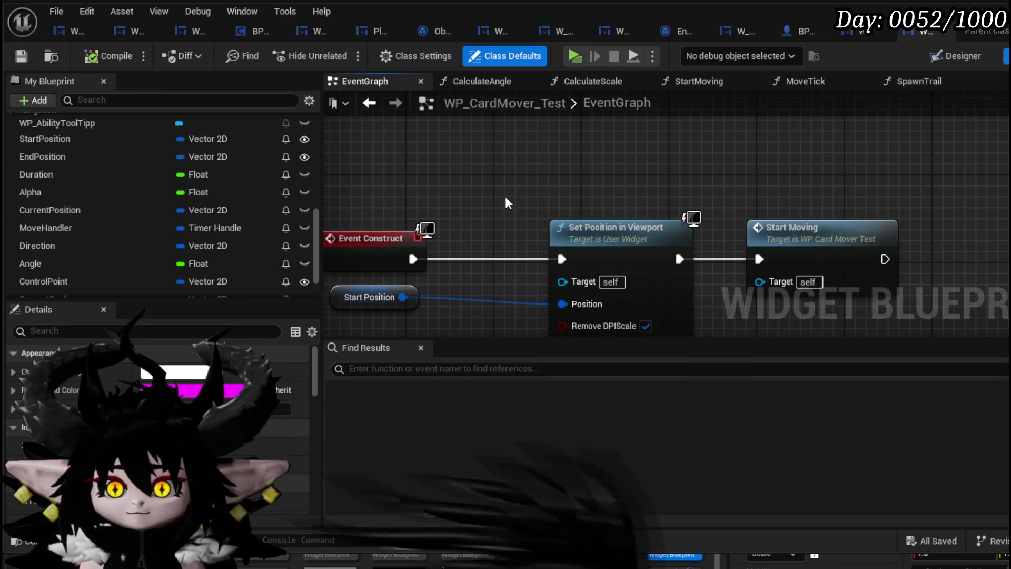
double_click(843, 242)
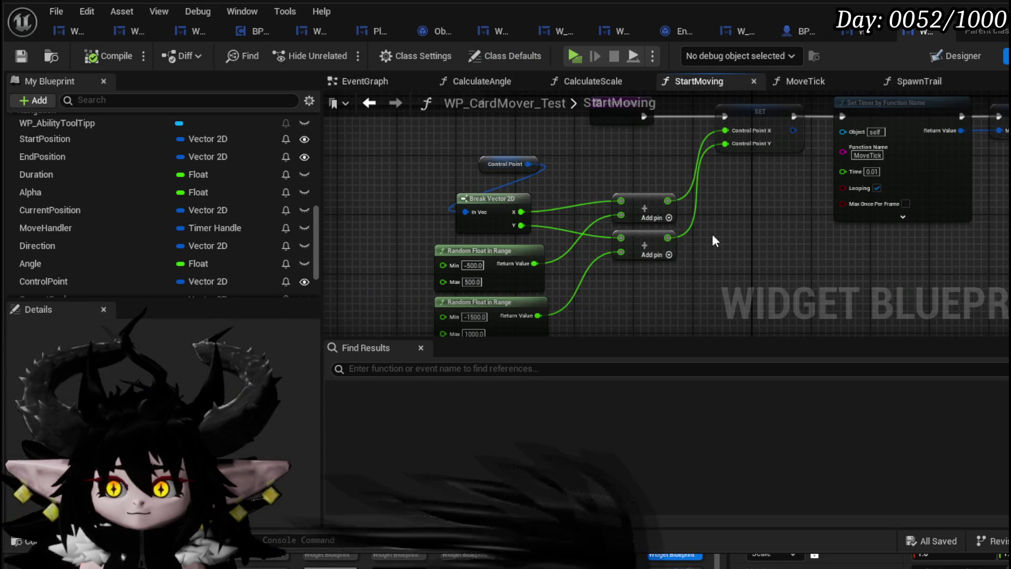
Open the CalculateScale function through MoveTick and frame its Set Render Scale and multiply nodes.
mouse_move(572, 278)
left_mouse_down()
mouse_move(590, 258)
mouse_move(800, 178)
mouse_move(724, 236)
left_mouse_up()
scroll(112, 188, "up", 10)
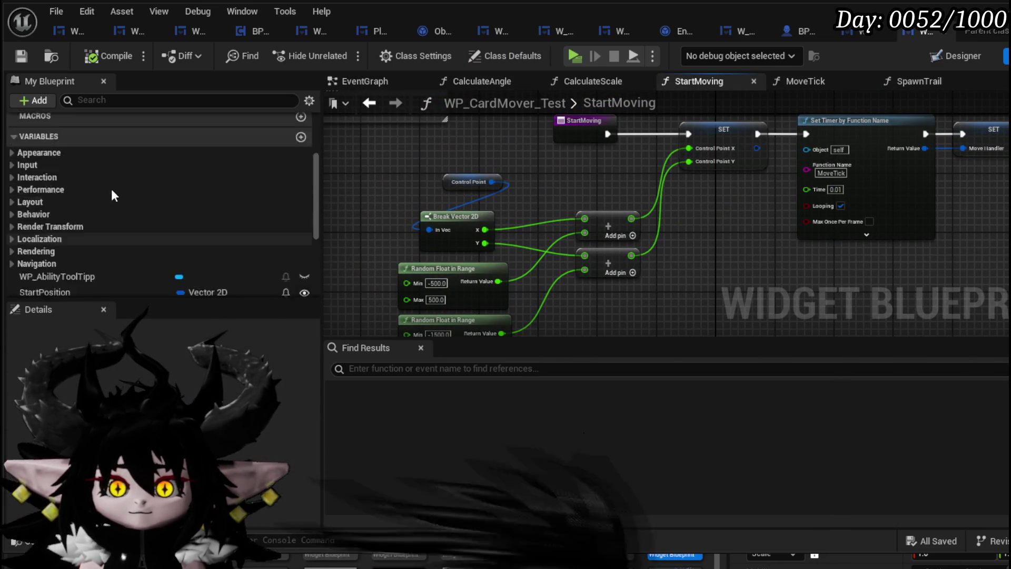
left_click(75, 199)
double_click(75, 202)
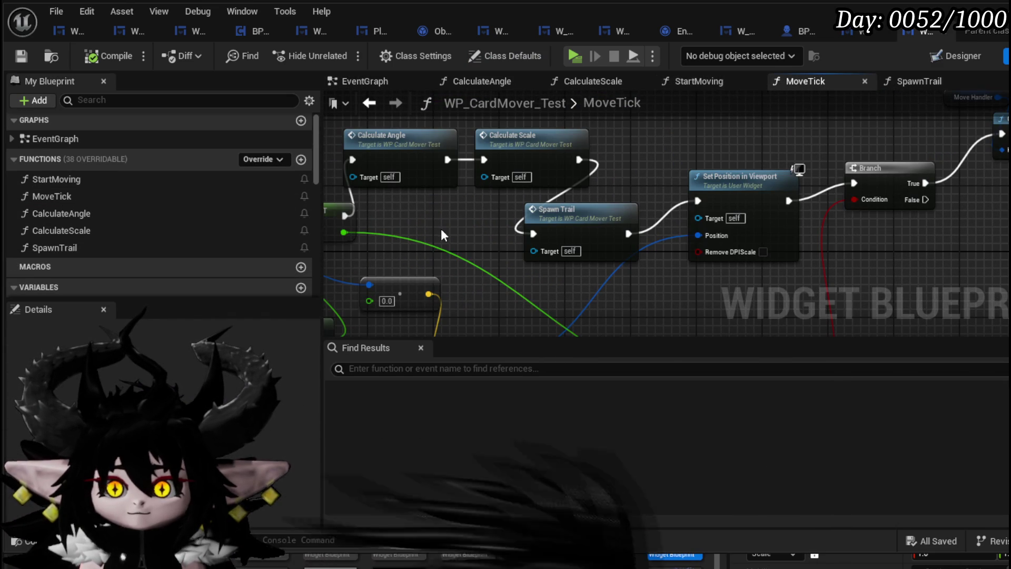
double_click(542, 162)
left_click_drag(573, 223, 538, 177)
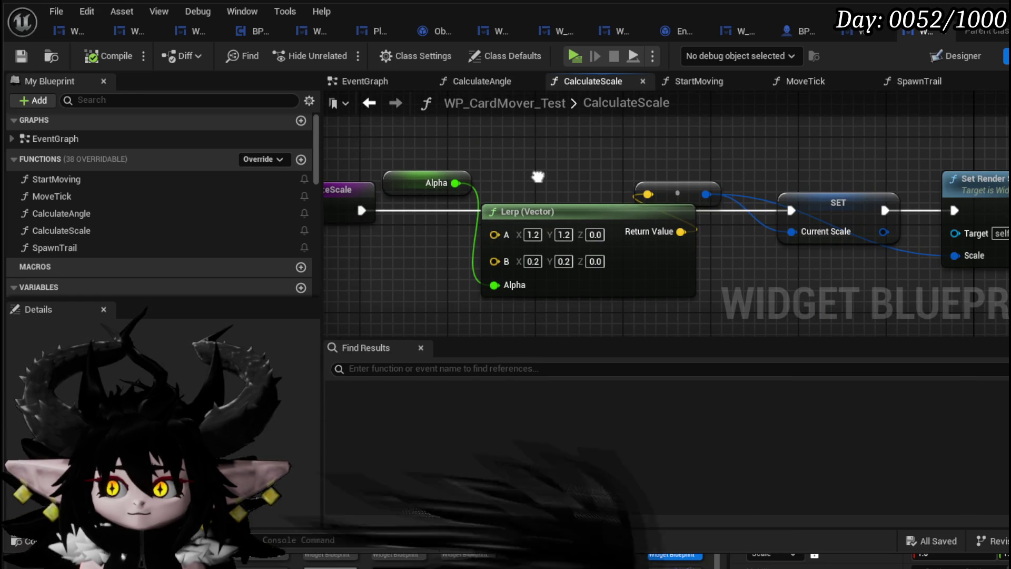
left_click_drag(836, 199, 589, 187)
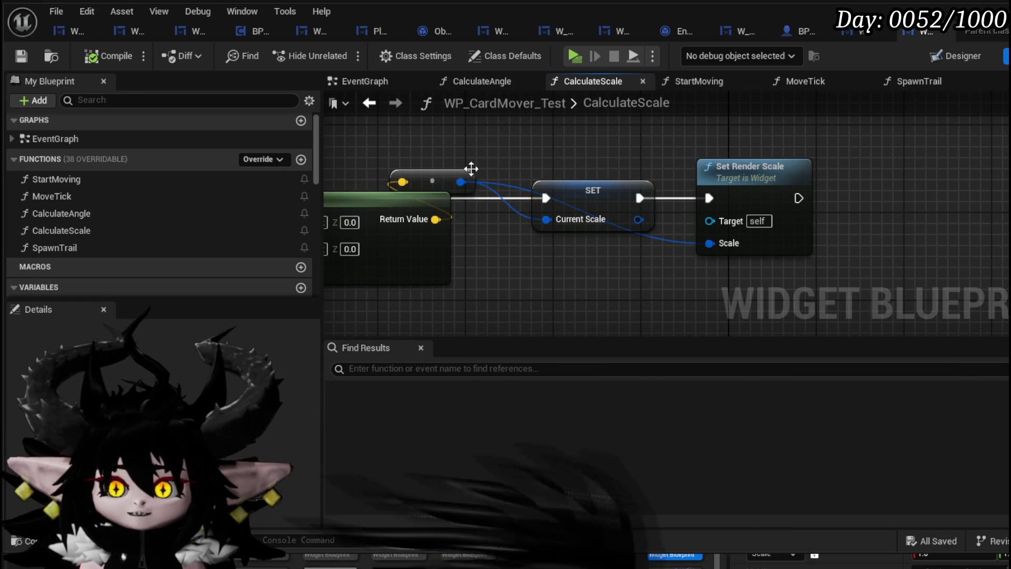
left_click_drag(491, 202, 539, 149)
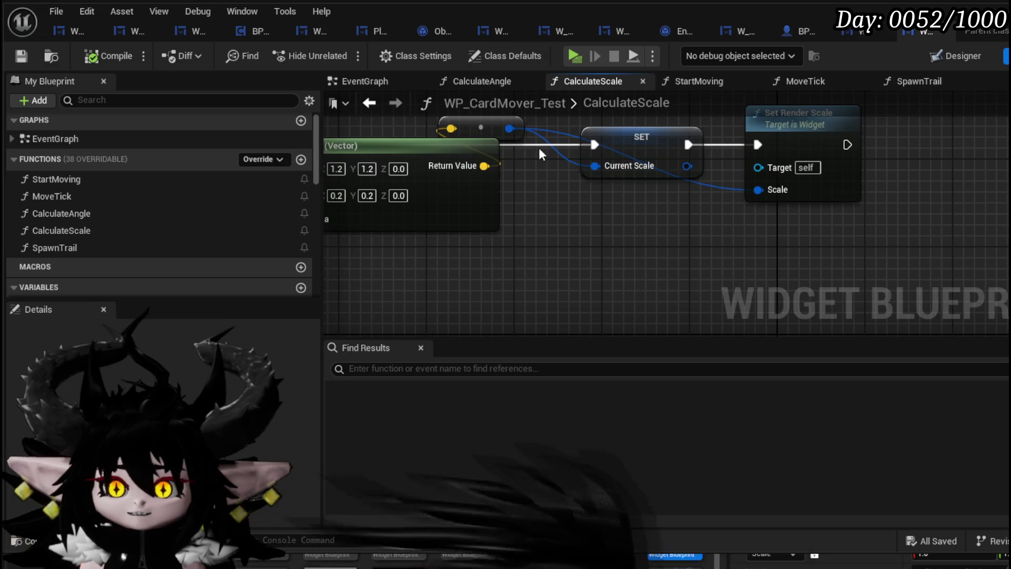
Cancel a 'getter scal' node search and bring up the EventGraph's Event Construct chain.
right_click(646, 261)
type("get rend")
type("er scal")
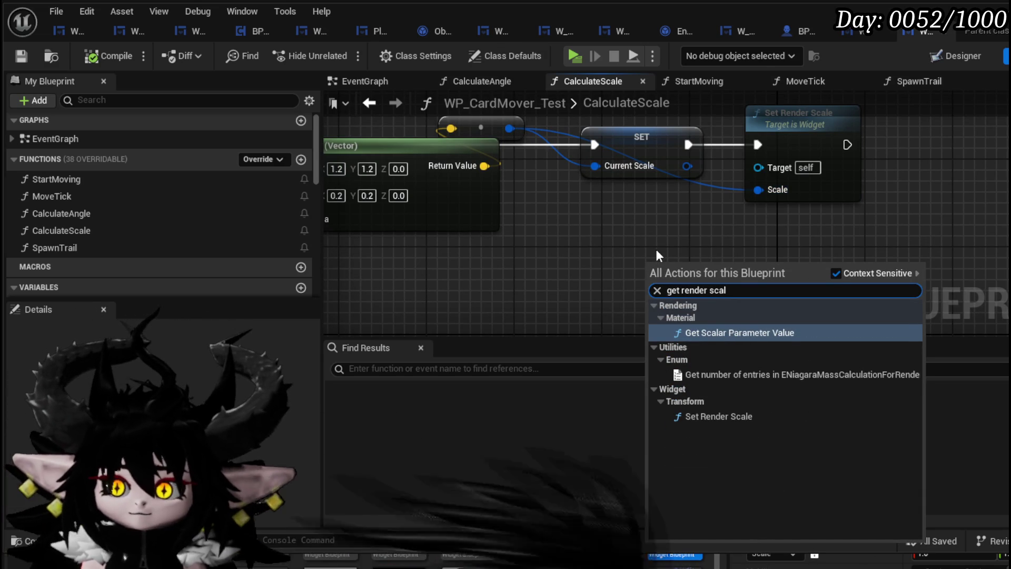
key("Escape")
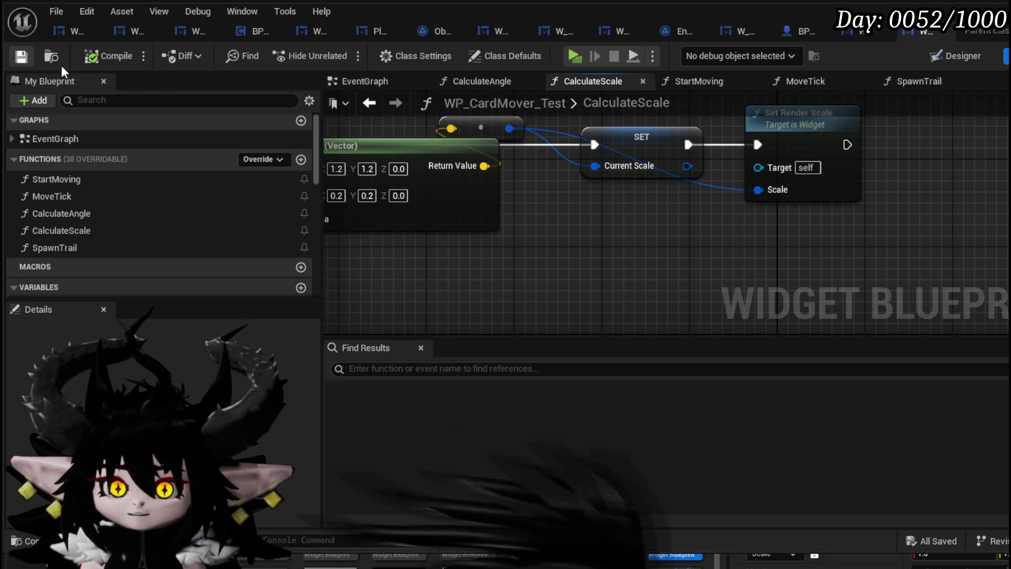
left_click(350, 80)
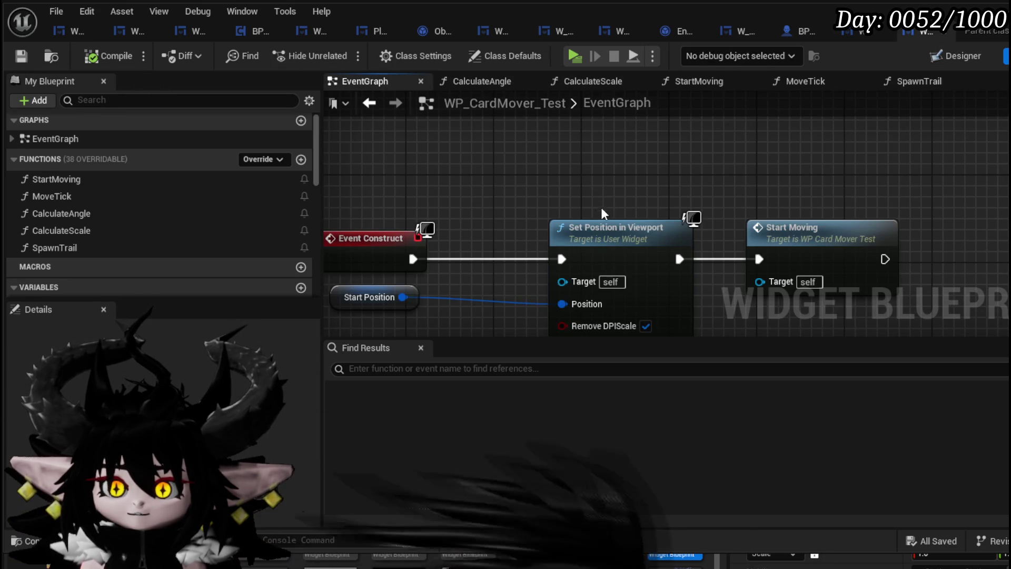
left_click_drag(602, 204, 669, 167)
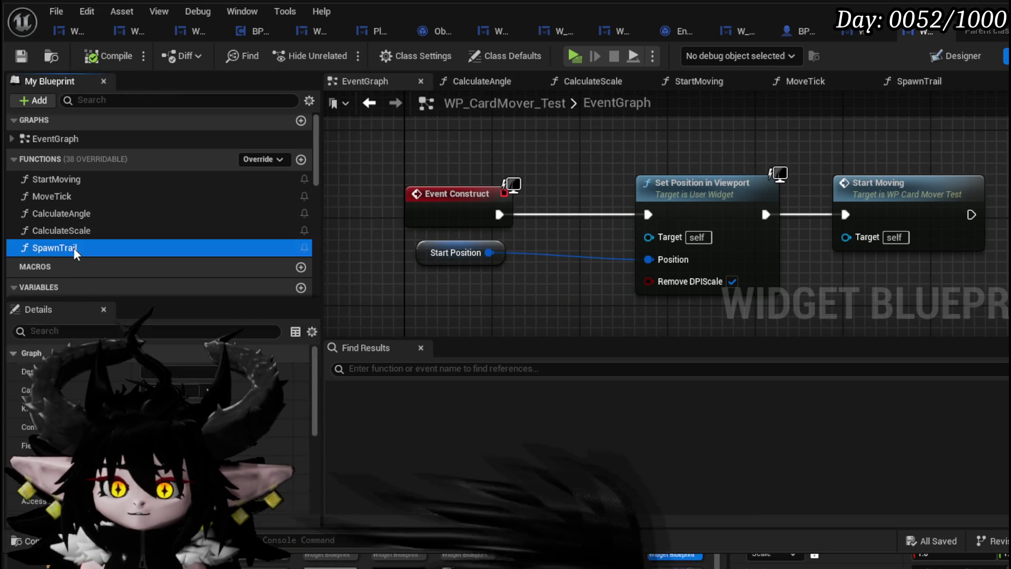
In SpawnTrail, add a Current Scale getter node.
double_click(73, 248)
mouse_move(469, 239)
left_mouse_down()
mouse_move(527, 222)
mouse_move(488, 222)
left_mouse_up()
right_click(488, 223)
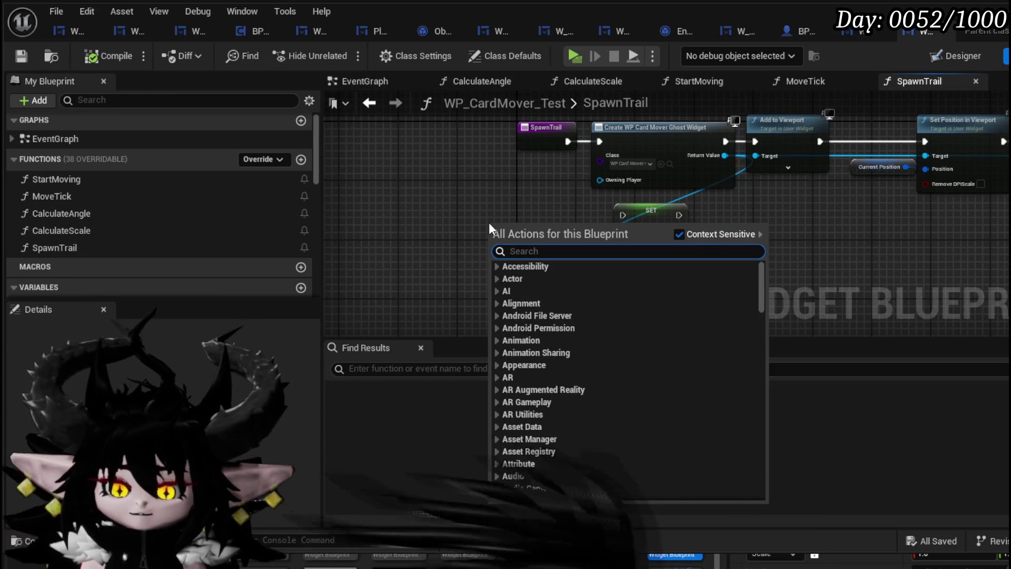
type("get scale")
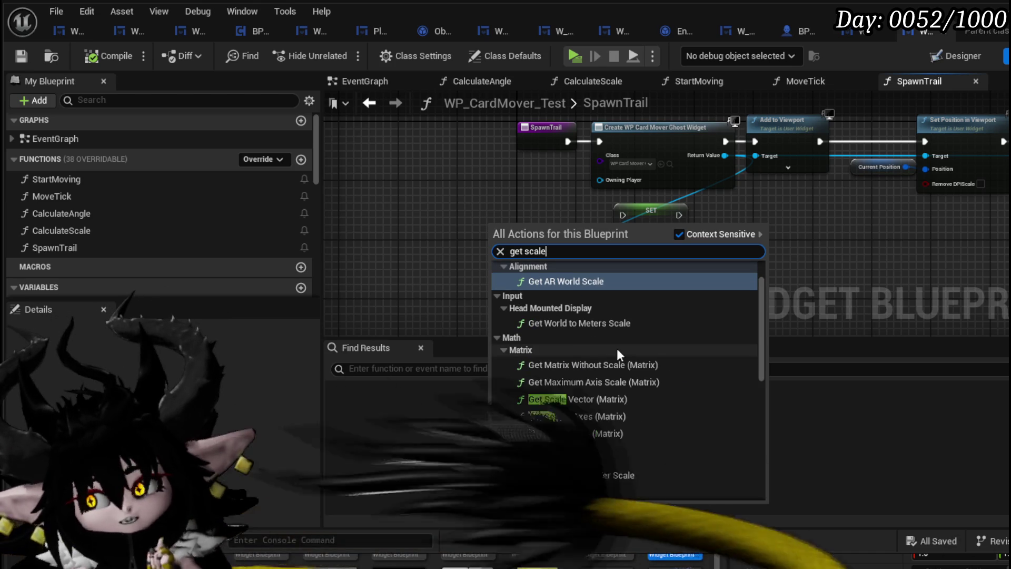
scroll(689, 327, "down", 1)
scroll(689, 327, "down", 10)
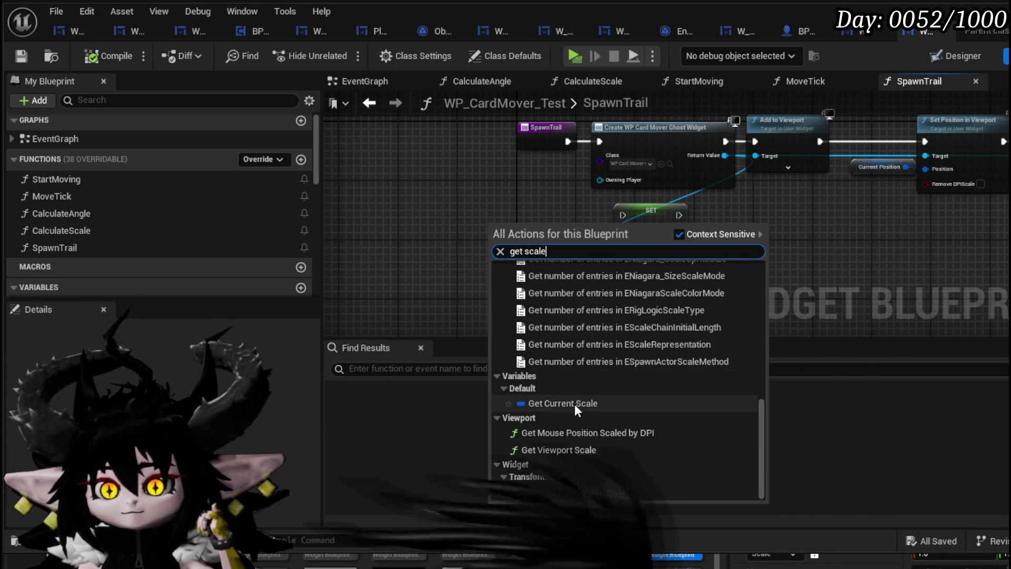
left_click(574, 404)
scroll(521, 195, "up", 3)
Feed Current Scale into a Break Vector 2D, wire its X toward SET Scale, and position both nodes.
left_click_drag(441, 258, 496, 261)
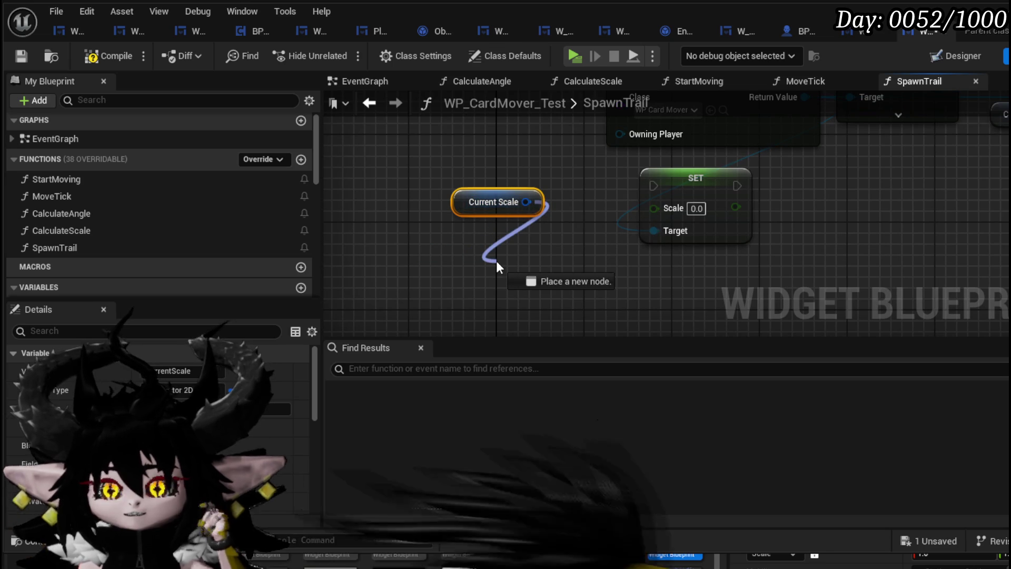
mouse_move(527, 202)
left_mouse_down()
mouse_move(670, 228)
mouse_move(668, 210)
mouse_move(486, 237)
mouse_move(654, 208)
left_mouse_up()
type("break")
left_click(558, 298)
scroll(233, 228, "down", 5)
scroll(233, 227, "down", 5)
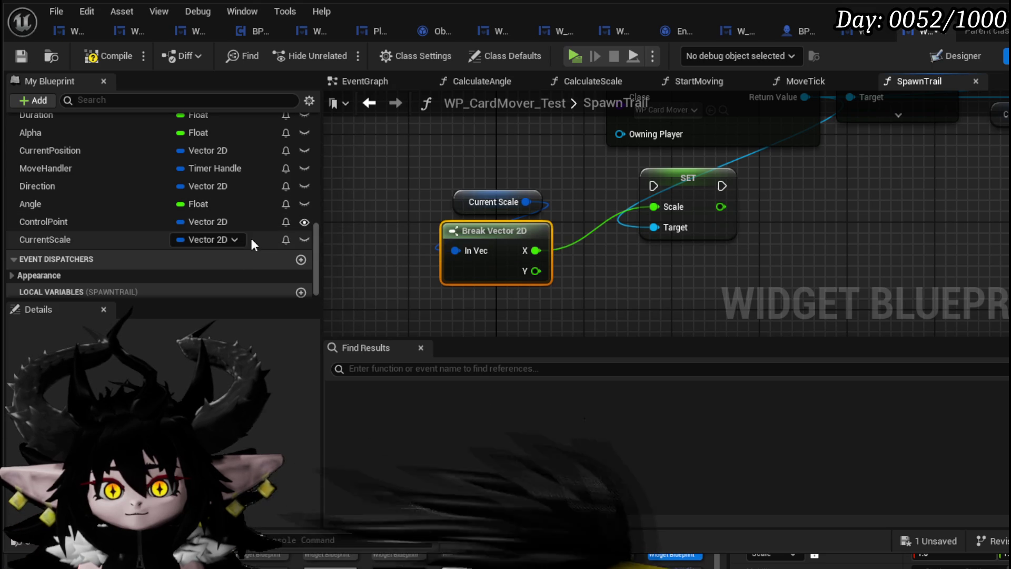
left_click(500, 267, "ctrl")
mouse_move(542, 311)
left_mouse_down()
mouse_move(503, 231)
mouse_move(508, 250)
left_mouse_up()
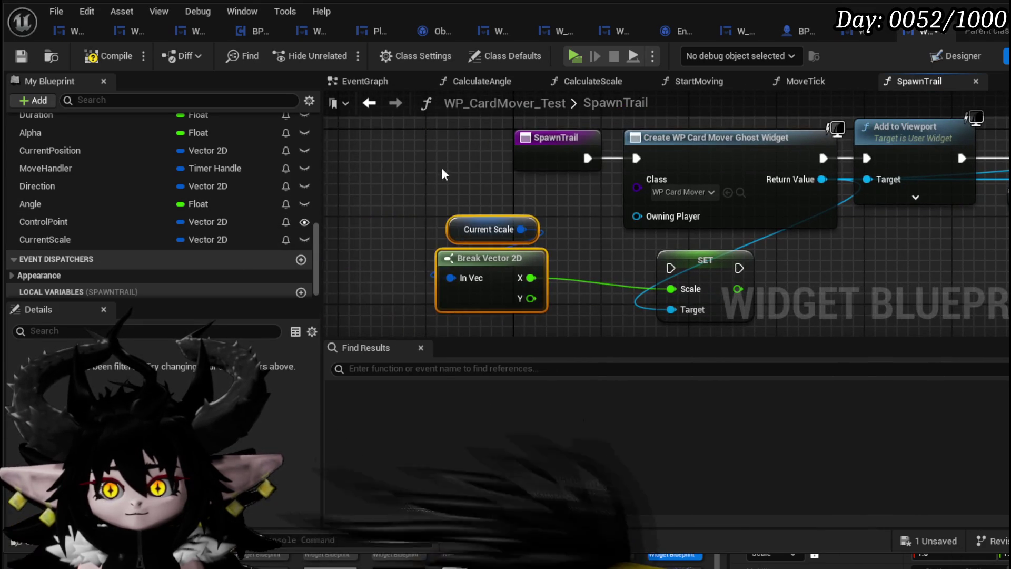
Place SET Scale between Create Ghost Widget and Add to Viewport, chain execution through it, and compile.
mouse_move(753, 159)
left_mouse_down()
mouse_move(465, 147)
mouse_move(444, 158)
left_mouse_up()
mouse_move(667, 280)
left_mouse_down()
mouse_move(689, 219)
mouse_move(634, 160)
mouse_move(623, 171)
left_mouse_up()
mouse_move(695, 158)
left_mouse_down()
mouse_move(877, 164)
mouse_move(868, 159)
left_mouse_up()
scroll(744, 249, "down", 2)
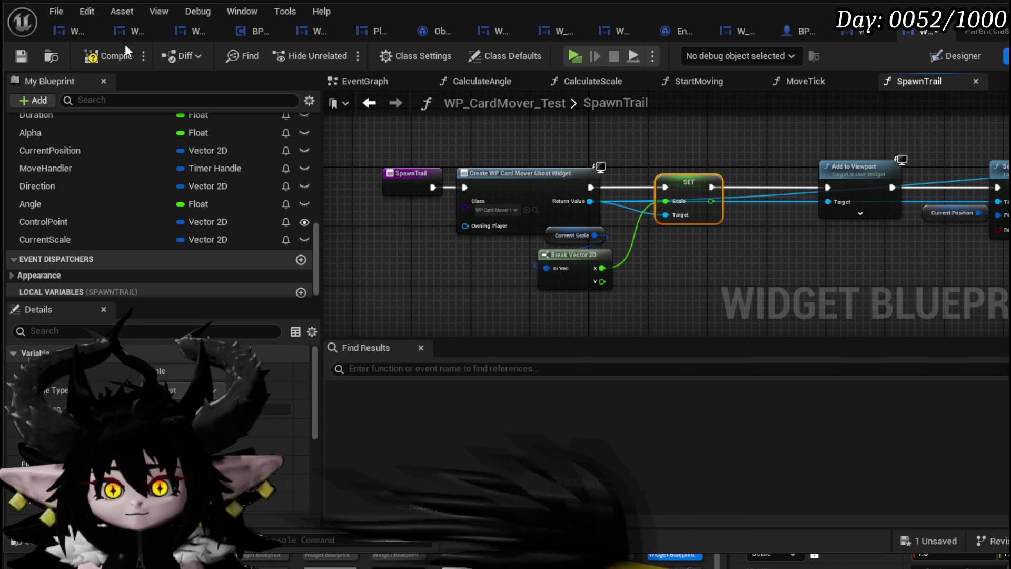
left_click(18, 56)
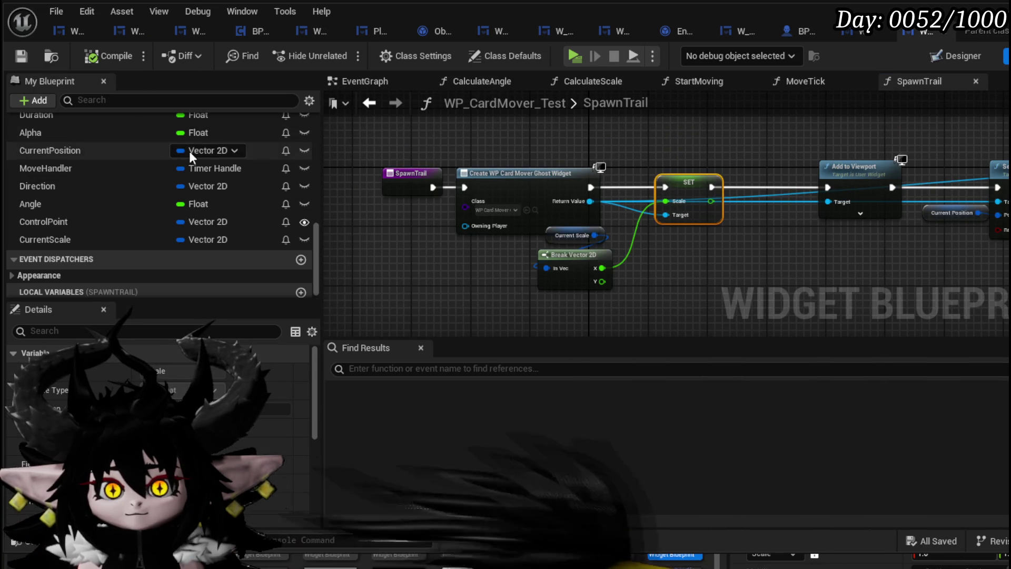
Open CalculateScale via MoveTick, select its SET node, and start a Play-in-Editor playtest.
scroll(142, 166, "up", 5)
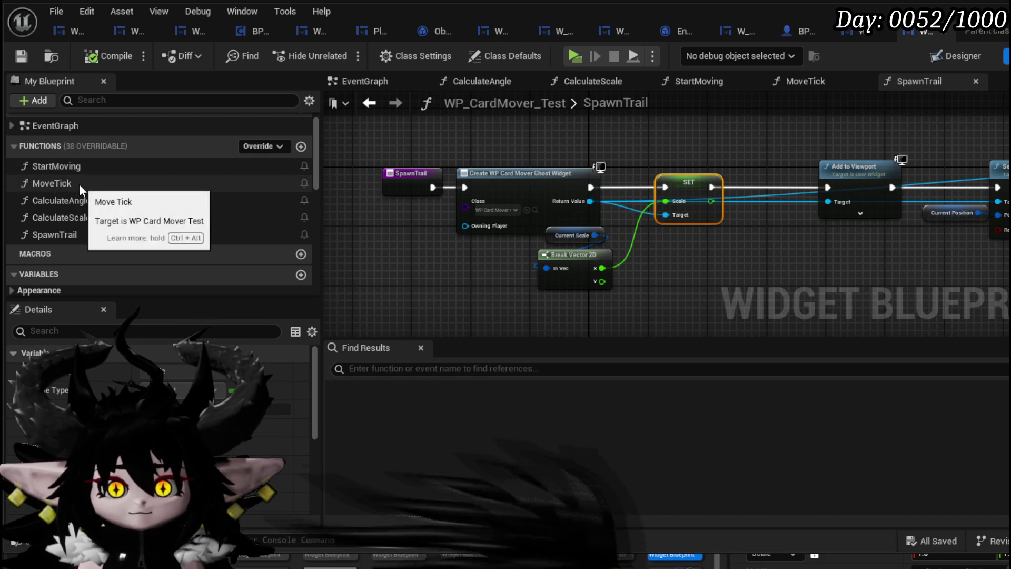
double_click(71, 185)
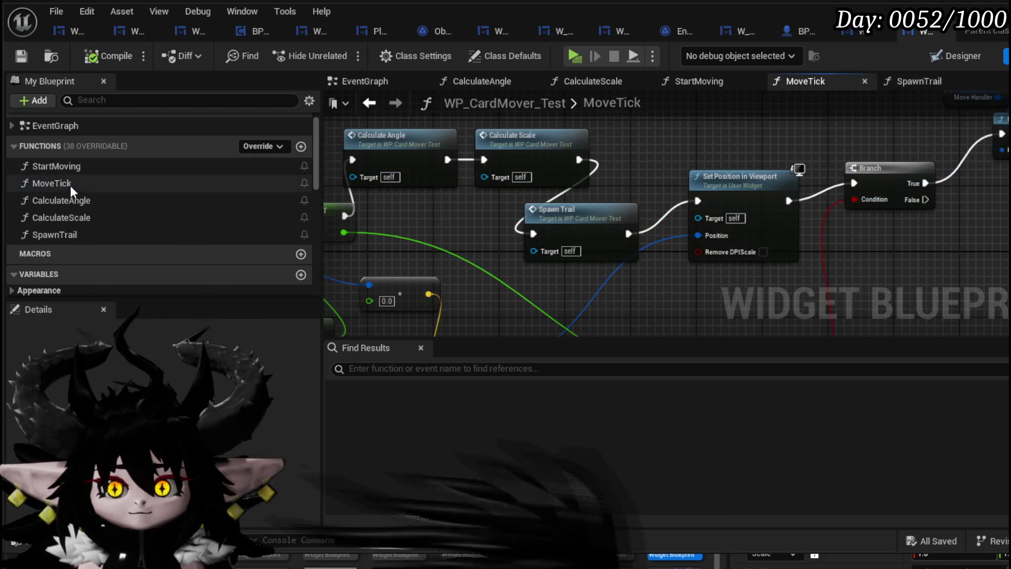
double_click(87, 216)
left_click_drag(594, 226, 684, 137)
scroll(612, 284, "down", 3)
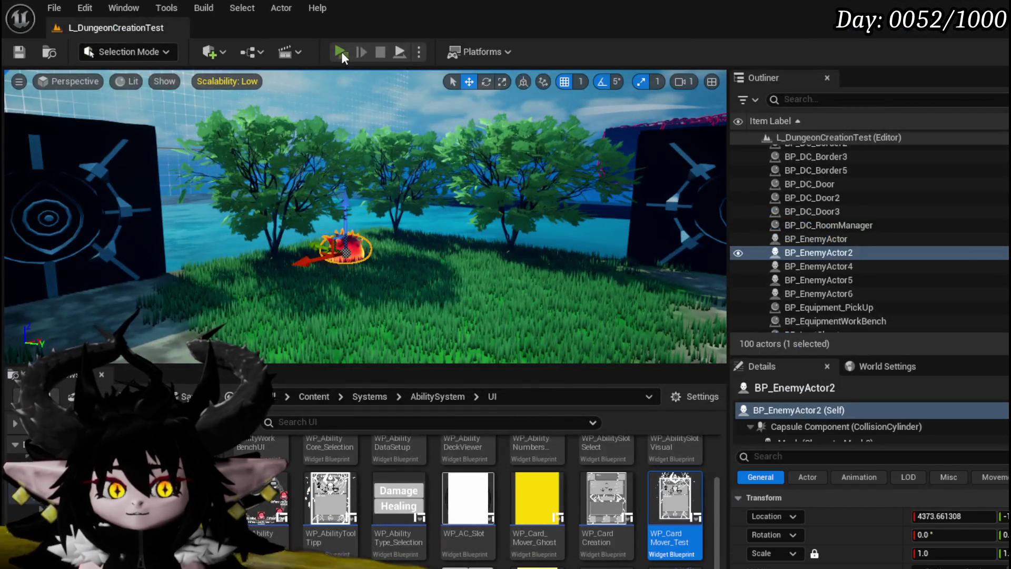
left_click(342, 52)
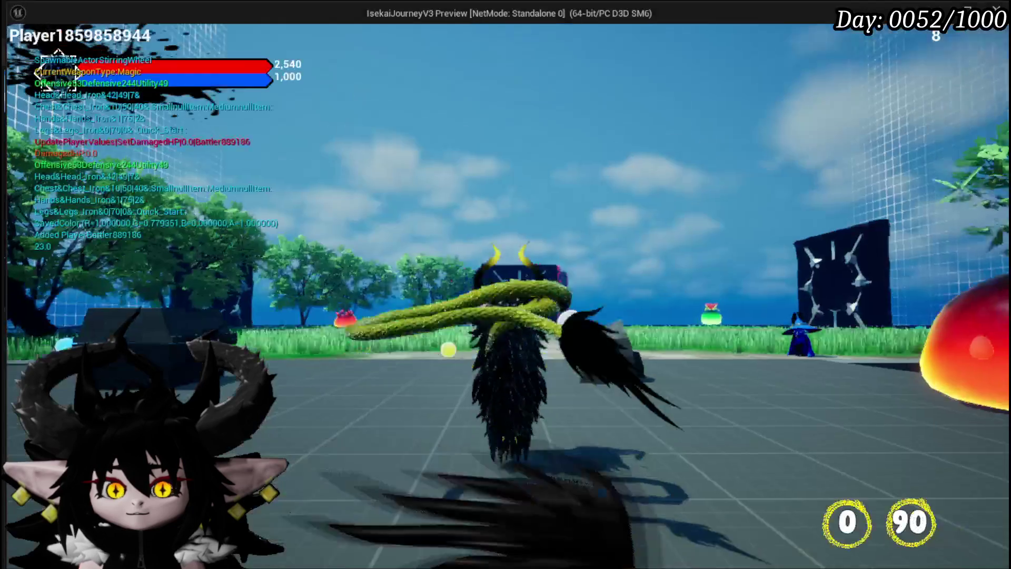
Run the character with W onto the fire slime and turn the camera beside it.
key("w")
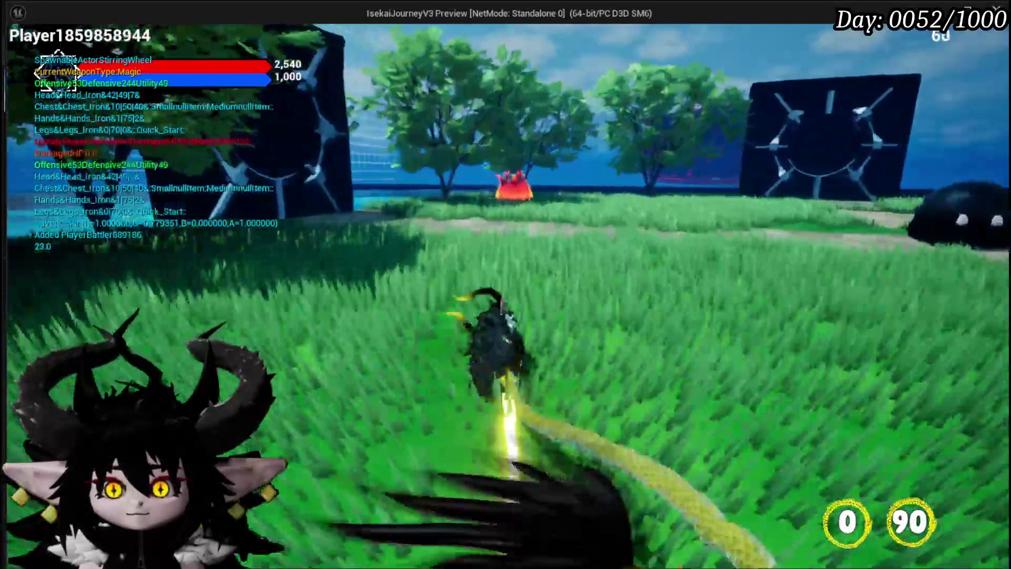
key("w")
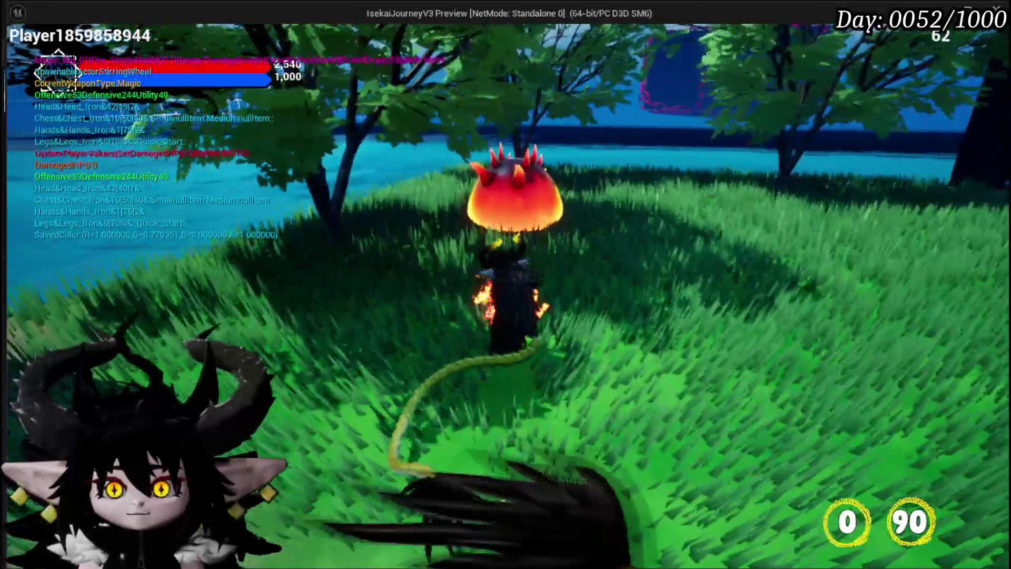
key("w")
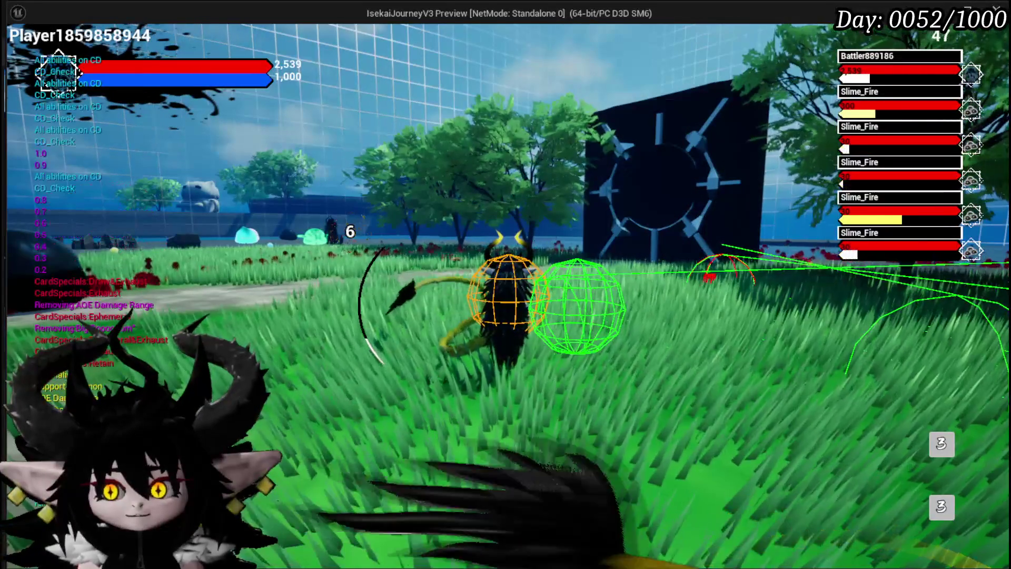
Stop the playtest, save with Ctrl+S, and return to the WP_CardMover_Test blueprint editor.
key("alt+Tab")
key("Escape")
key("ctrl+s")
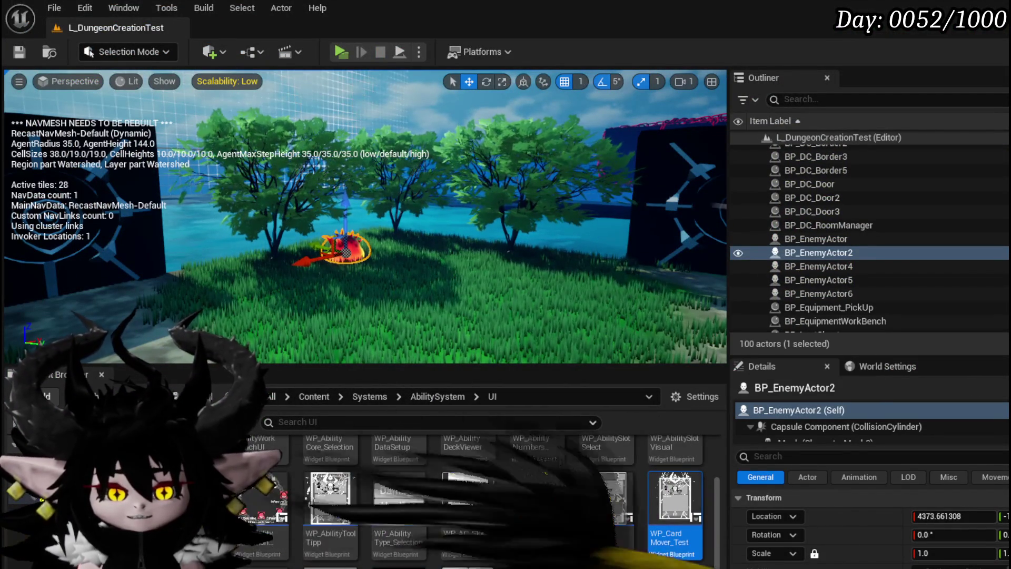
key("alt+Tab")
In WP_Card_Mover_Ghost's FadeTick, change the 0.05 step to 0.2, then compile and save.
left_click_drag(603, 286, 538, 283)
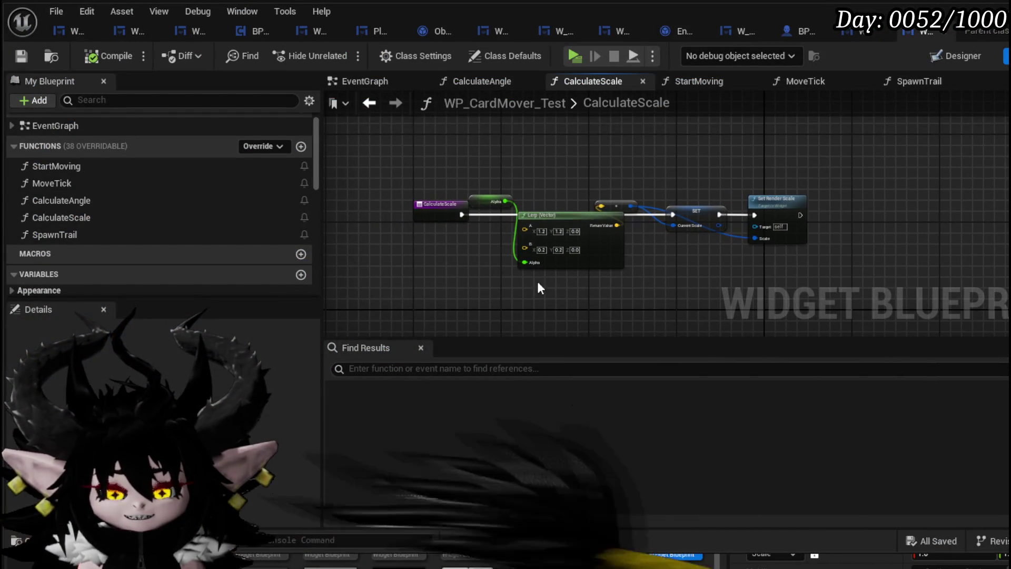
double_click(199, 238)
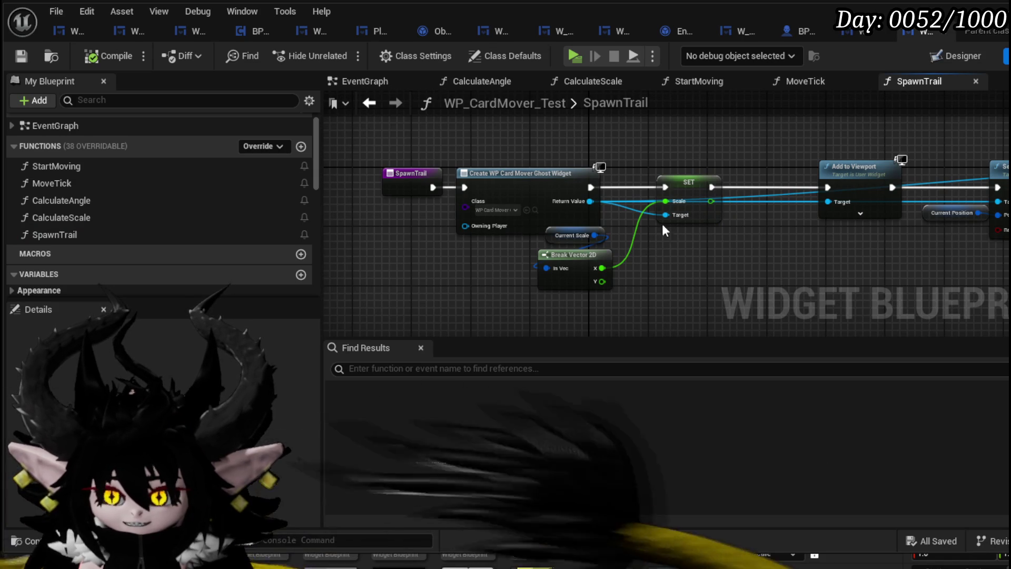
left_click(848, 33)
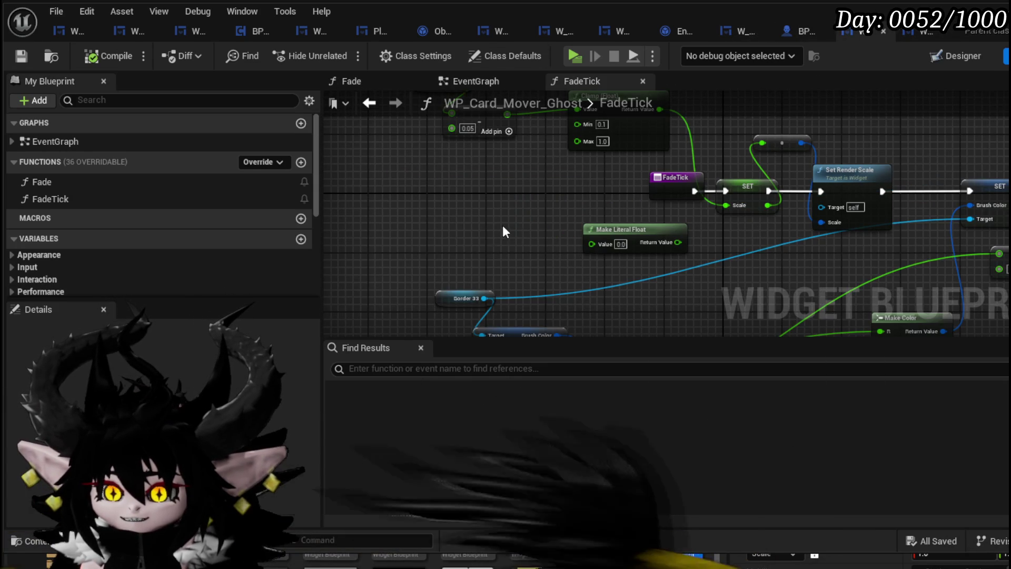
scroll(476, 271, "up", 4)
left_click_drag(427, 169, 447, 214)
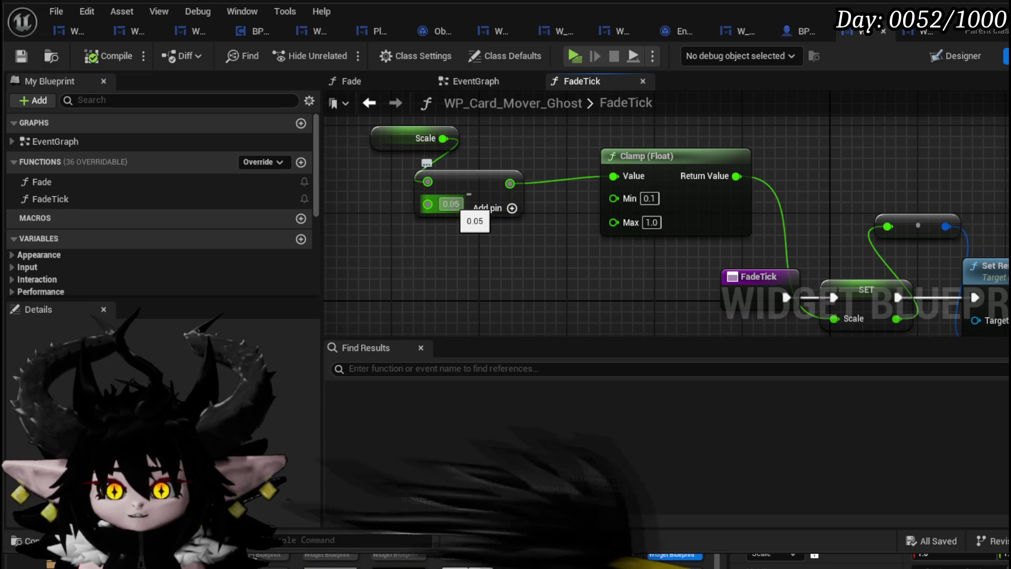
type("0.2")
key("Return")
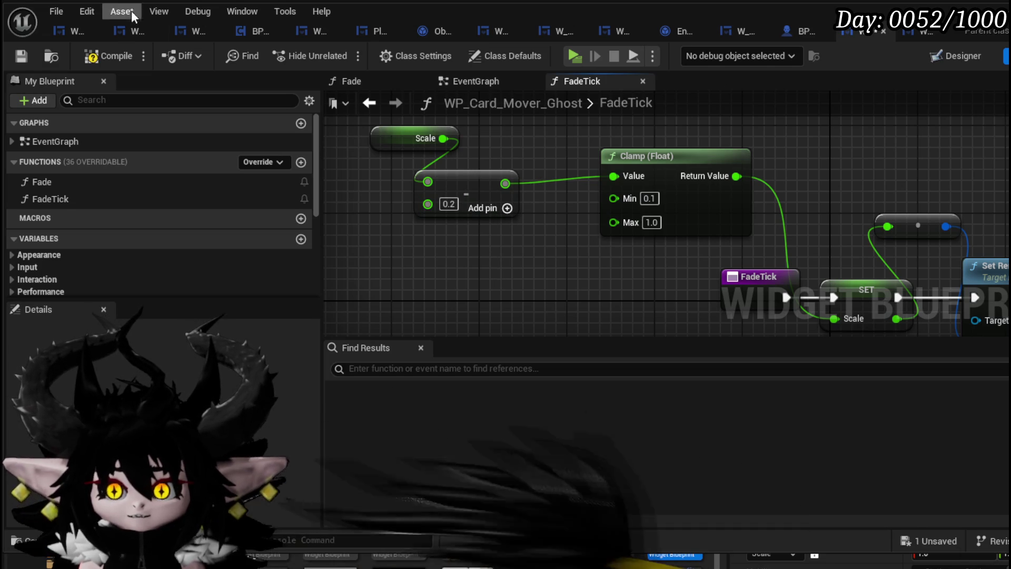
left_click(21, 54)
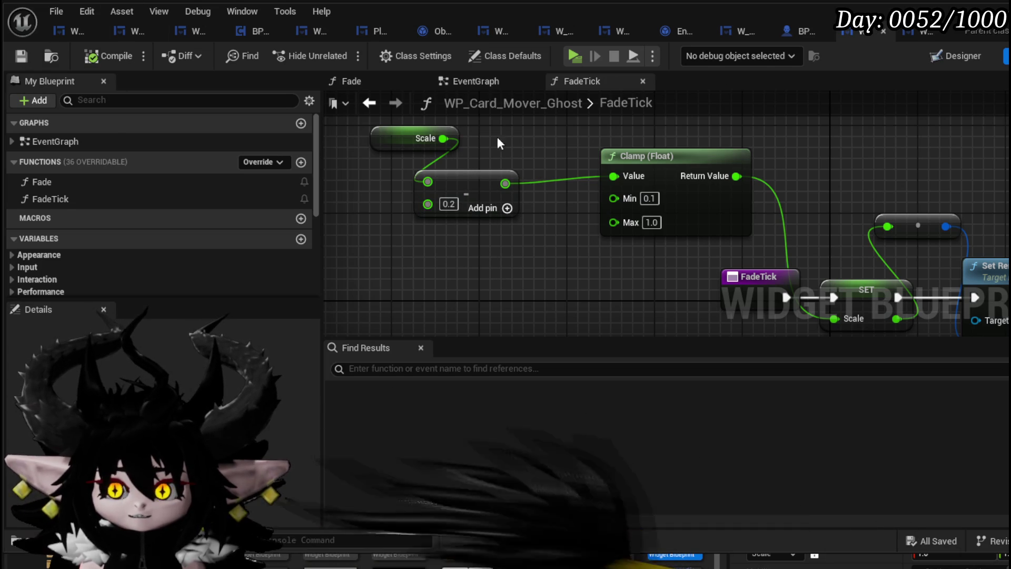
Review the Set Render Scale math, save the ghost again, and open Fade from the EventGraph.
mouse_move(514, 134)
left_mouse_down()
mouse_move(392, 104)
mouse_move(524, 130)
left_mouse_up()
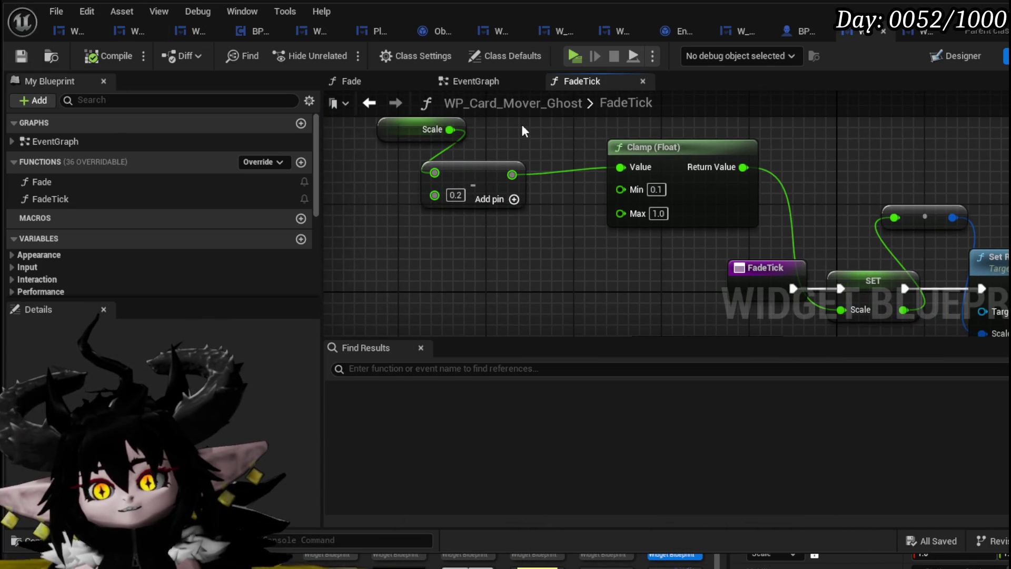
left_click(466, 168)
scroll(463, 157, "down", 2)
left_click(27, 56)
double_click(109, 141)
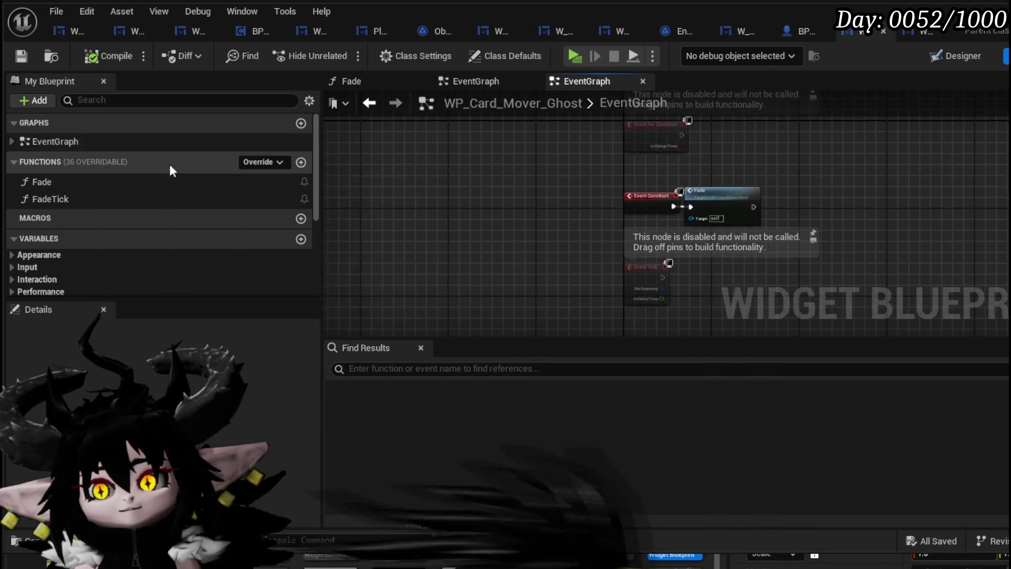
double_click(607, 207)
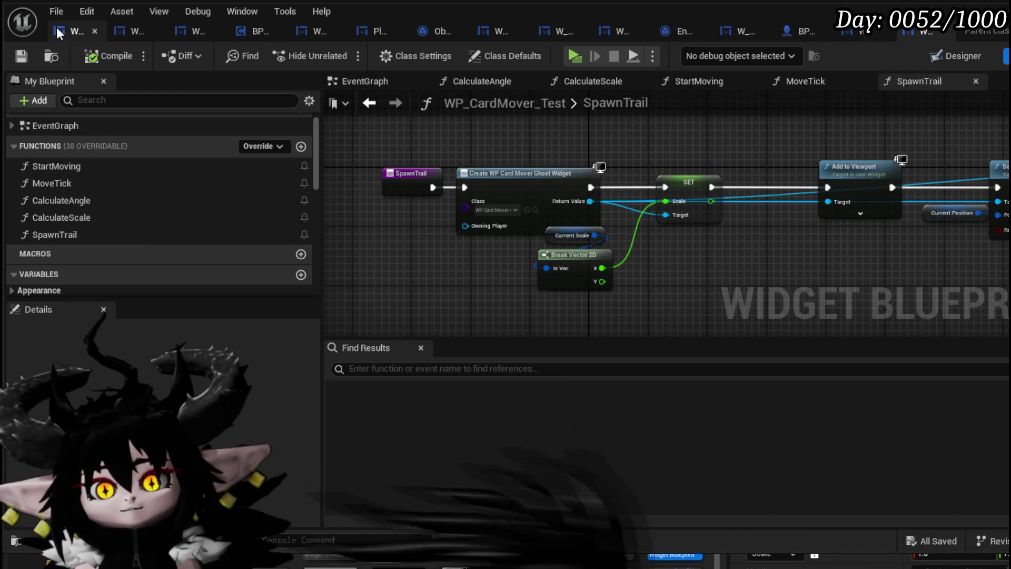
left_click(57, 31)
left_click(135, 33)
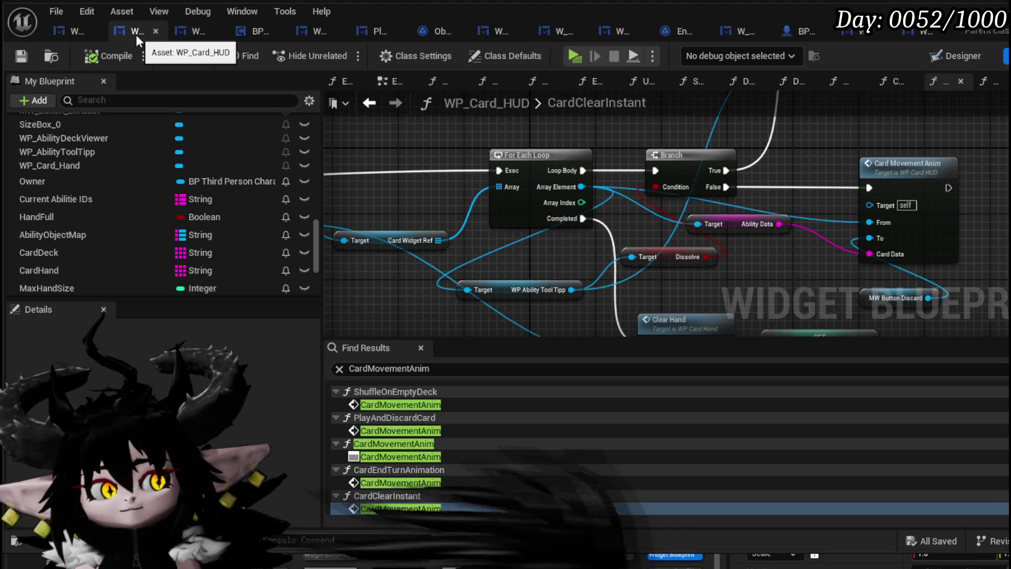
mouse_move(747, 162)
left_mouse_down()
mouse_move(476, 122)
mouse_move(479, 163)
left_mouse_up()
double_click(587, 177)
mouse_move(745, 196)
left_mouse_down()
mouse_move(898, 151)
mouse_move(709, 165)
mouse_move(719, 172)
mouse_move(437, 158)
mouse_move(566, 247)
mouse_move(491, 244)
mouse_move(445, 268)
left_mouse_up()
left_click_drag(400, 315, 861, 91)
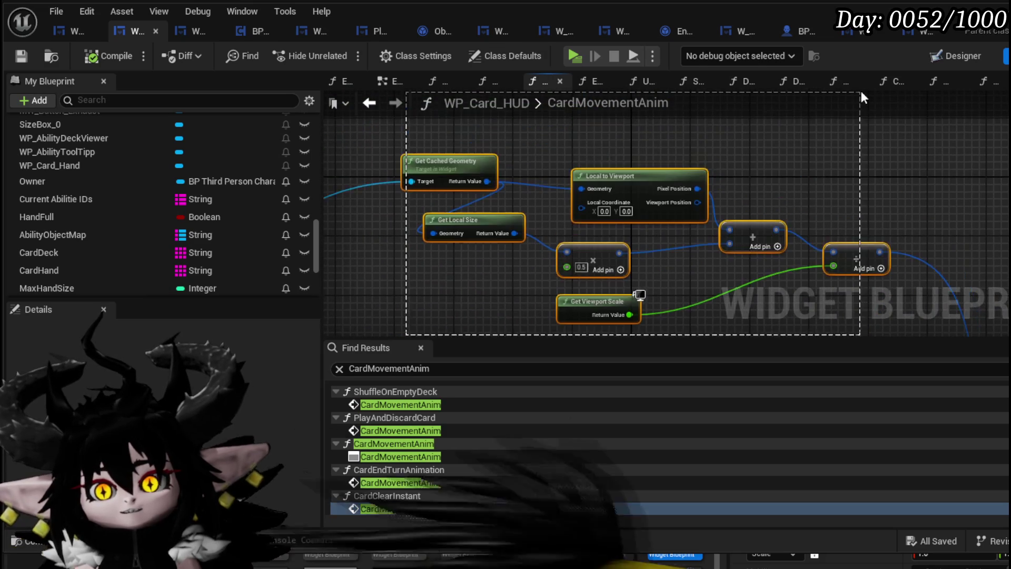
left_click_drag(781, 224, 472, 179)
mouse_move(379, 321)
left_mouse_down()
mouse_move(849, 148)
mouse_move(449, 132)
left_mouse_up()
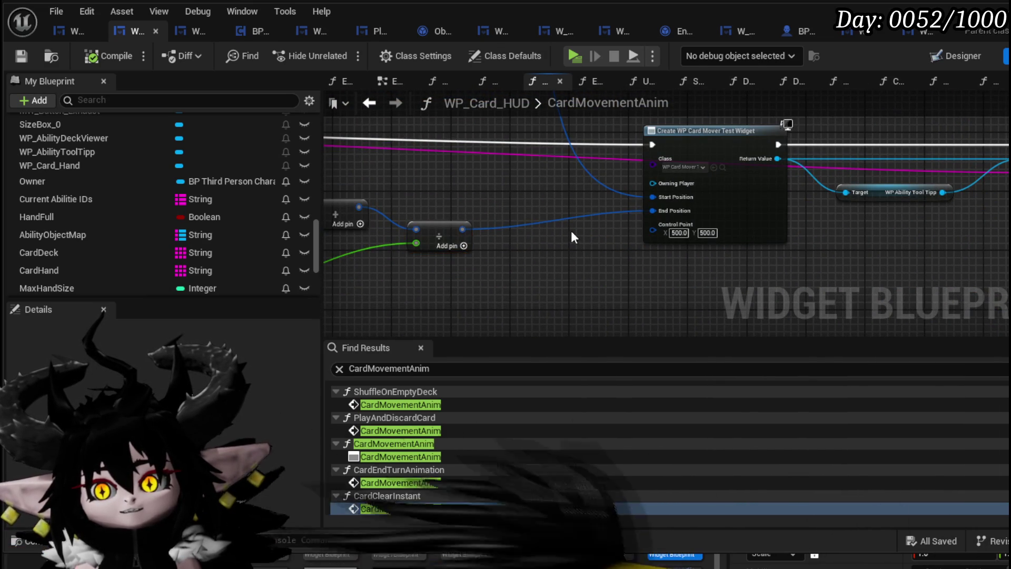
scroll(574, 234, "up", 2)
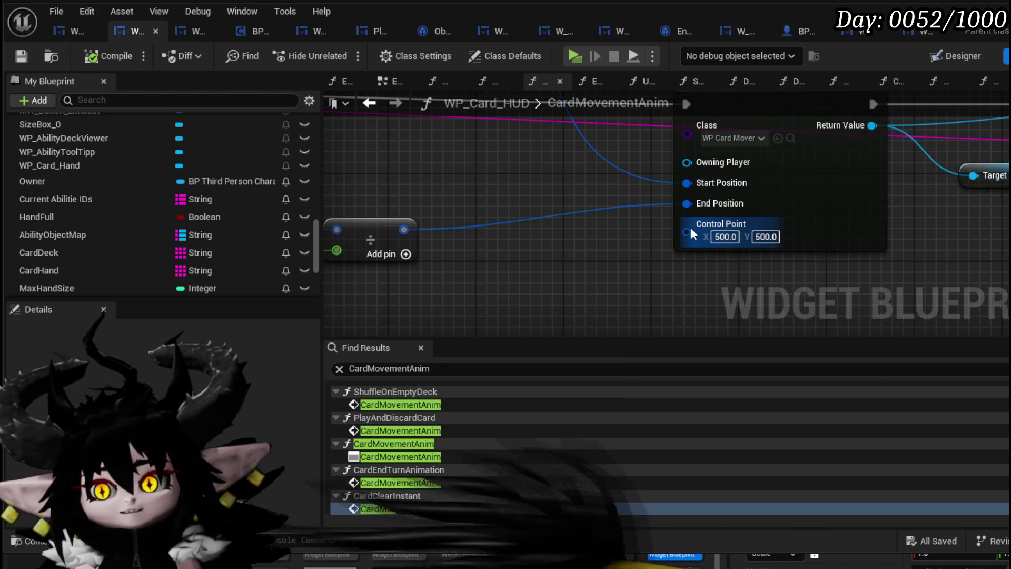
left_click(935, 63)
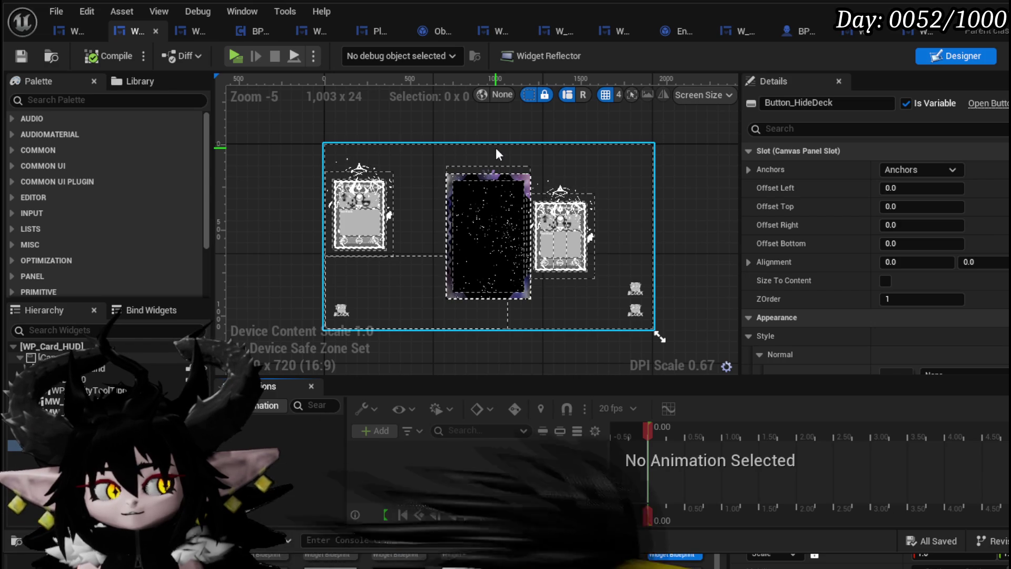
left_click(492, 186)
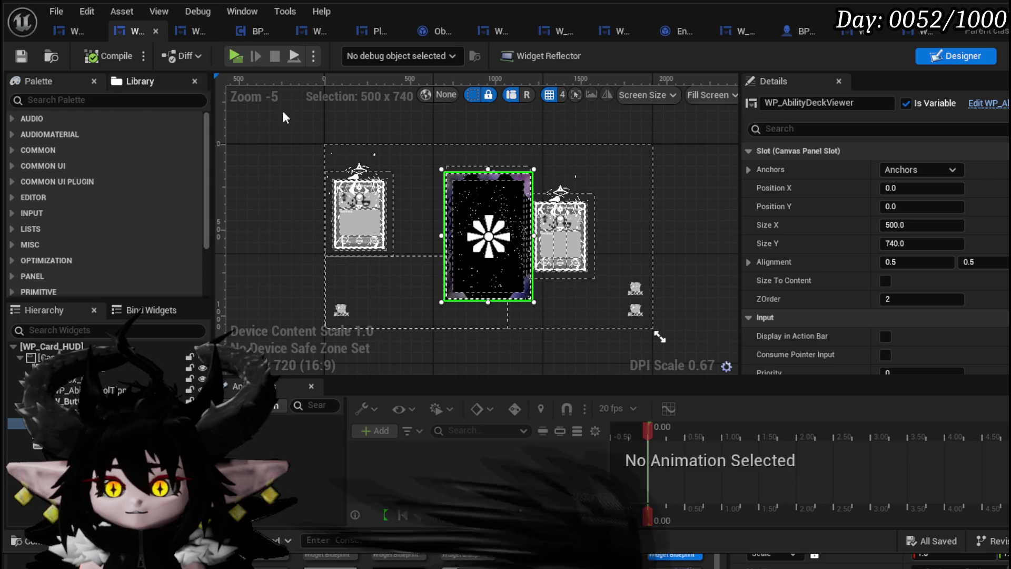
type("0")
key("Return")
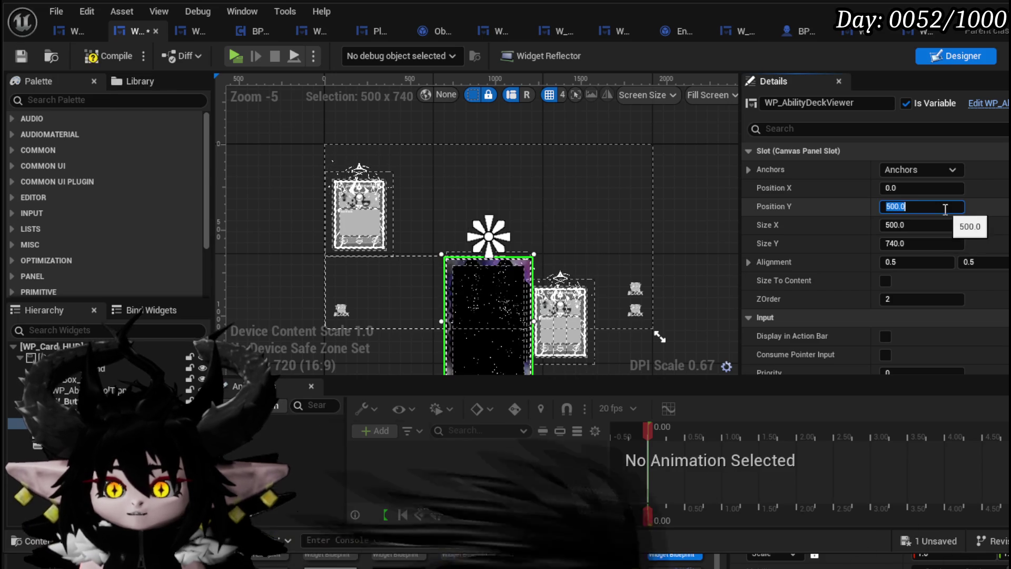
key("Return")
type("-")
key("Return")
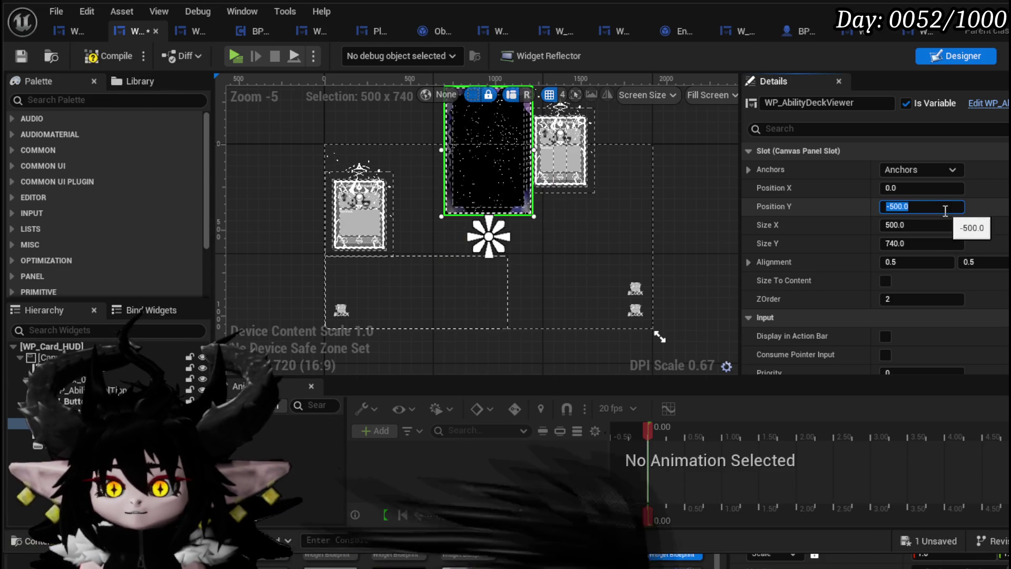
type("0")
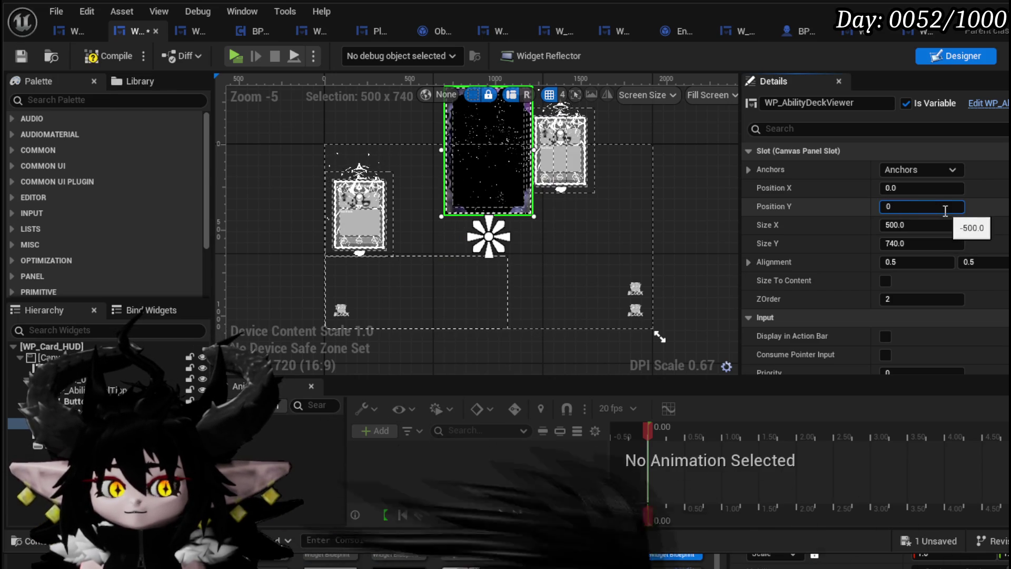
key("Return")
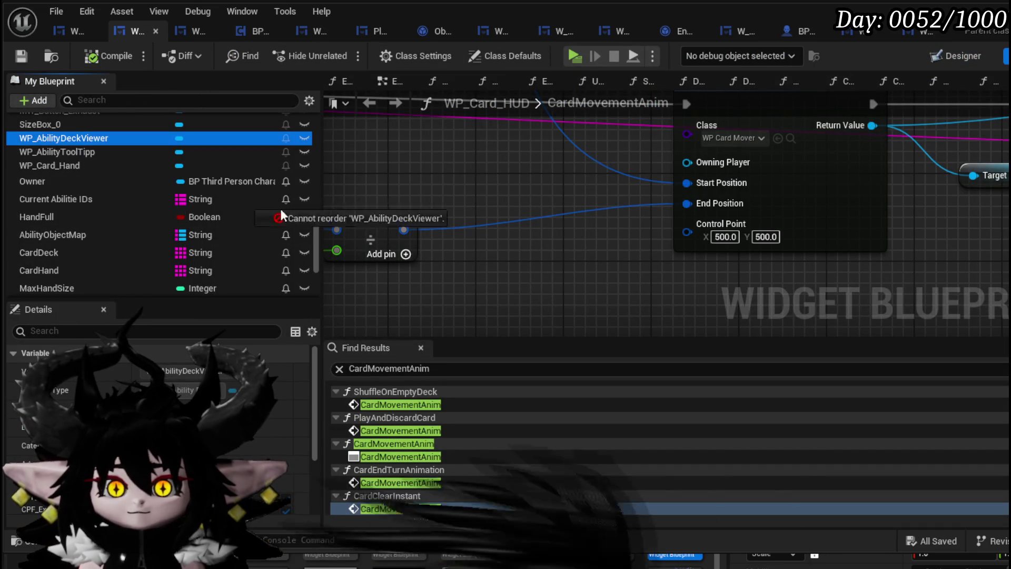
Add a WP_AbilityDeckViewer Get node to CardMovementAnim and move it to the left.
left_click(521, 327)
scroll(525, 324, "down", 3)
left_click_drag(515, 295, 681, 244)
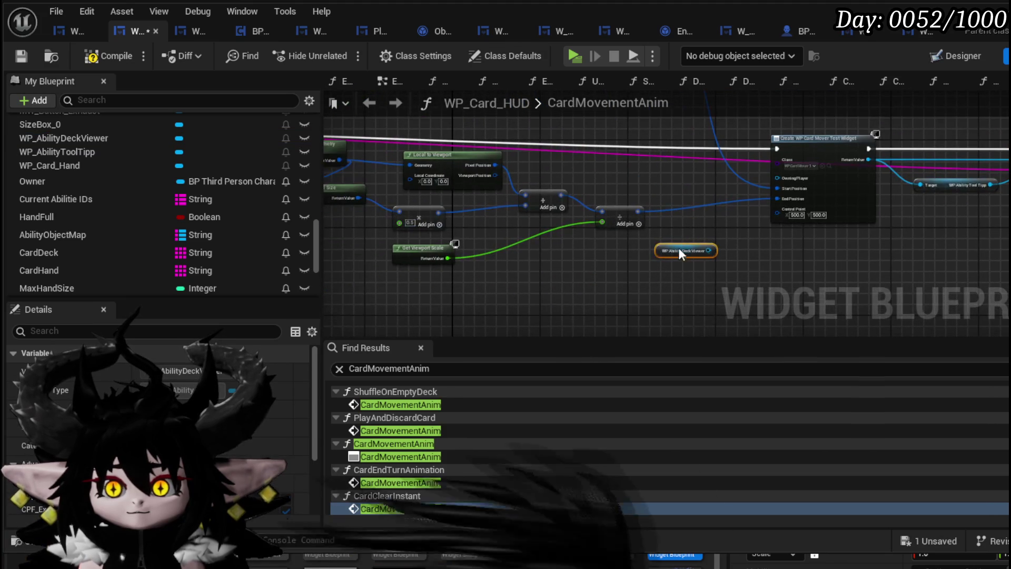
left_click_drag(399, 288, 335, 287)
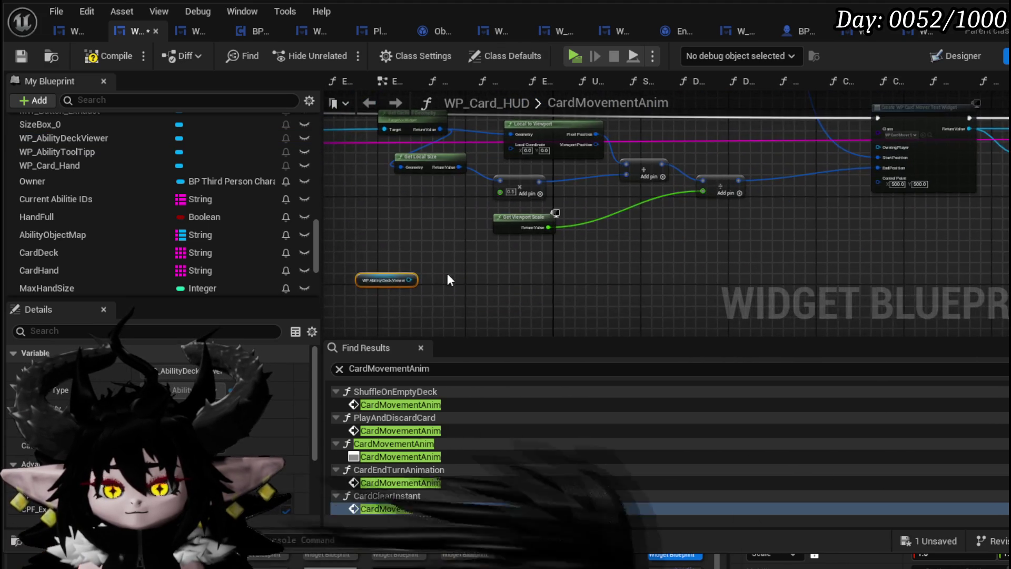
Duplicate the Get Cached Geometry / Local to Viewport math, wire the deck viewer in, and launch a playtest.
left_click_drag(728, 153, 749, 134)
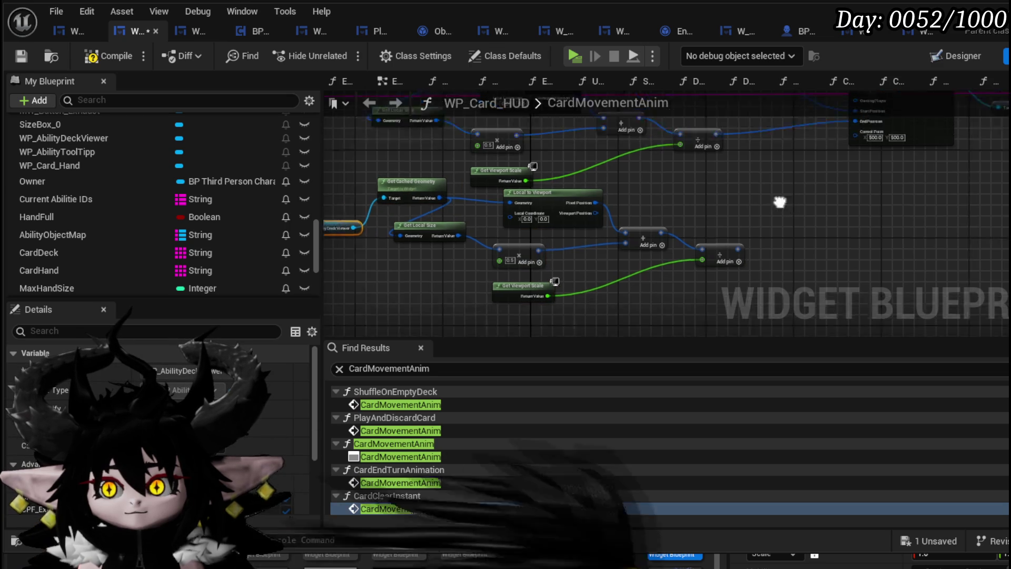
left_click_drag(675, 288, 810, 172)
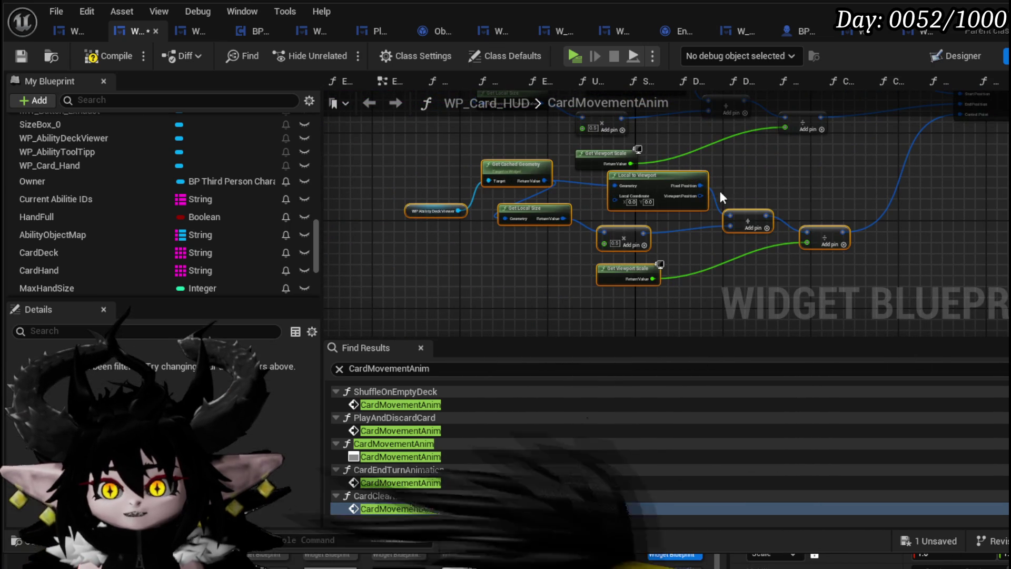
left_click_drag(674, 180, 574, 218)
scroll(694, 218, "up", 3)
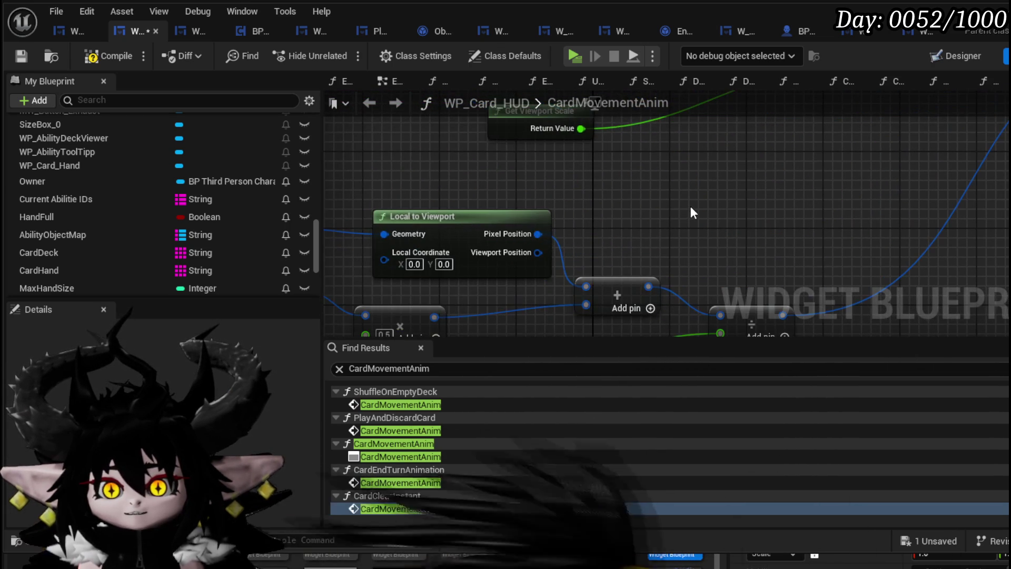
left_click_drag(690, 207, 689, 189)
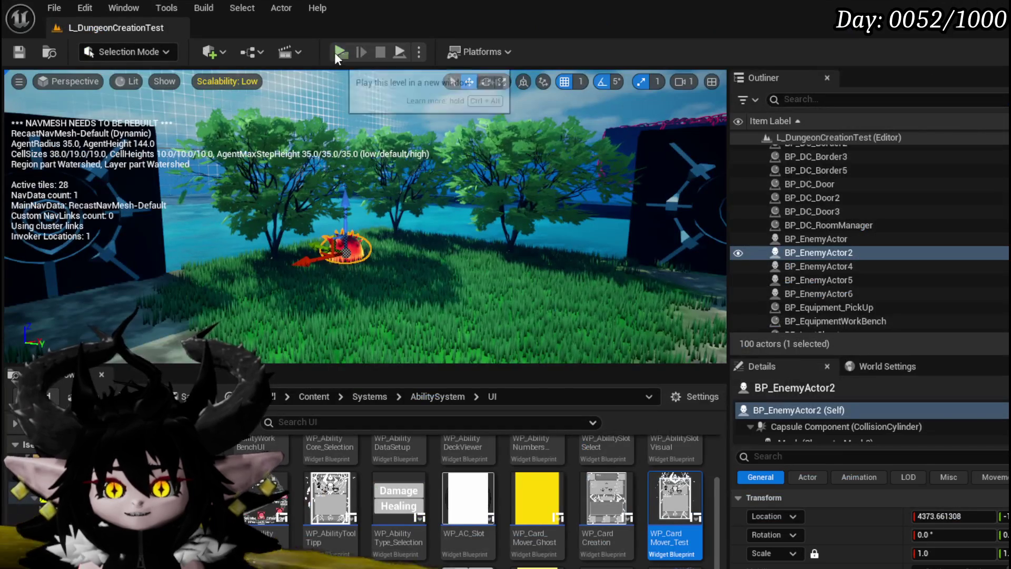
left_click(339, 51)
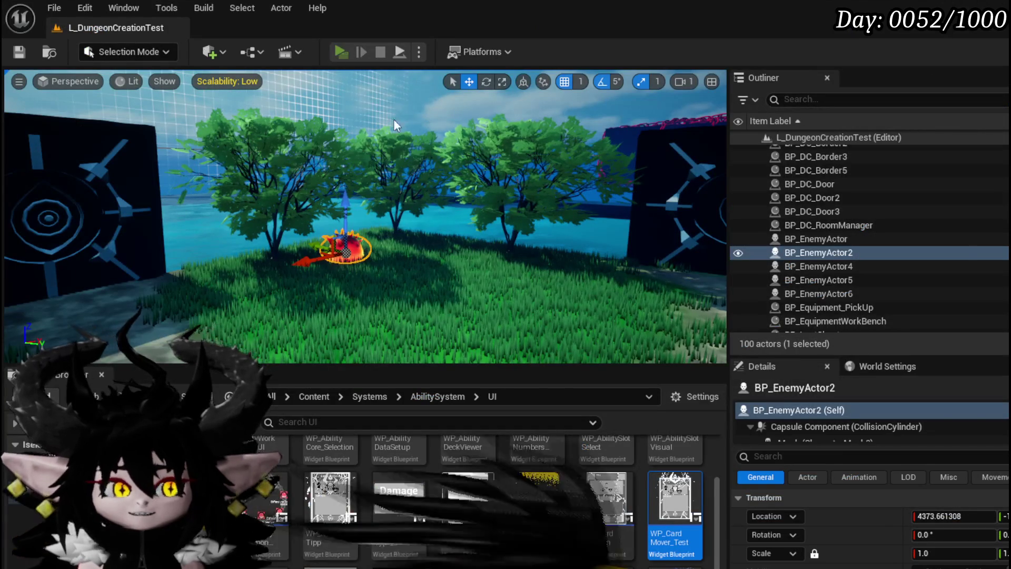
key("w")
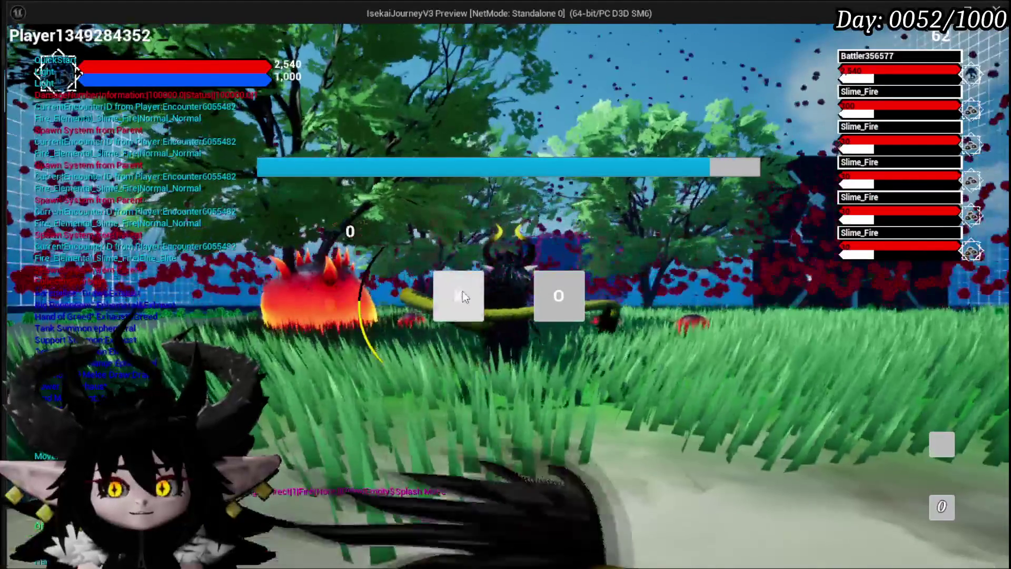
left_click(464, 291)
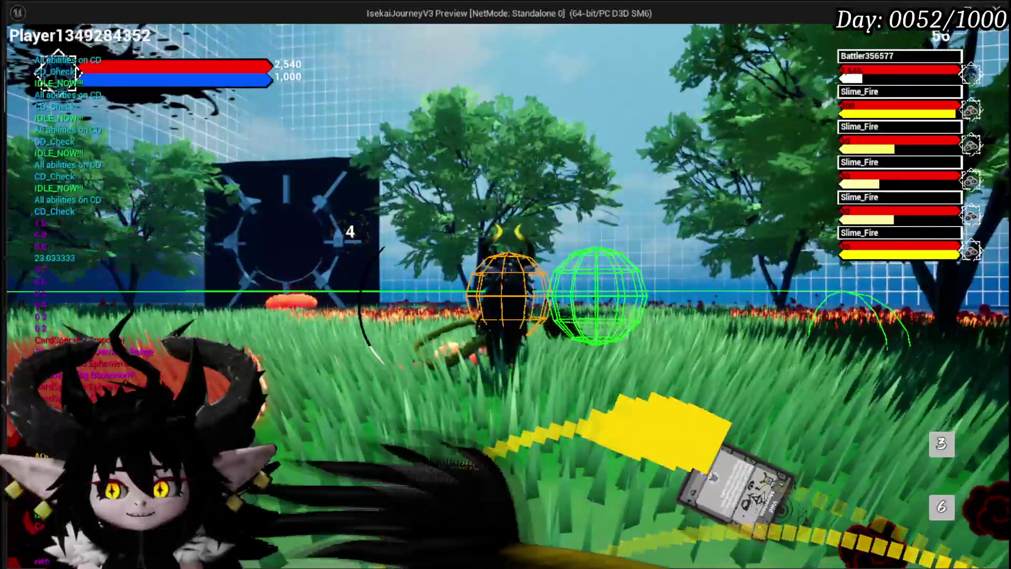
key("Escape")
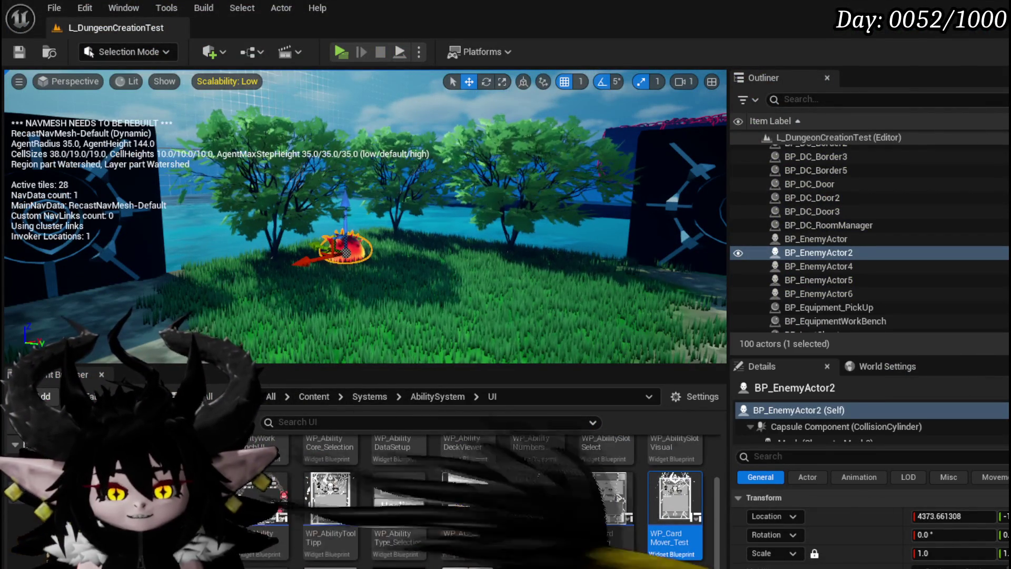
In WP_Card_HUD, set Local to Viewport's Local Coordinate Y to -500 and compile.
key("alt+Tab")
mouse_move(373, 331)
left_mouse_down()
mouse_move(414, 314)
mouse_move(472, 328)
left_mouse_up()
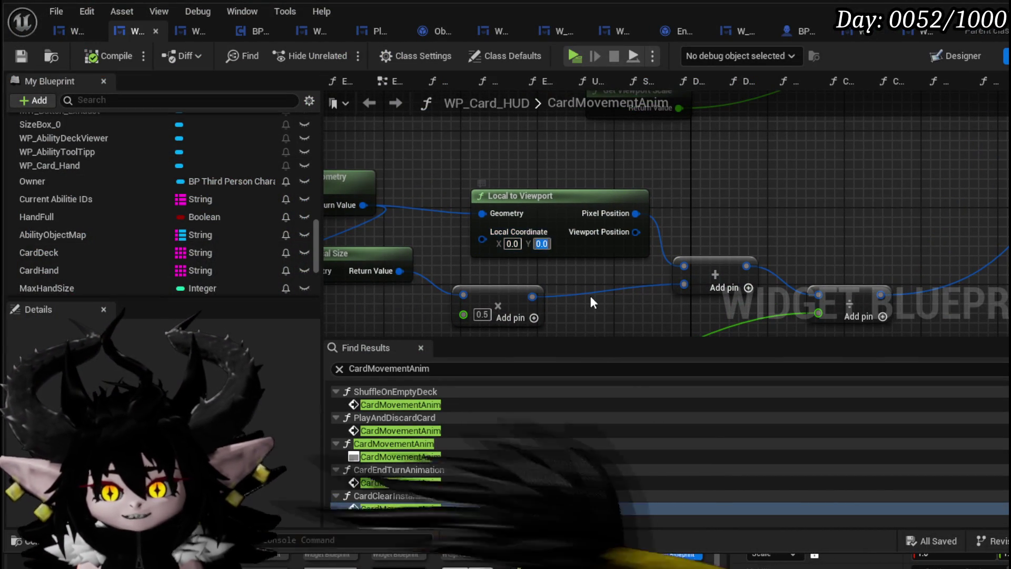
type("500")
key("Return")
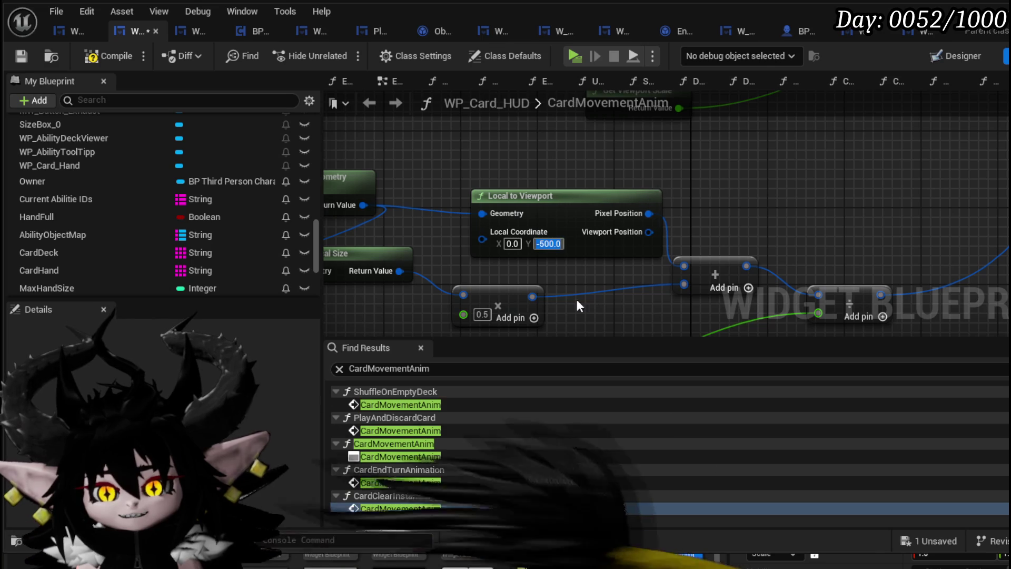
key("F7")
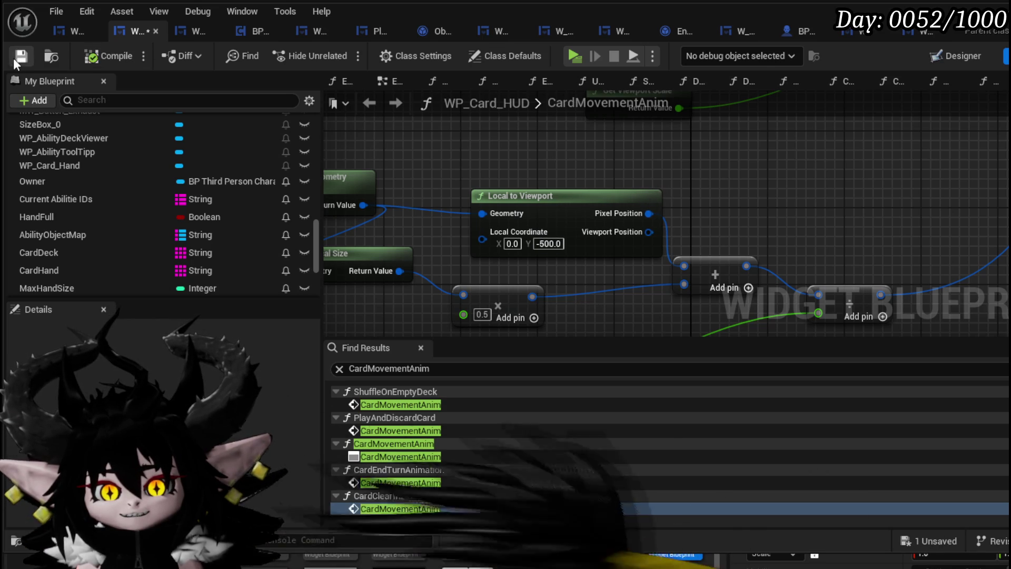
In WP_Card_Mover_Ghost's FadeTick, set the scale subtraction to 0.05, then compile and save.
left_click(919, 36)
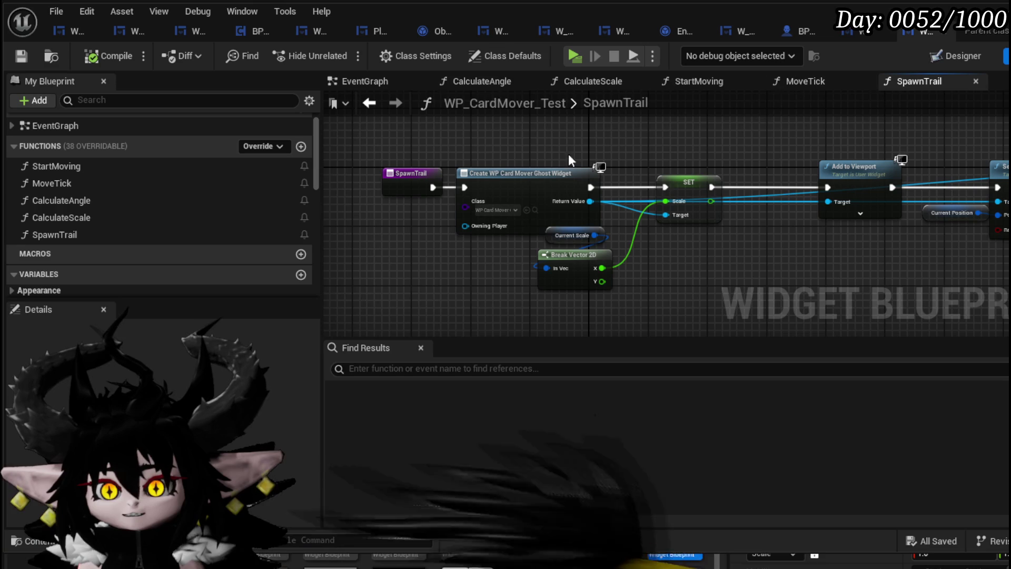
left_click(869, 36)
double_click(123, 199)
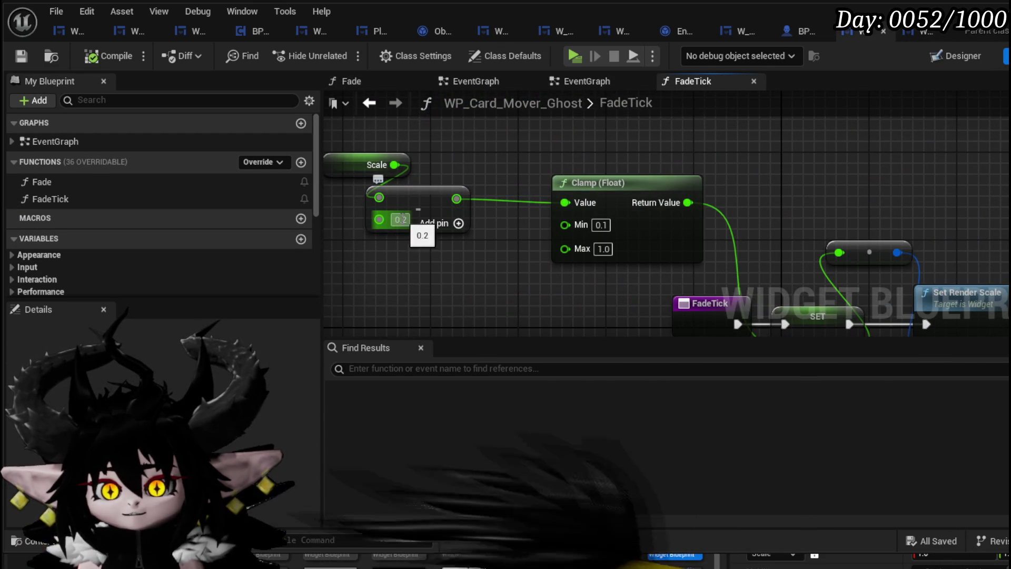
type("5")
key("Return")
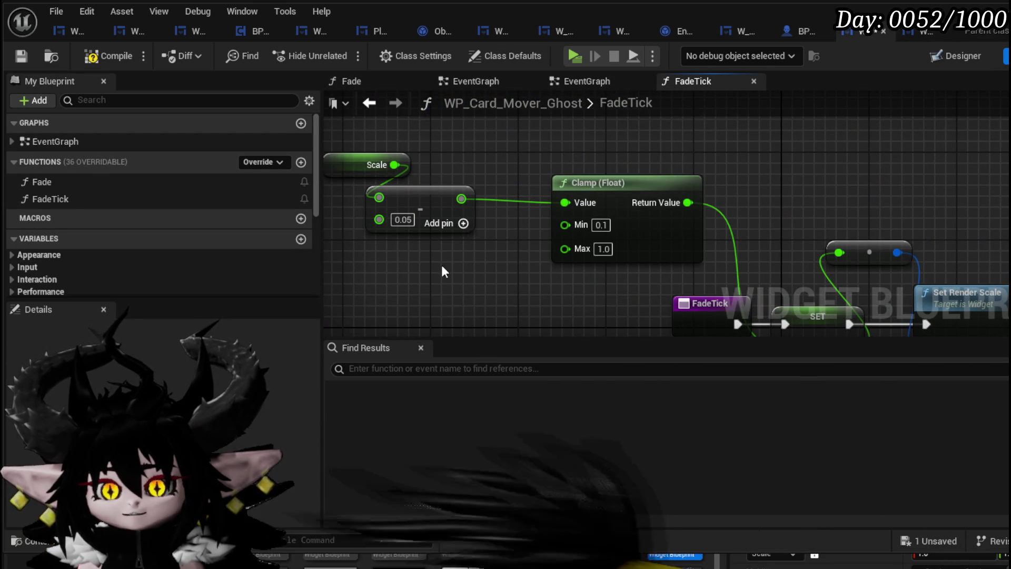
left_click(16, 53)
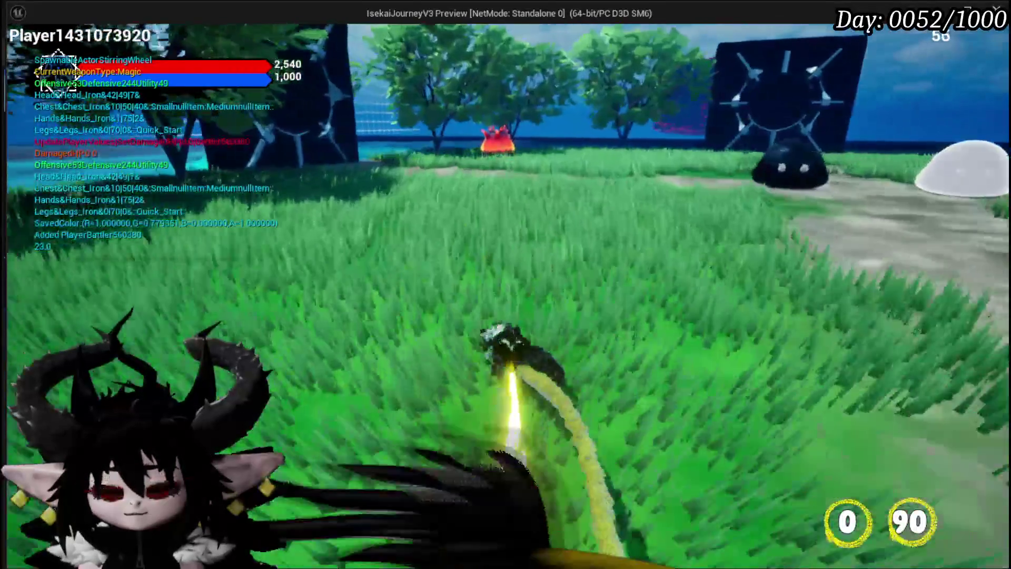
Fight the Slime_Fire enemies while playing cards to check the yellow trail, then pause and exit Play-in-Editor.
key("w")
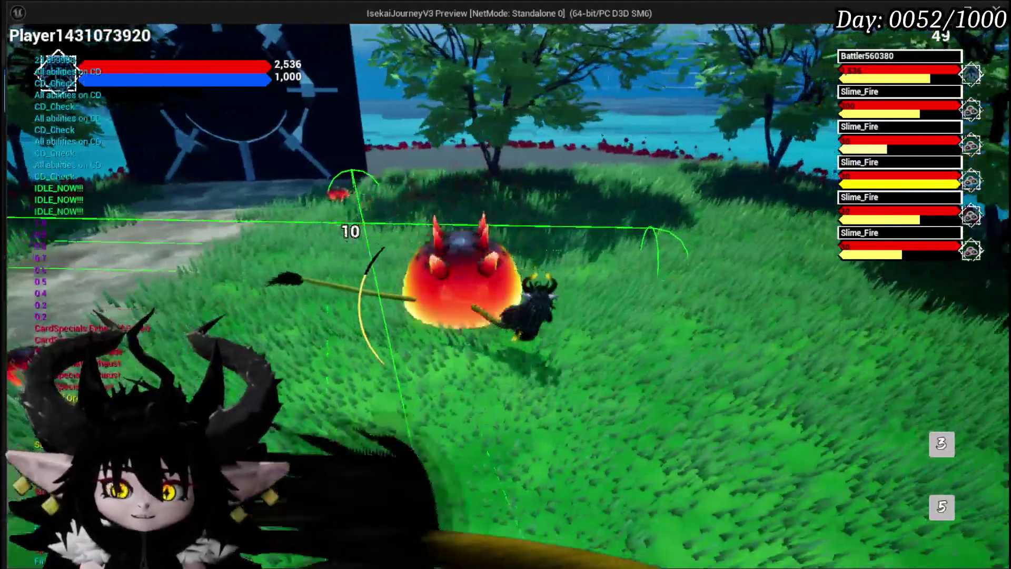
key("Escape")
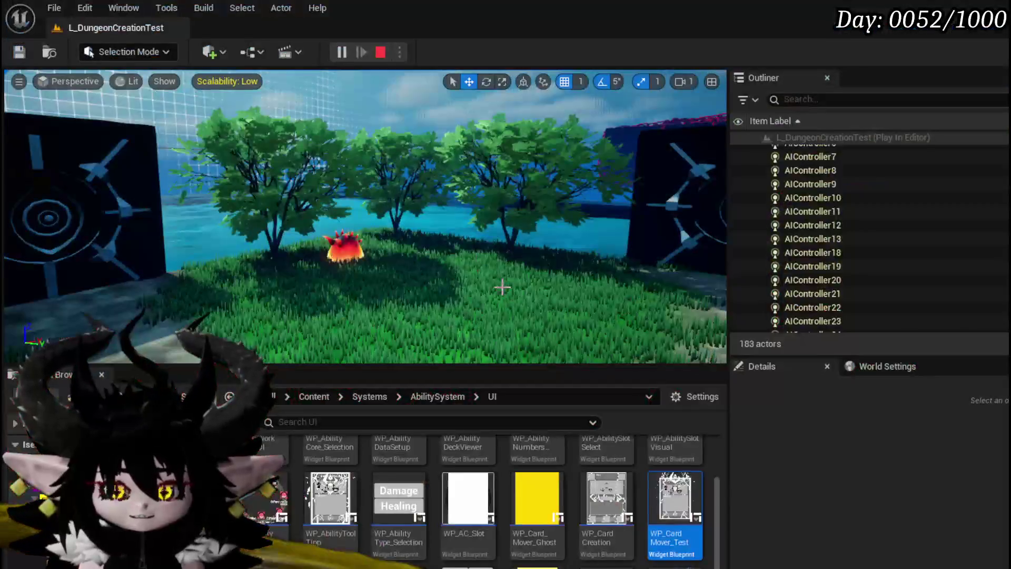
key("Escape")
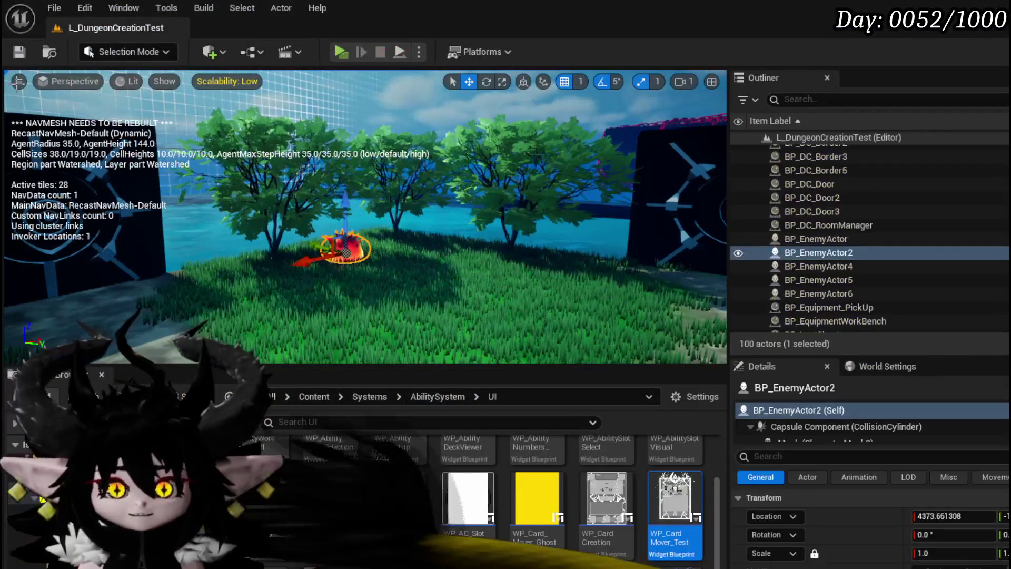
Save, review WP_CardMover_Test's SpawnTrail and EventGraph, then view WP_Card_Mover_Ghost's Designer layout.
left_click(20, 52)
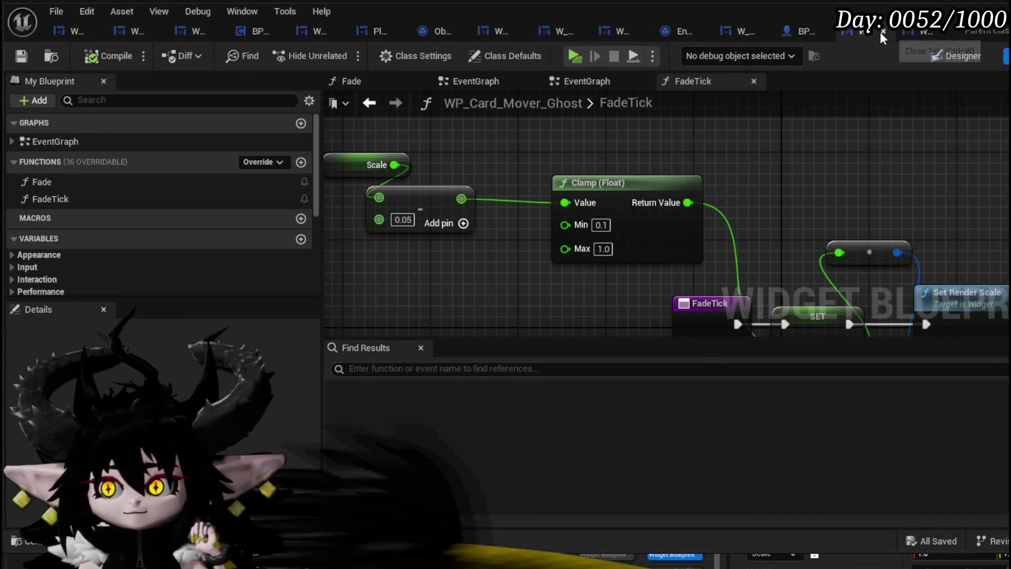
left_click(918, 32)
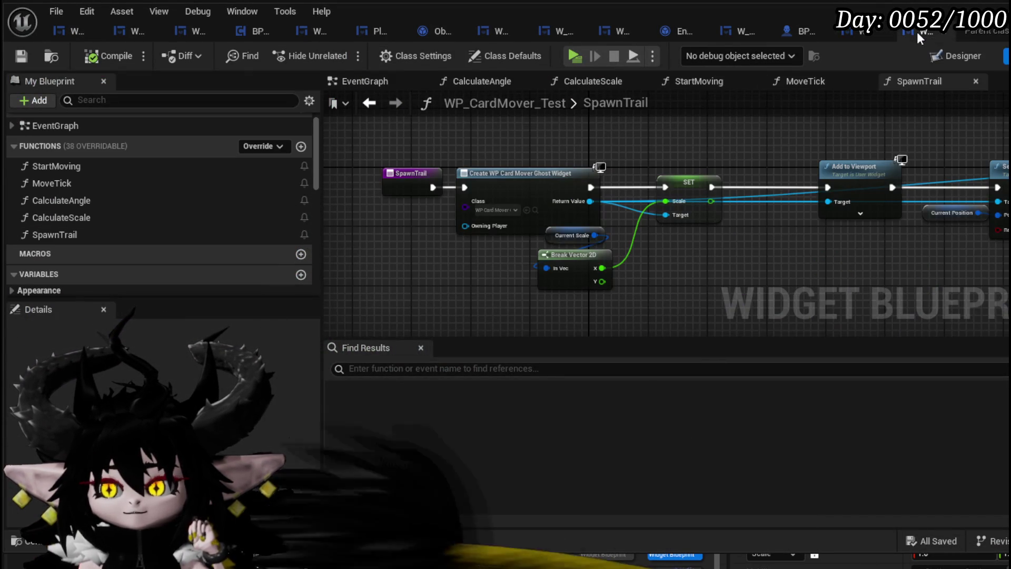
scroll(196, 201, "down", 3)
scroll(197, 202, "down", 5)
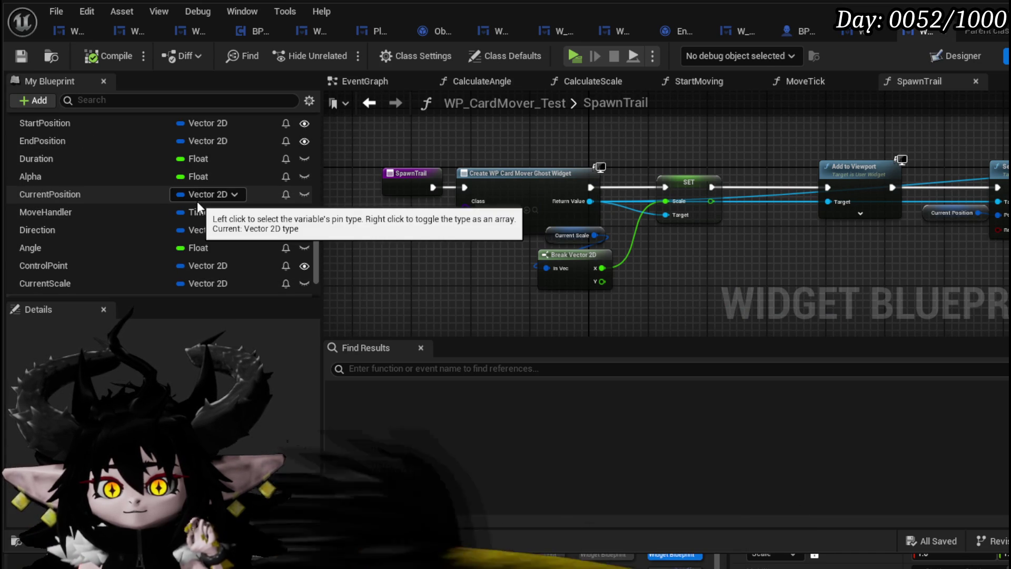
scroll(197, 202, "up", 2)
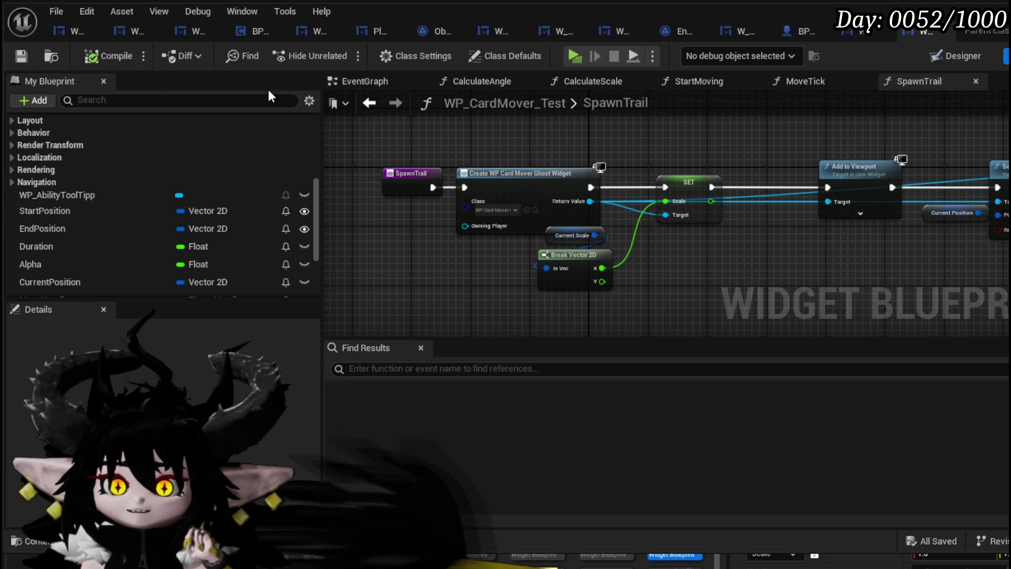
left_click(345, 81)
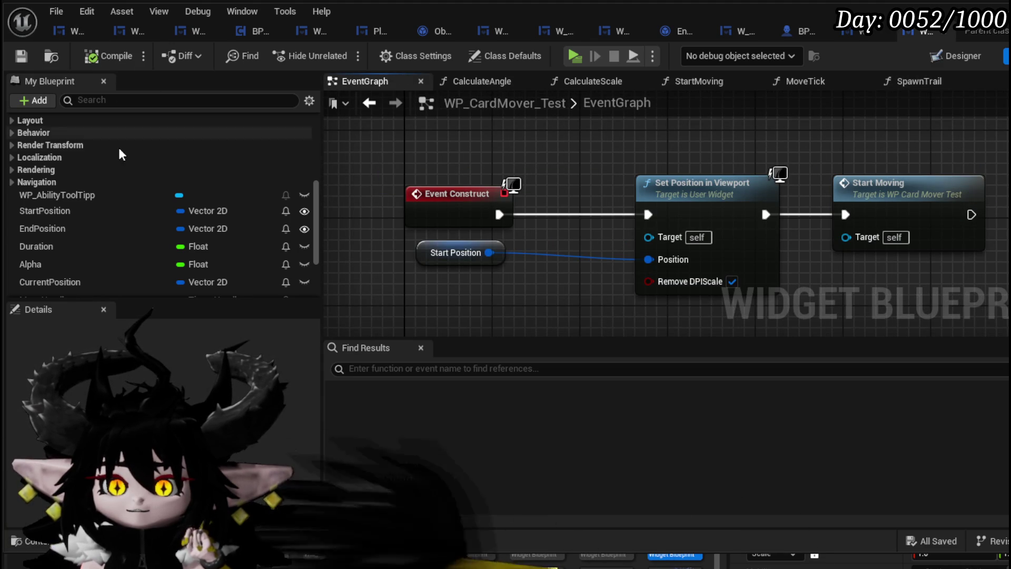
scroll(112, 147, "up", 5)
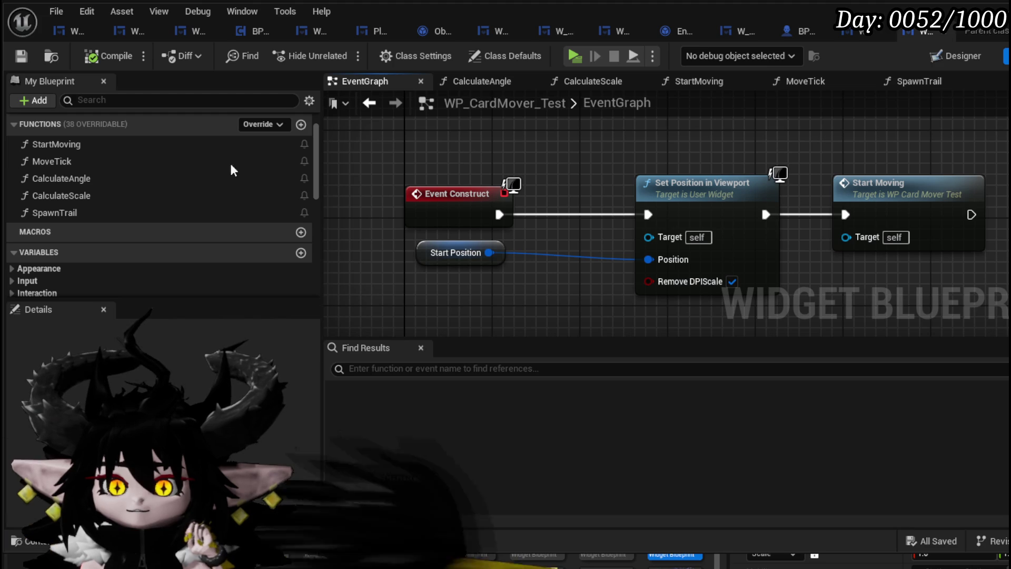
left_click(863, 32)
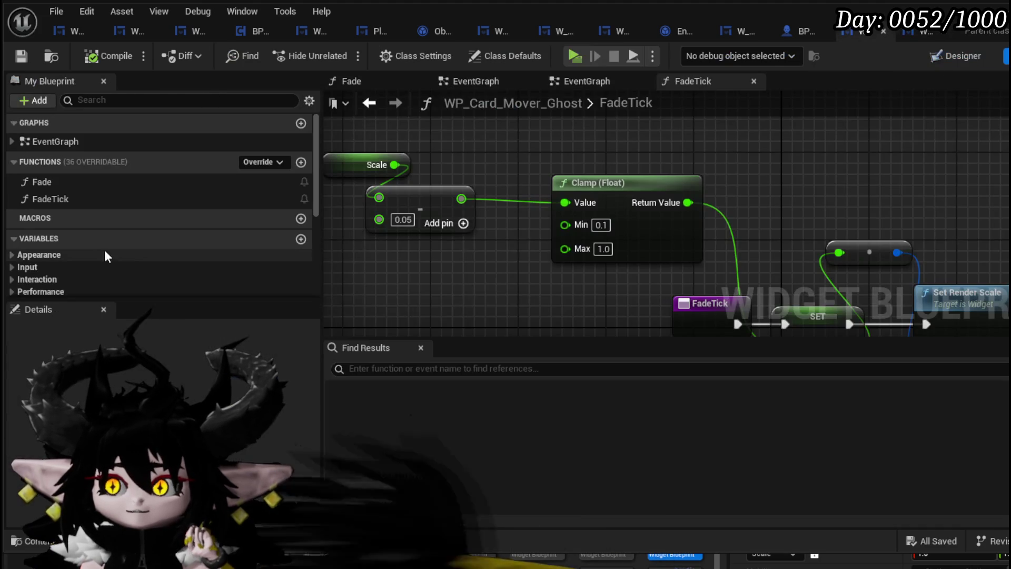
left_click(977, 58)
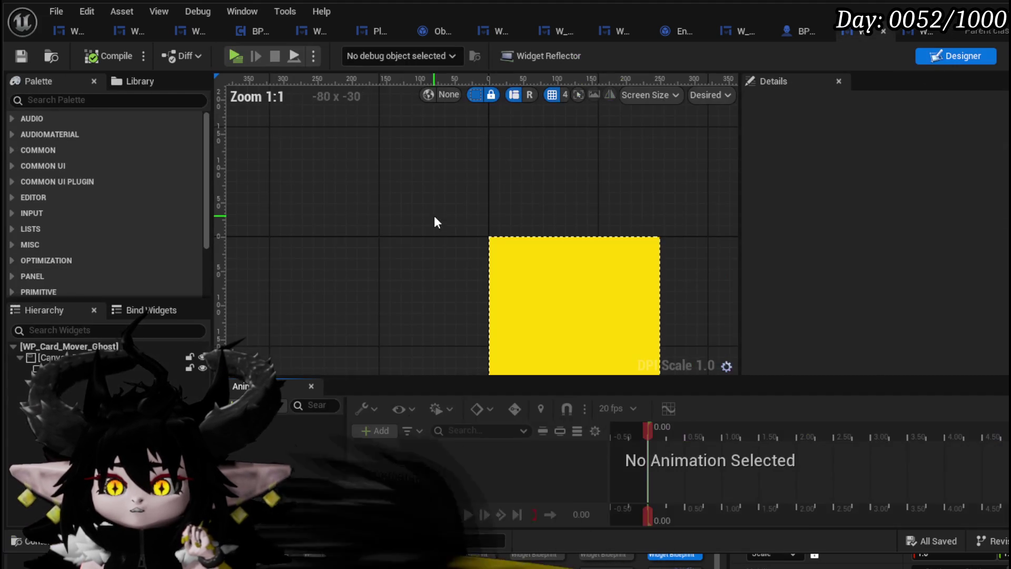
Select Border_33 and read its Brush Tint (R 1.0, G 0.677613, B 0.0), then return to FadeTick.
left_click(509, 268)
scroll(830, 188, "down", 5)
scroll(784, 282, "down", 5)
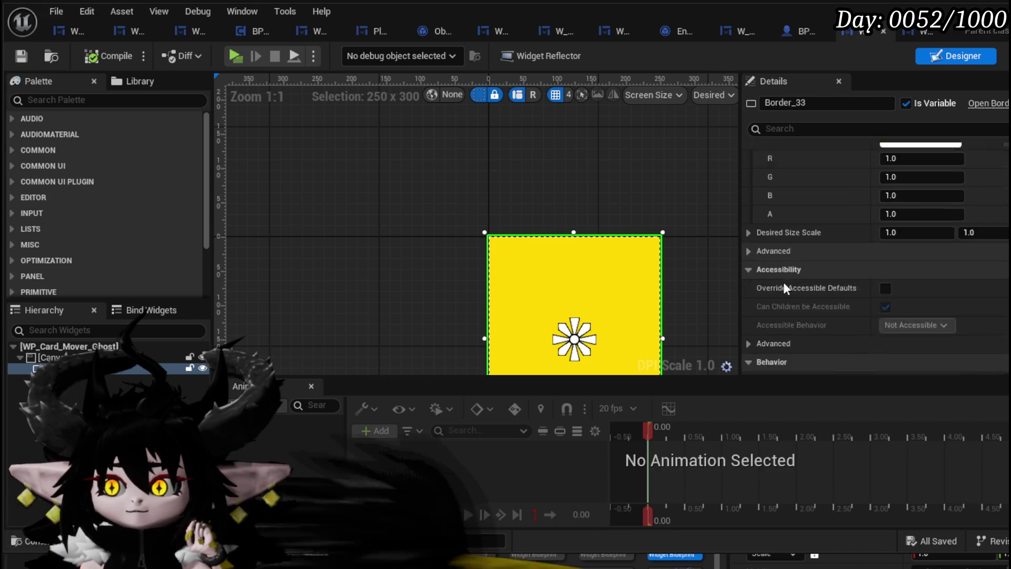
scroll(754, 216, "up", 3)
left_click(750, 188)
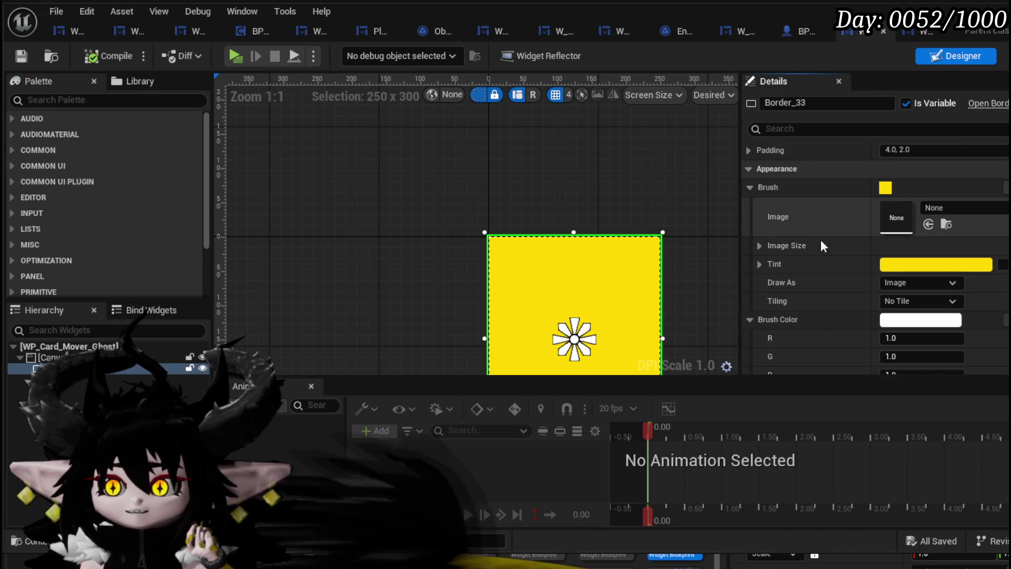
left_click(760, 264)
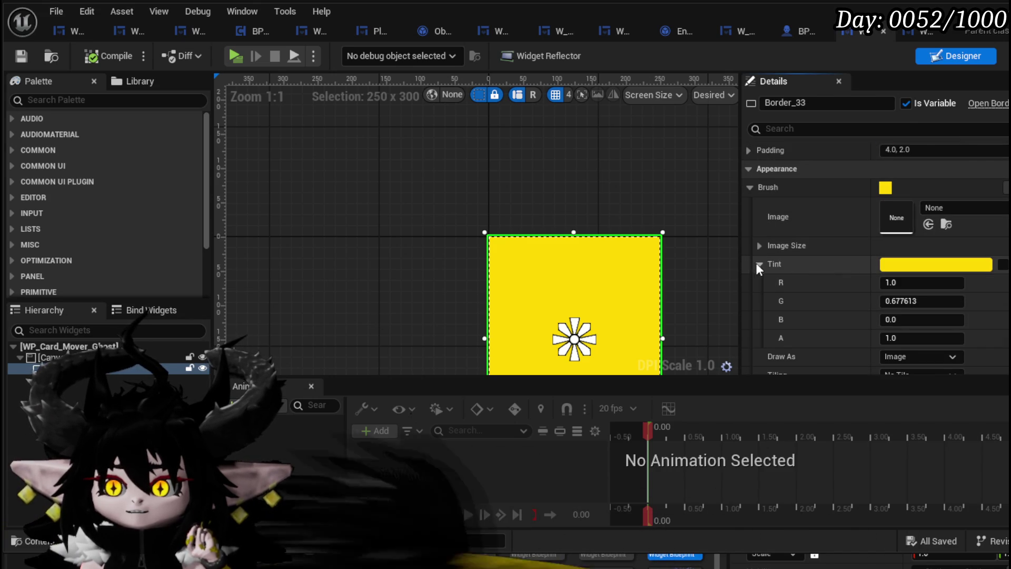
scroll(757, 264, "down", 3)
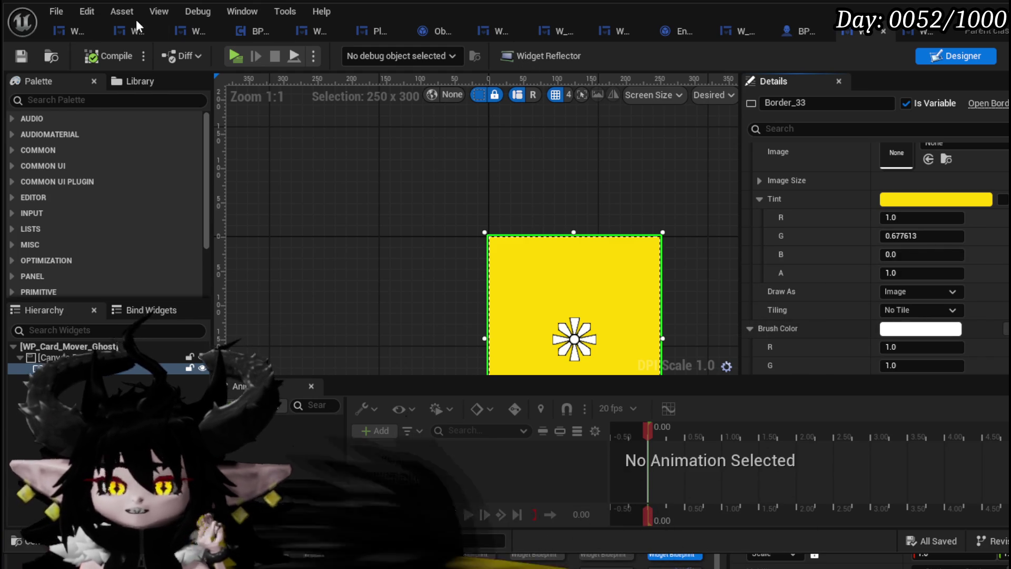
scroll(839, 193, "up", 3)
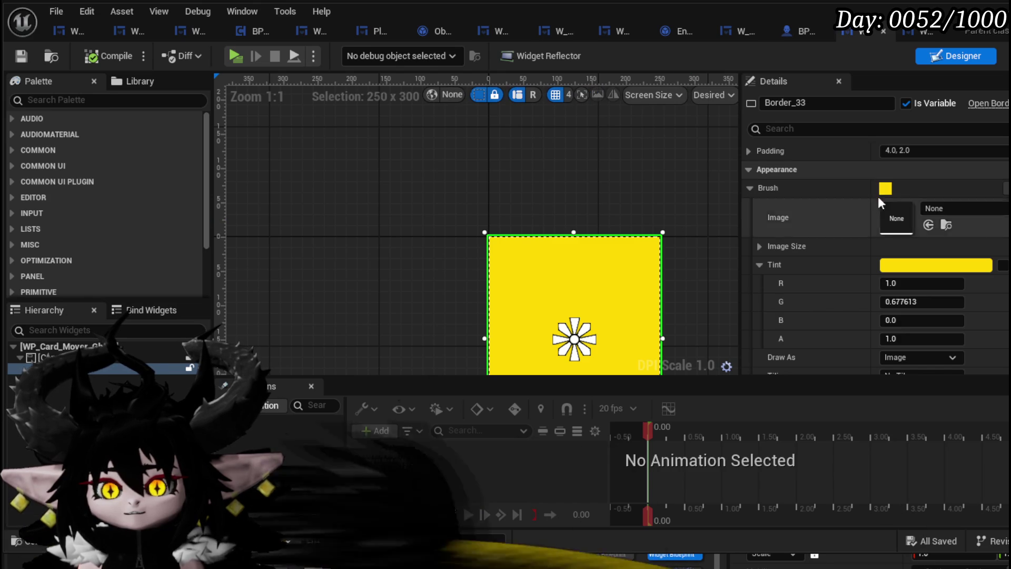
left_click(1003, 55)
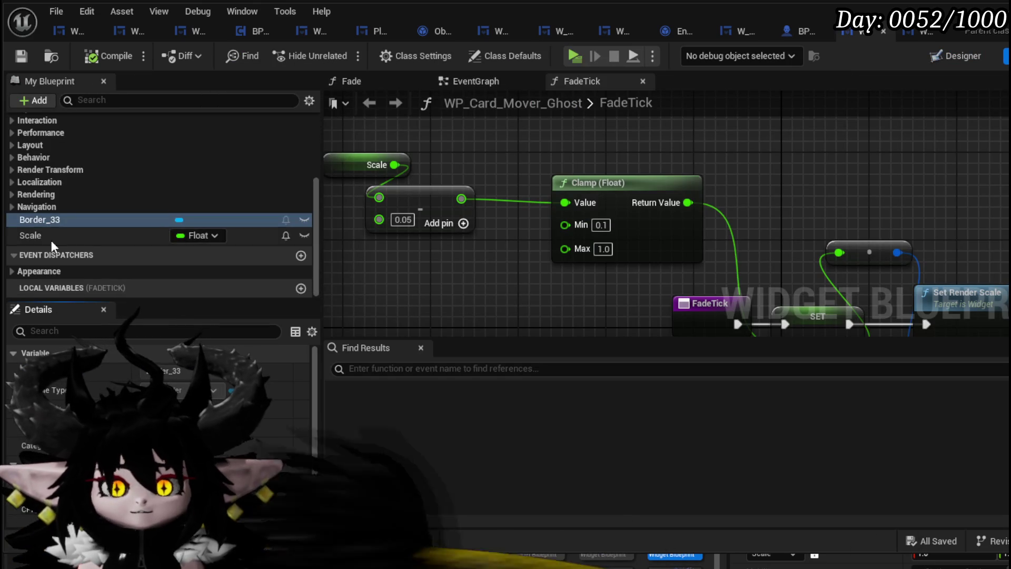
Open the ghost widget's Fade function graph.
scroll(86, 213, "up", 5)
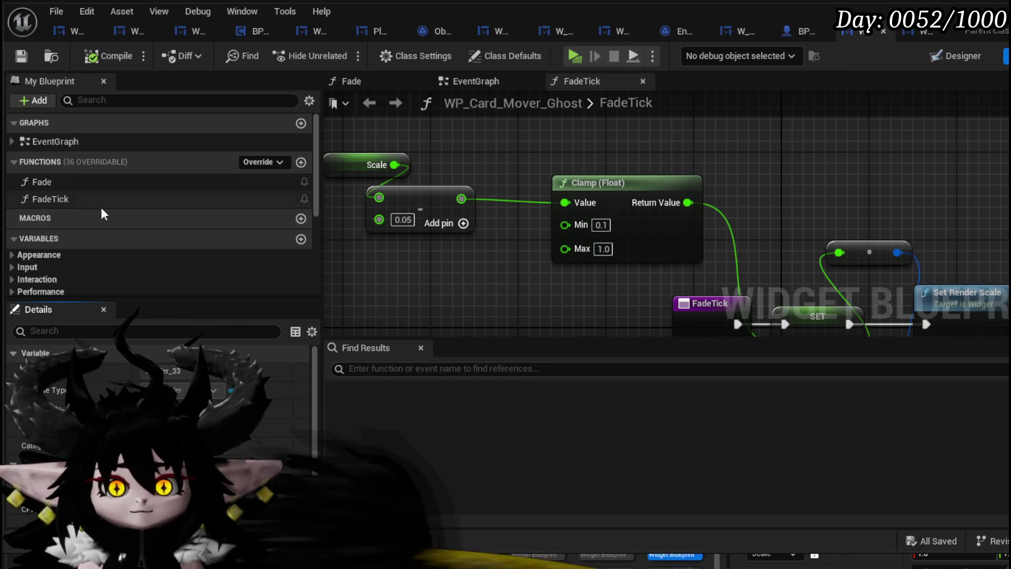
scroll(118, 210, "down", 5)
mouse_move(118, 209)
left_mouse_down()
mouse_move(65, 215)
mouse_move(412, 298)
mouse_move(377, 288)
mouse_move(448, 216)
left_mouse_up()
scroll(57, 200, "up", 5)
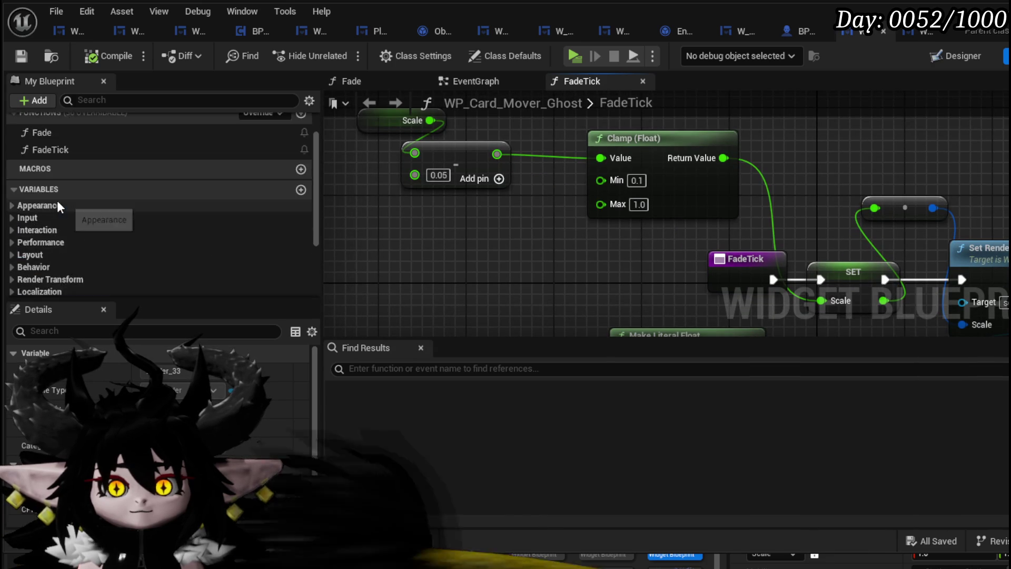
double_click(64, 185)
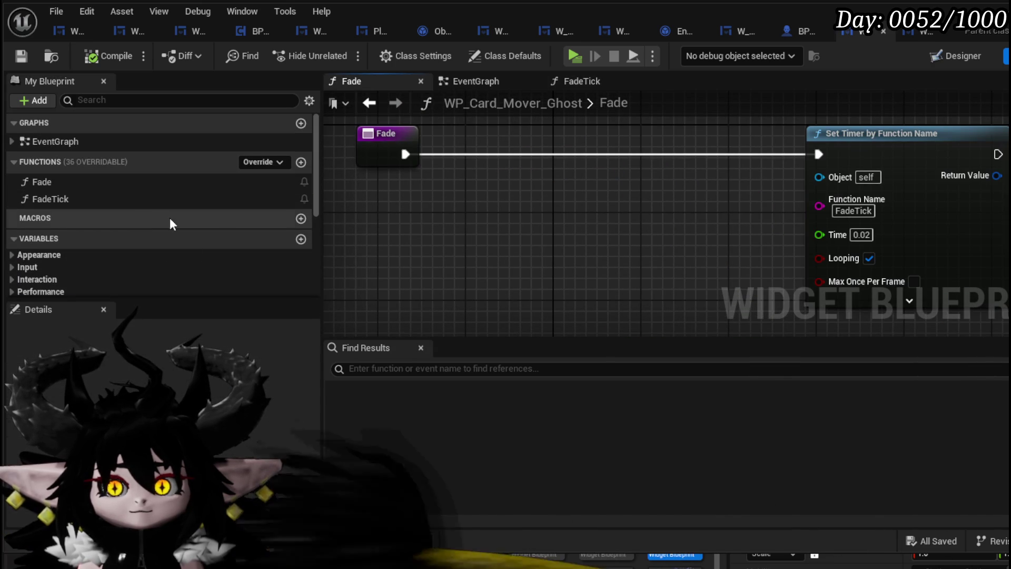
scroll(92, 251, "down", 5)
Add a Border_33 reference and a Set Brush Color node driven from it.
mouse_move(93, 250)
left_mouse_down()
mouse_move(378, 222)
mouse_move(385, 209)
mouse_move(435, 216)
left_mouse_up()
type("Set")
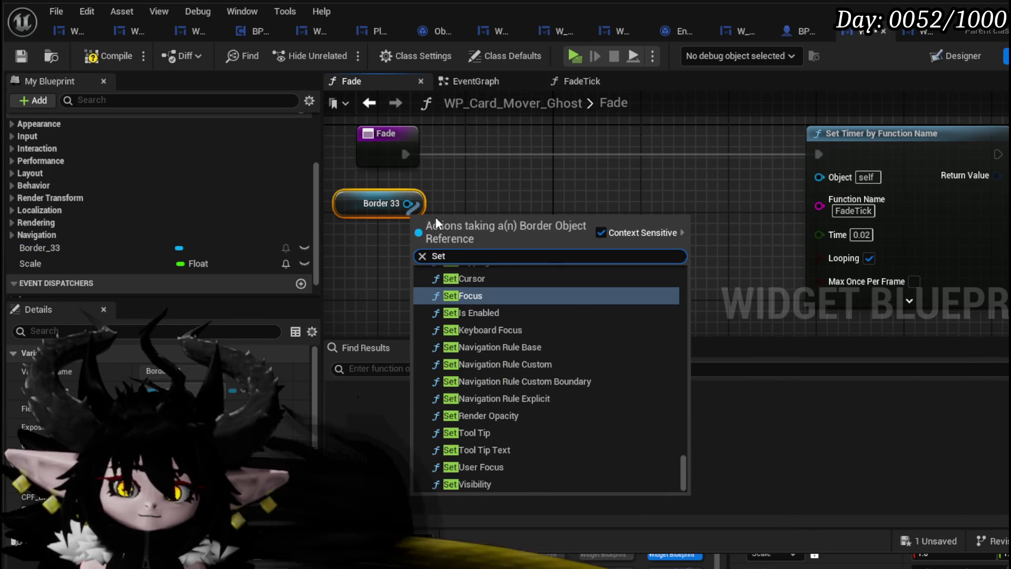
type("b")
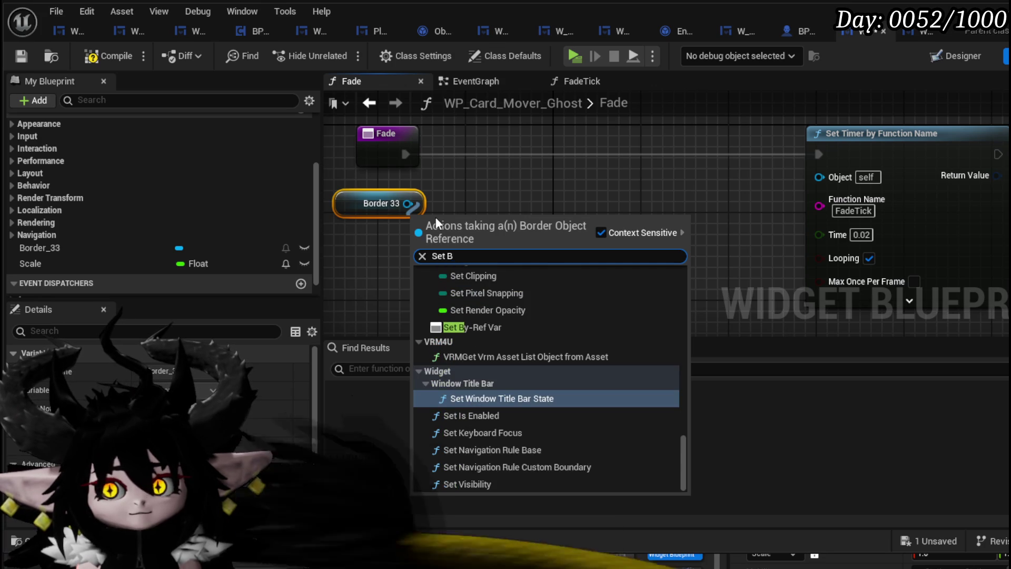
key("BackSpace")
type("Style")
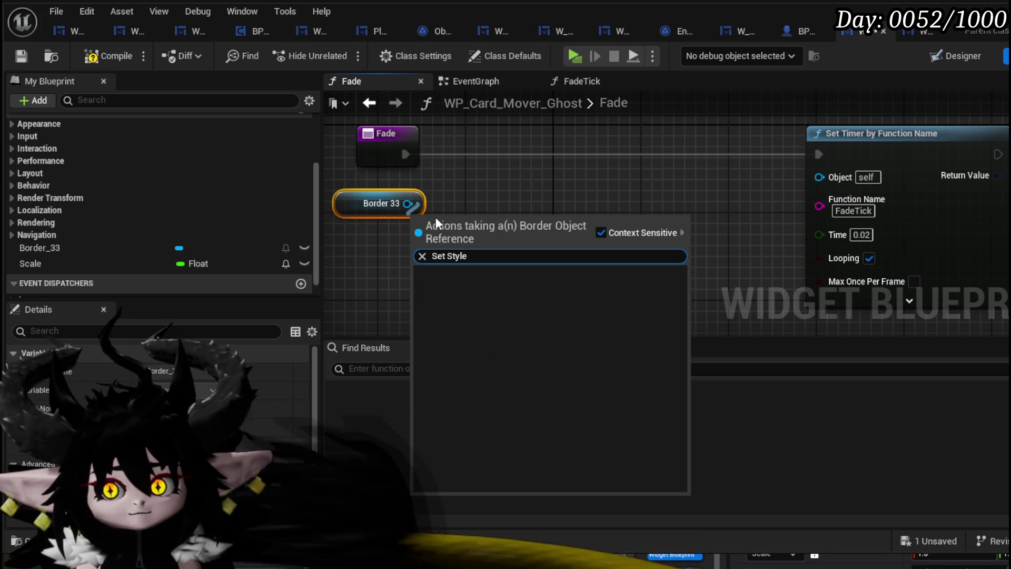
key("BackSpace")
key("BackSpace")
key("BackSpace")
key("BackSpace")
key("BackSpace")
type("Tint")
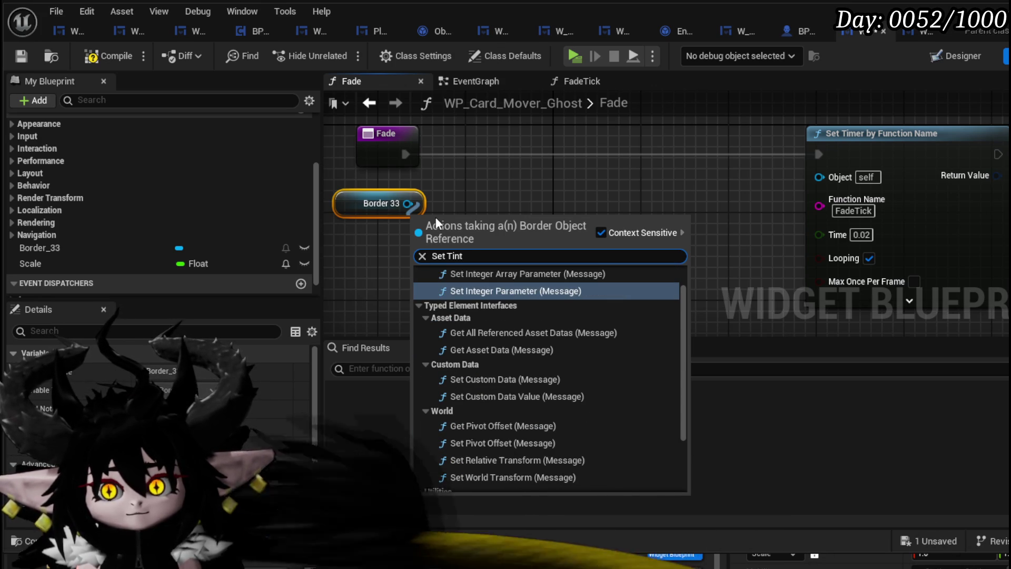
scroll(658, 400, "down", 3)
scroll(656, 398, "up", 5)
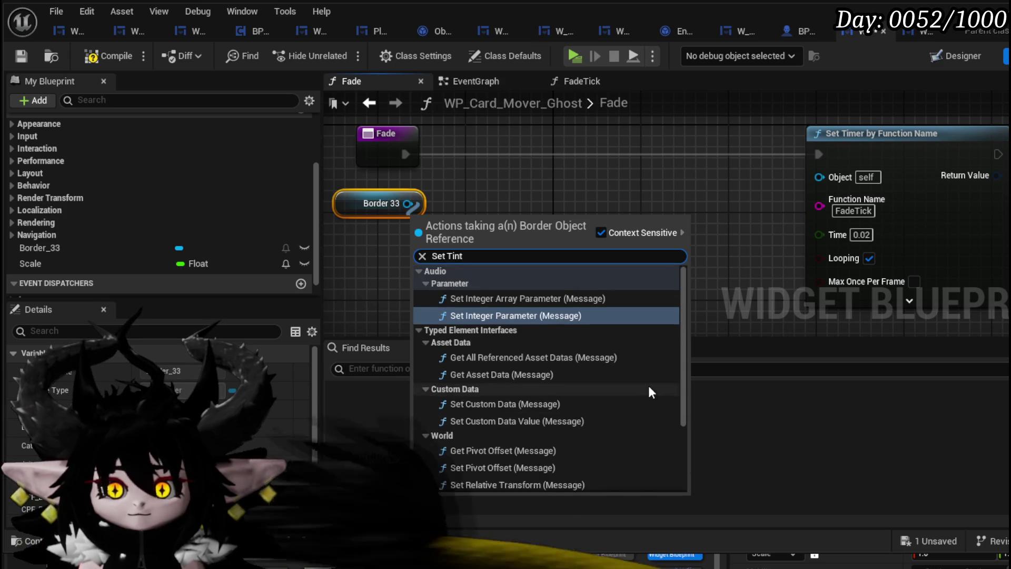
type("Br")
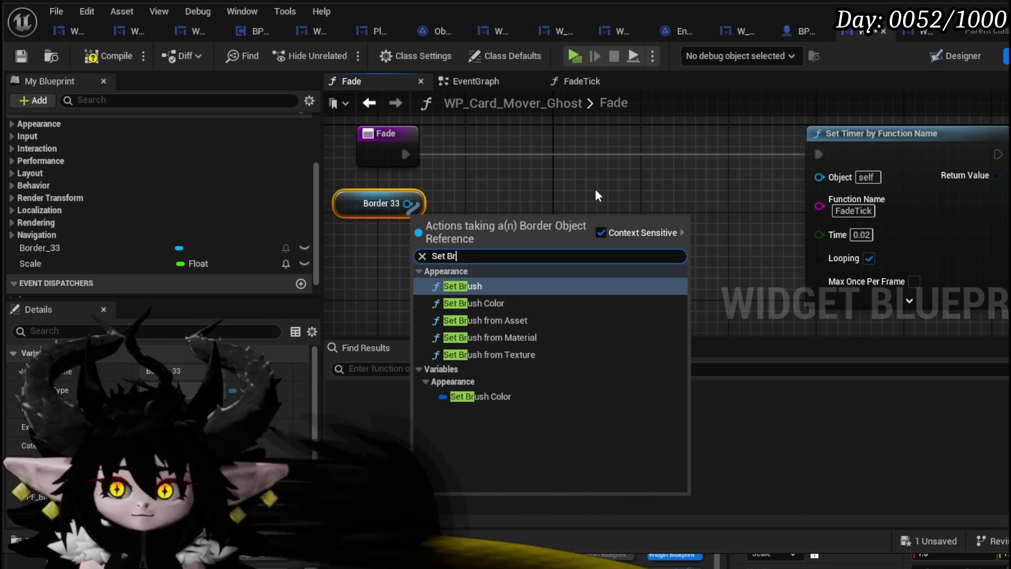
left_click(480, 396)
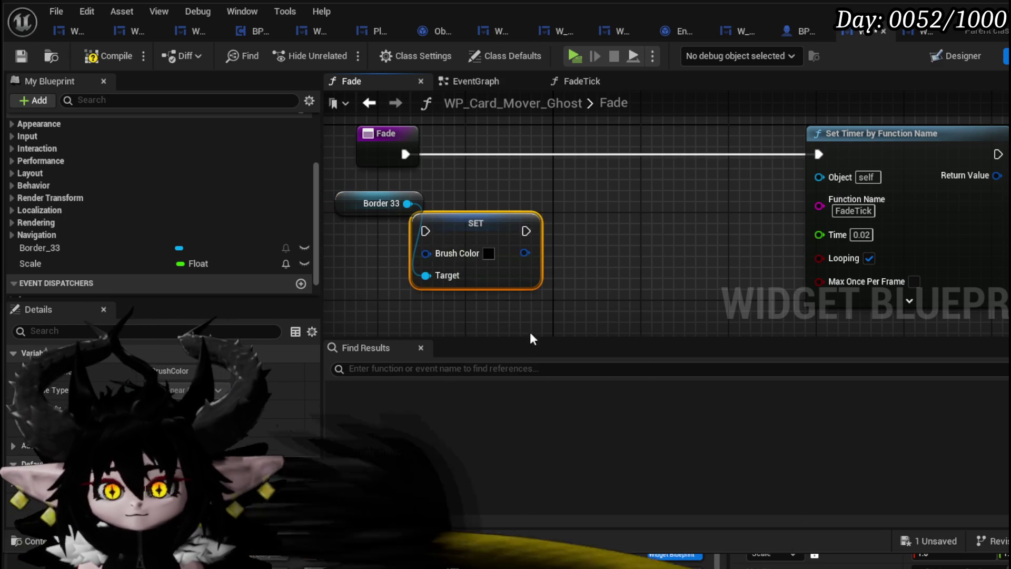
Wire the Set Brush Color node between Fade and Set Timer by Function Name, then compile and save.
left_click_drag(489, 236, 573, 162)
left_click_drag(417, 155, 513, 154)
left_click_drag(839, 159, 819, 154)
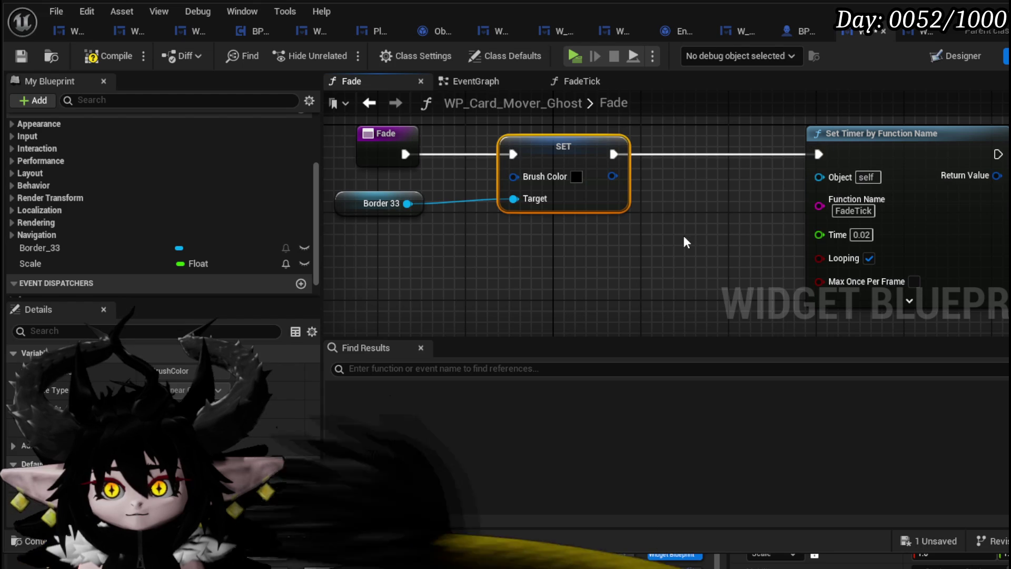
left_click_drag(381, 204, 578, 237)
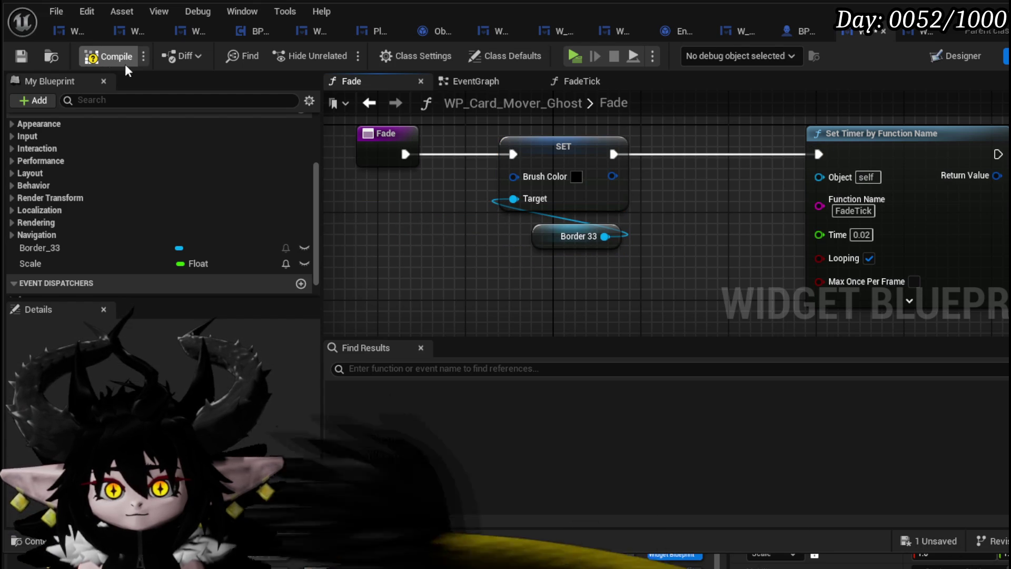
left_click(18, 57)
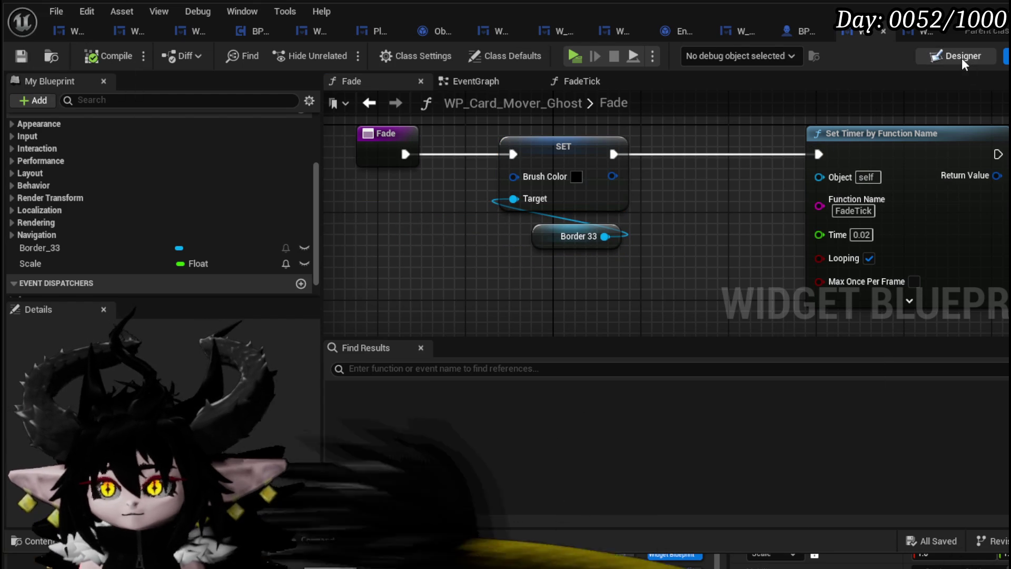
left_click(961, 56)
Expand Border_33's Brush settings to show its Tint and Brush Color values.
scroll(849, 254, "down", 5)
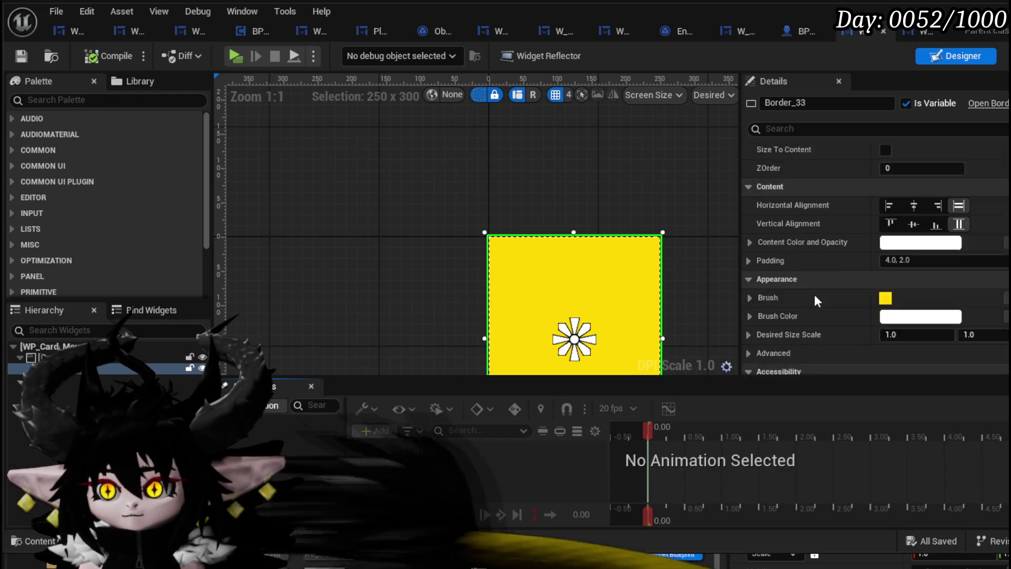
left_click(750, 271)
scroll(838, 263, "down", 3)
scroll(838, 263, "up", 2)
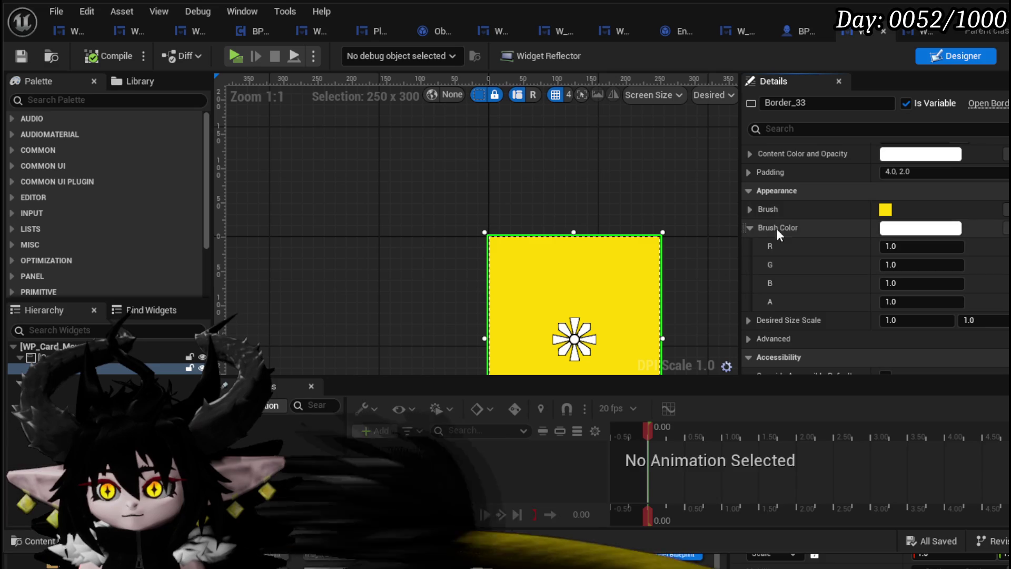
left_click(749, 209)
scroll(894, 263, "down", 3)
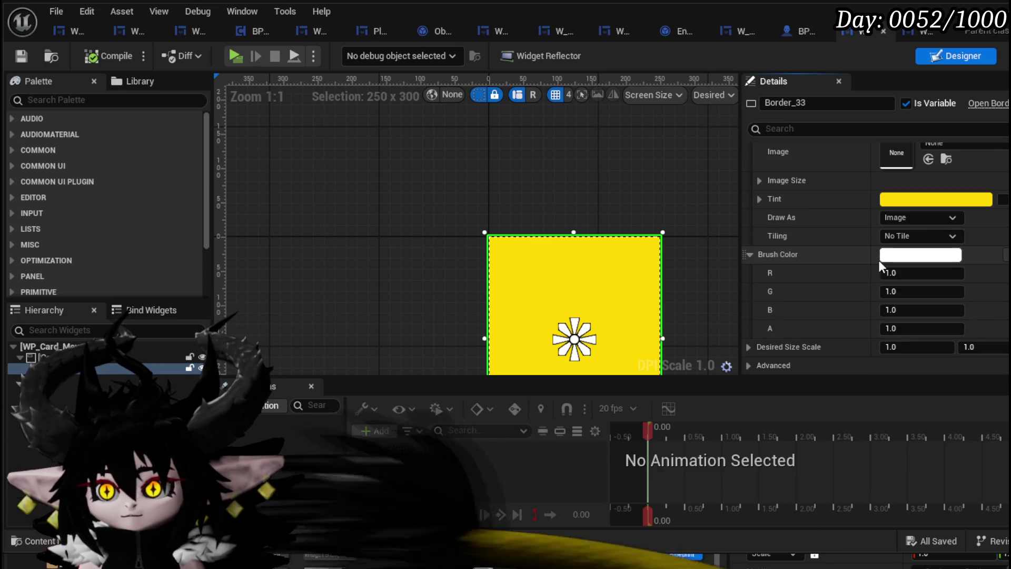
left_click(758, 220)
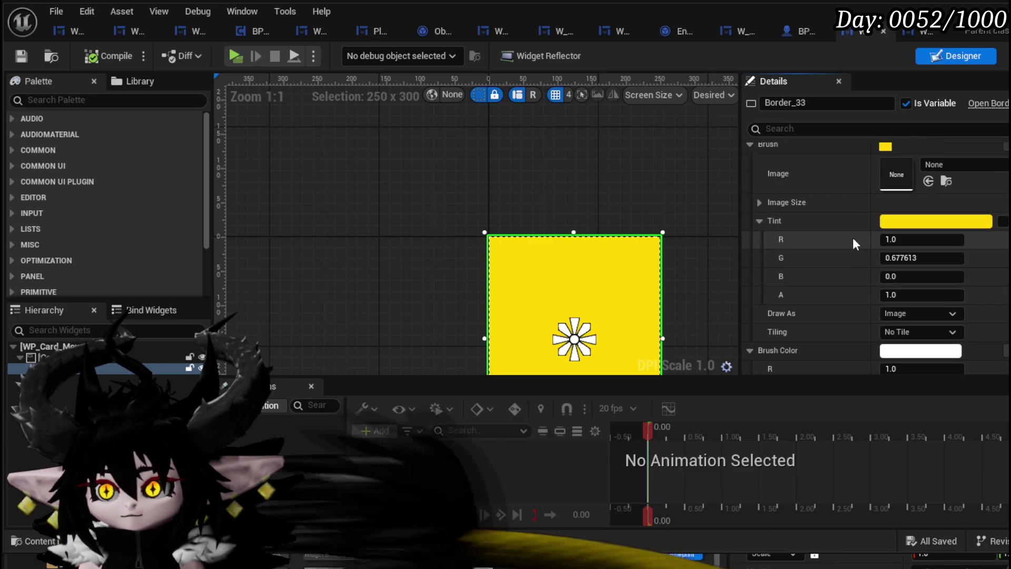
scroll(853, 240, "down", 2)
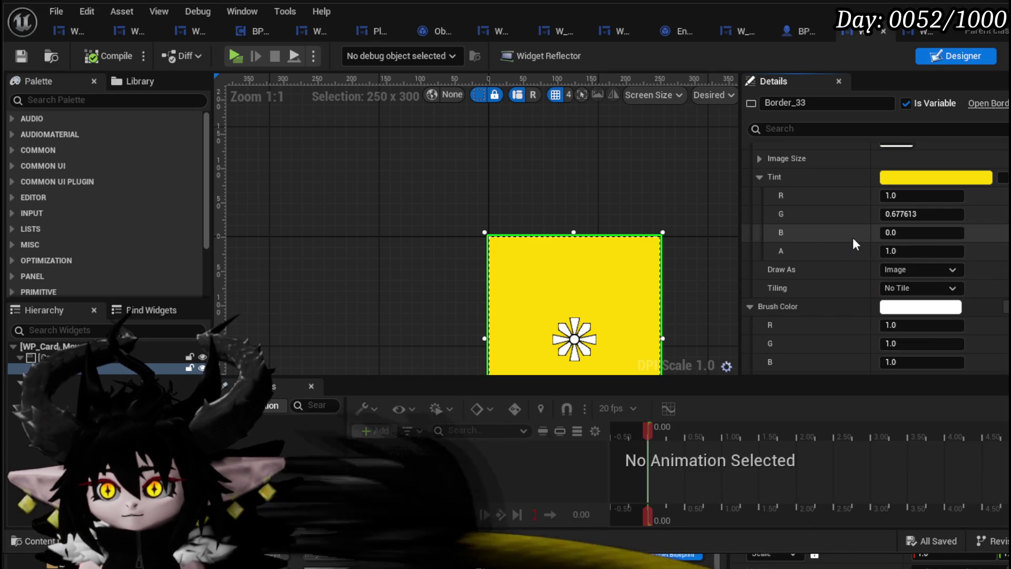
scroll(853, 242, "down", 3)
scroll(852, 238, "up", 2)
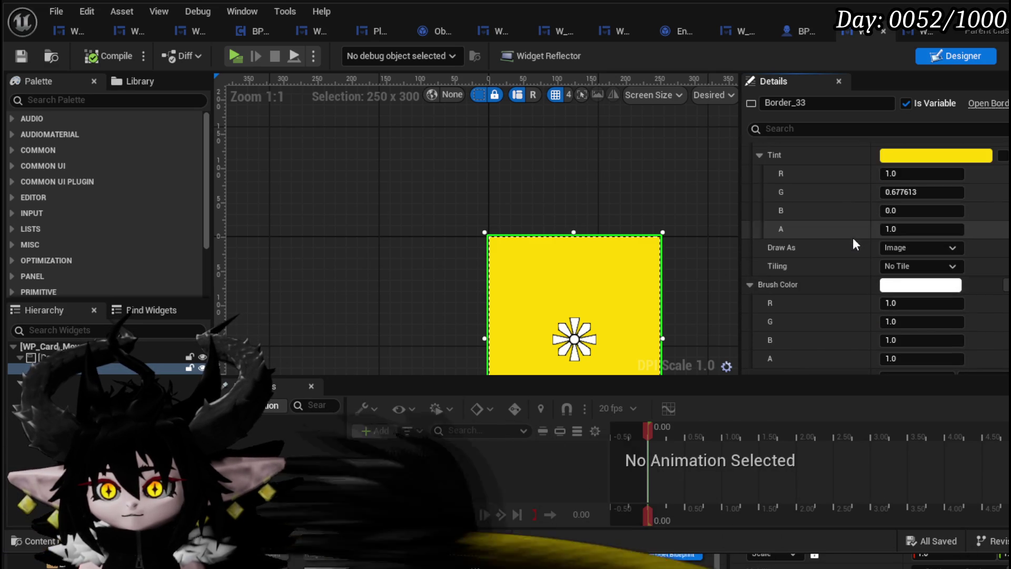
Set Border_33's tint to white and its brush colour to black, then compile and save.
left_click(928, 157)
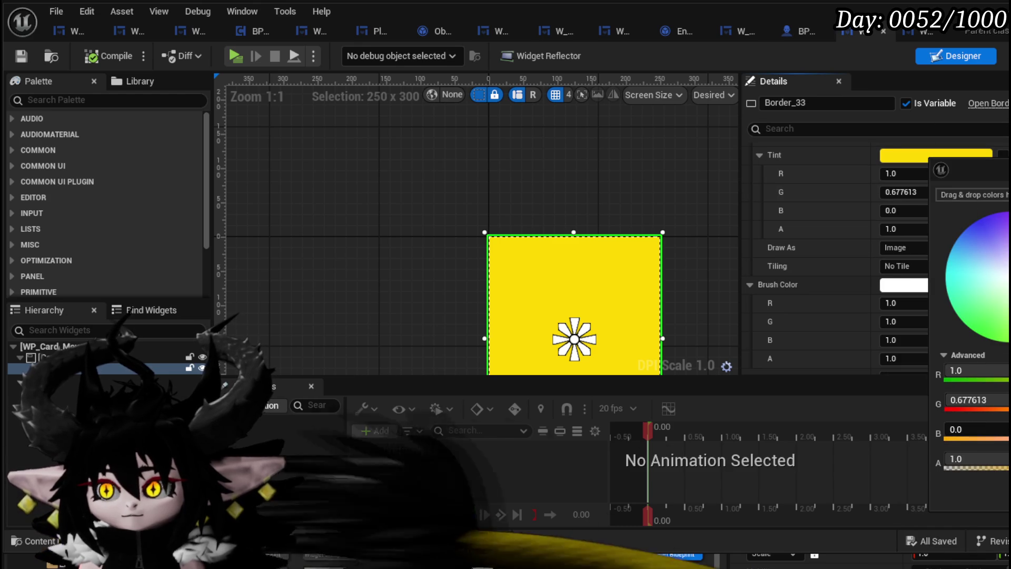
left_click(1008, 277)
left_click(898, 285)
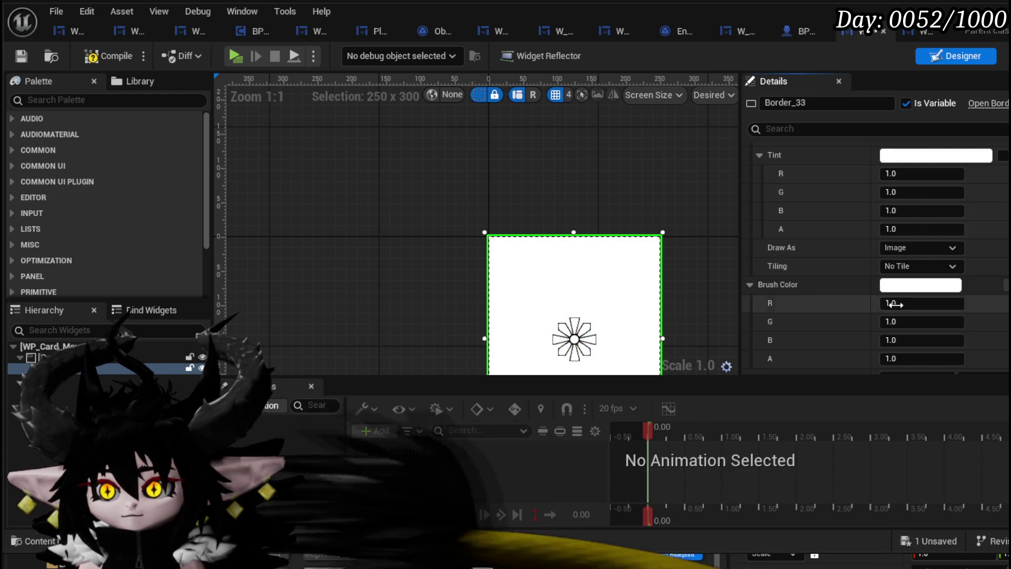
left_click(899, 285)
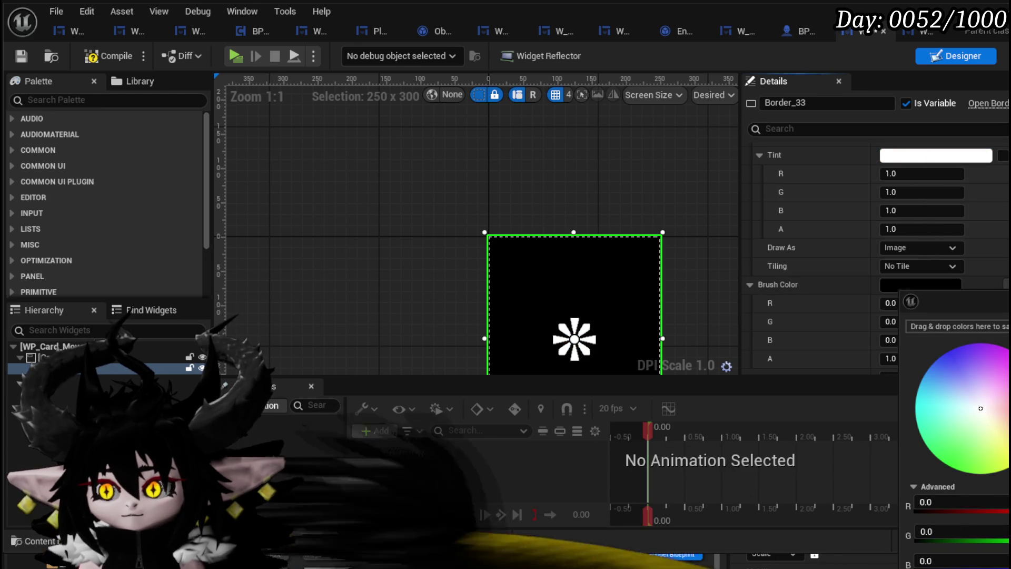
left_click(842, 299)
scroll(790, 279, "down", 2)
left_click(96, 56)
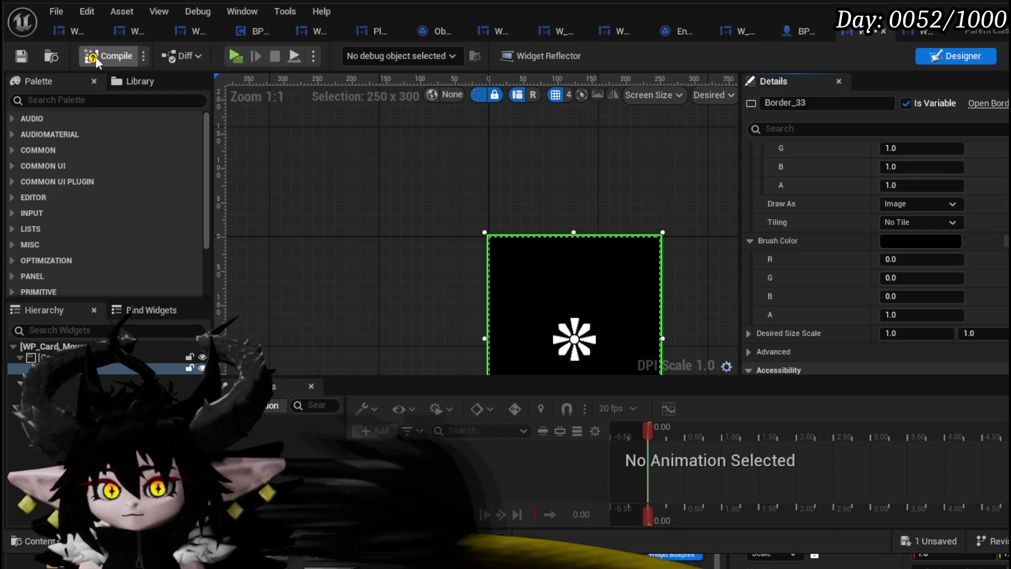
left_click(22, 54)
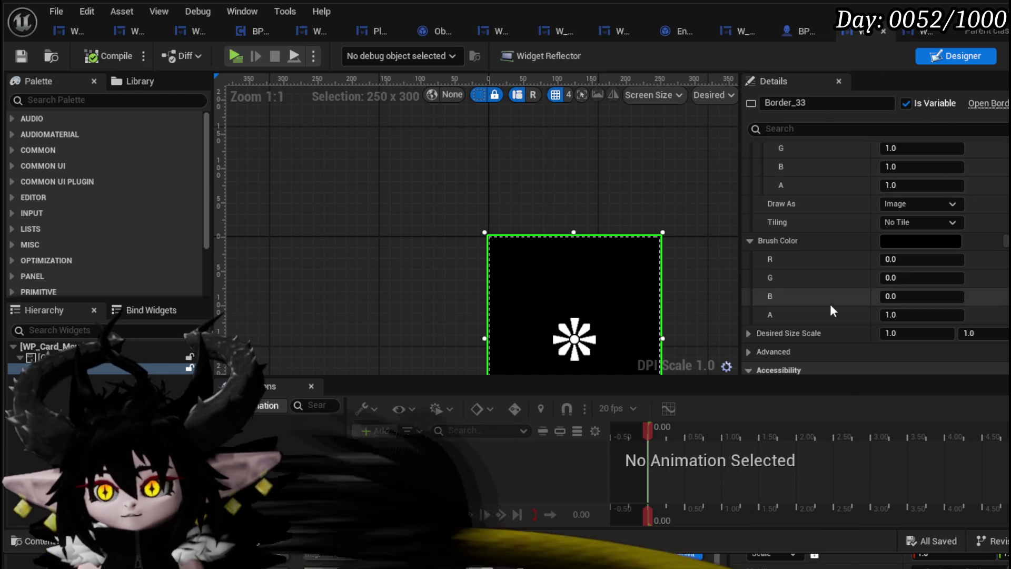
Restore the tint and brush alpha to 1.0 for opaque black, and save again.
mouse_move(922, 314)
left_mouse_down()
mouse_move(895, 314)
mouse_move(906, 315)
left_mouse_up()
left_click_drag(921, 185, 911, 182)
type("1")
key("Return")
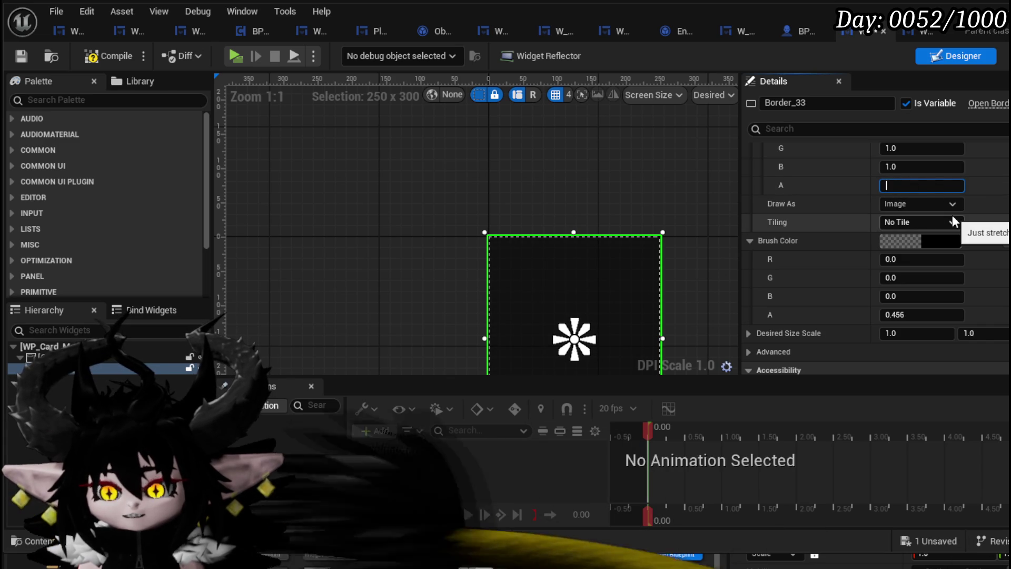
type("1")
key("Return")
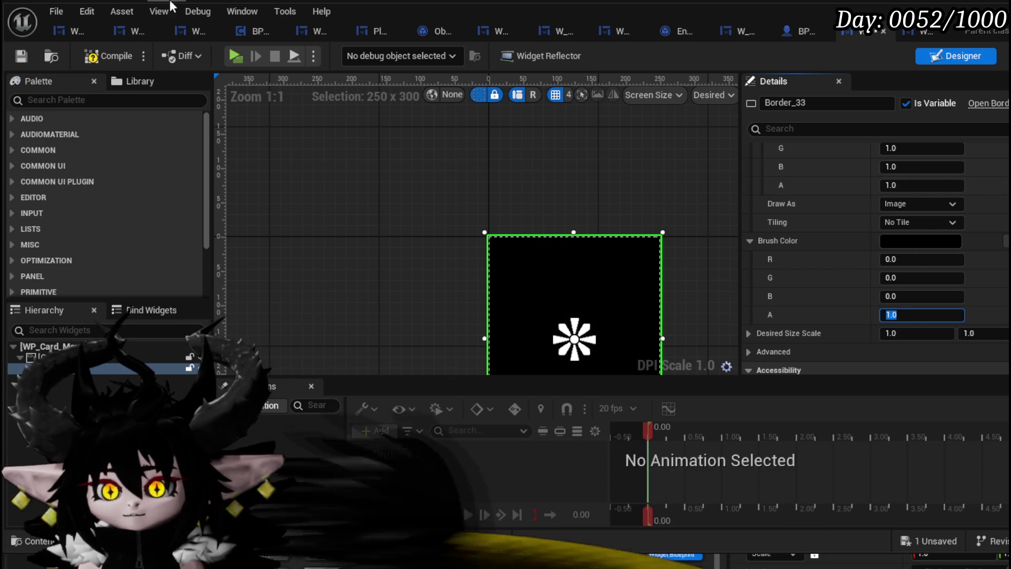
left_click(22, 56)
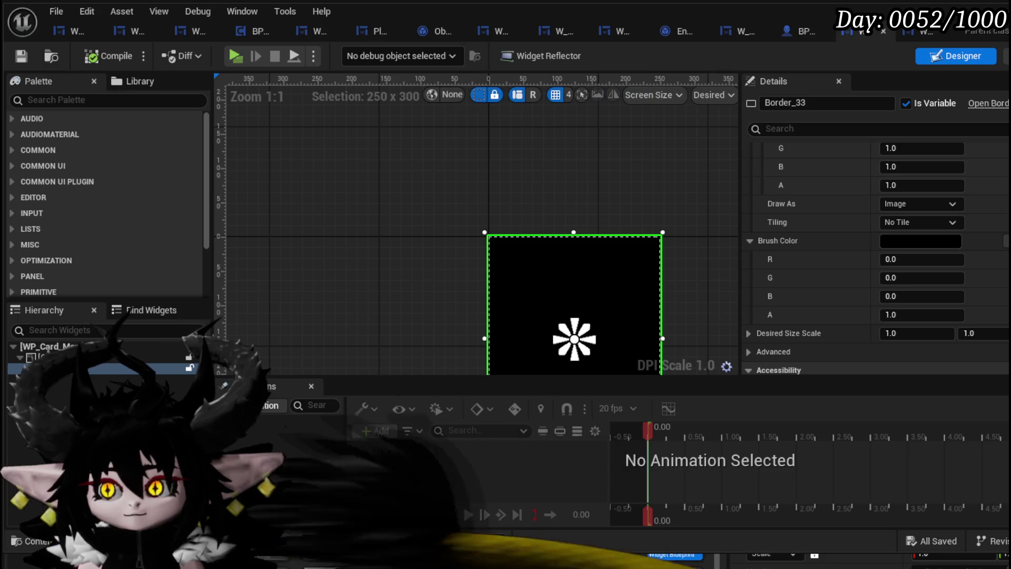
double_click(338, 244)
Promote the SET node's Brush Color pin in Fade to a new TrailColor variable.
right_click(515, 175)
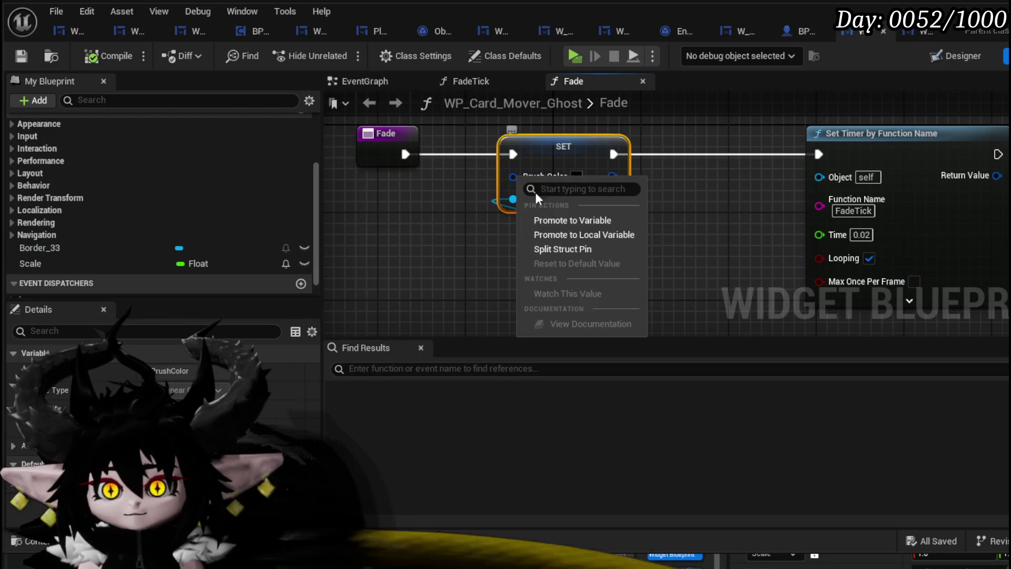
left_click(567, 221)
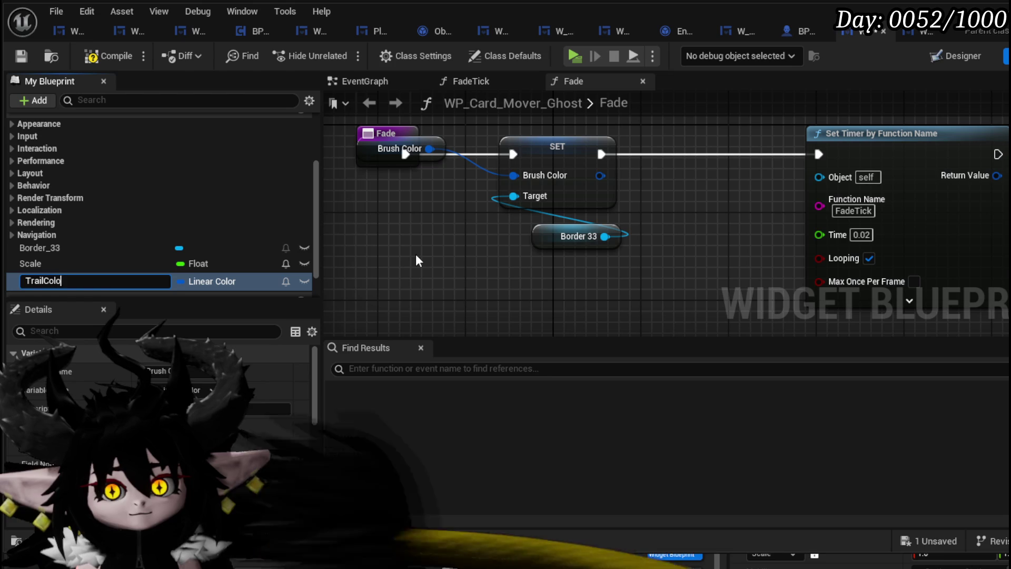
type("r")
key("Return")
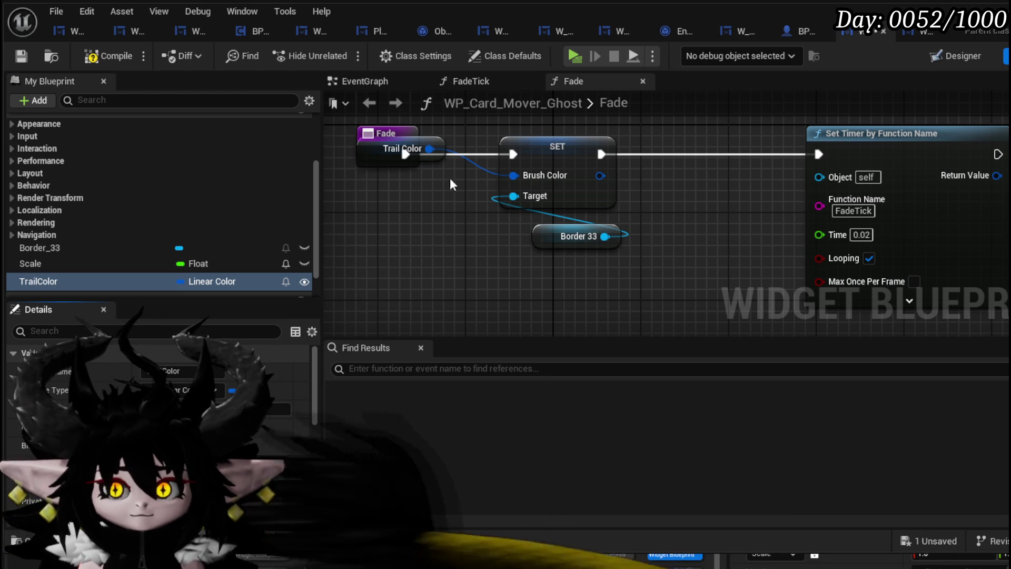
left_click_drag(440, 151, 391, 220)
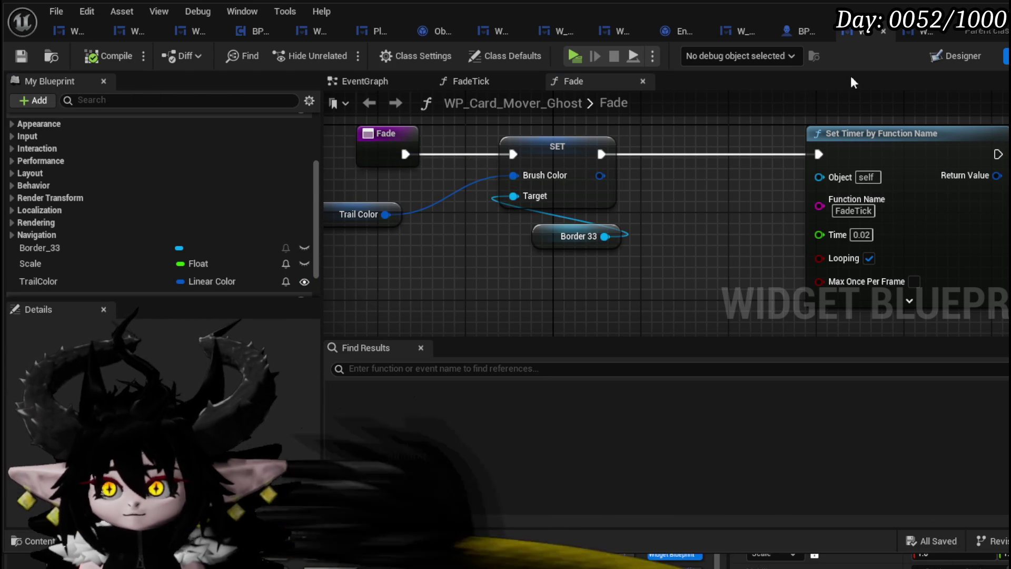
left_click(919, 36)
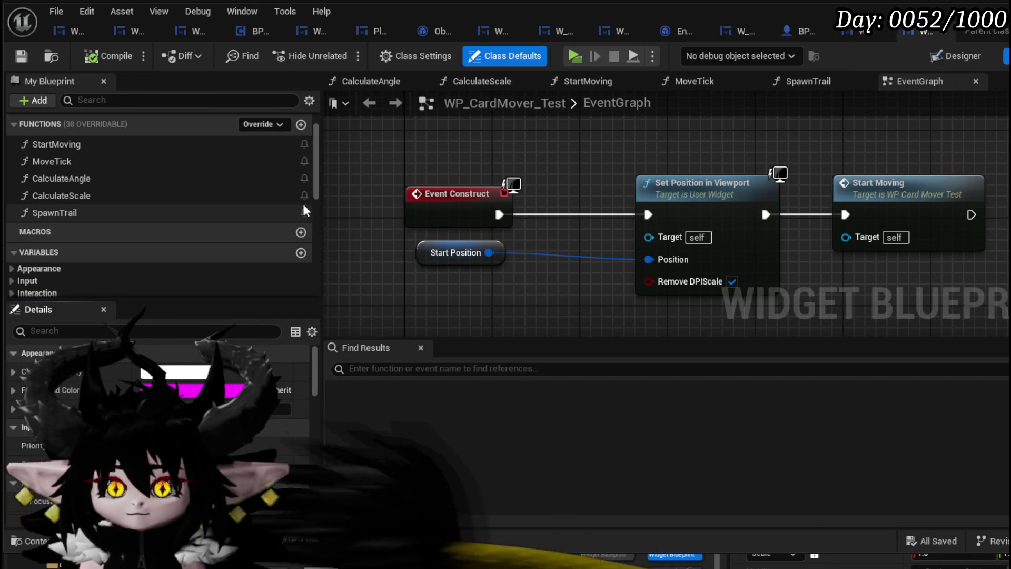
left_click(131, 208)
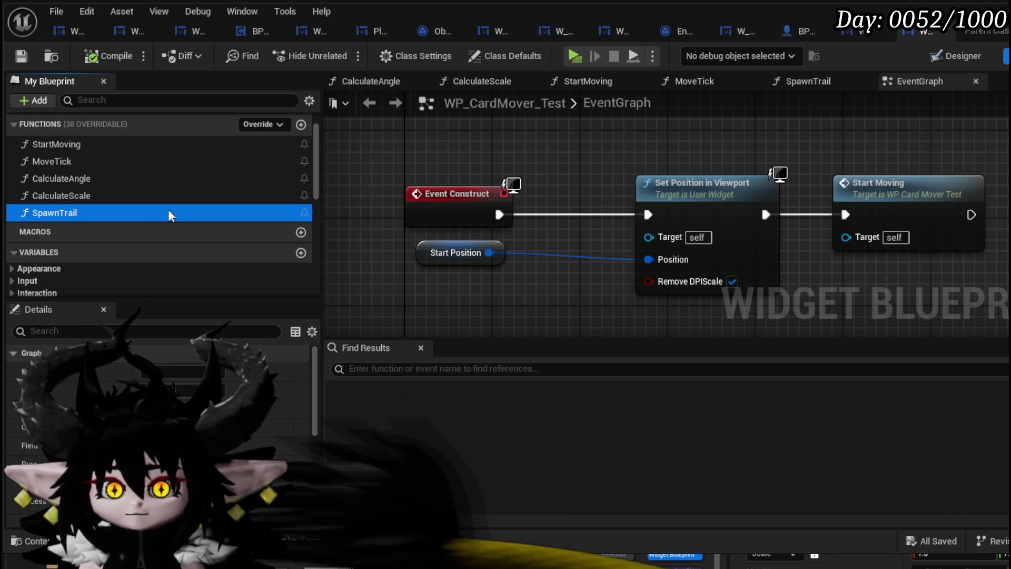
Refresh SpawnTrail's ghost Create Widget node so it exposes a Trail Color input.
double_click(168, 211)
left_click(579, 177)
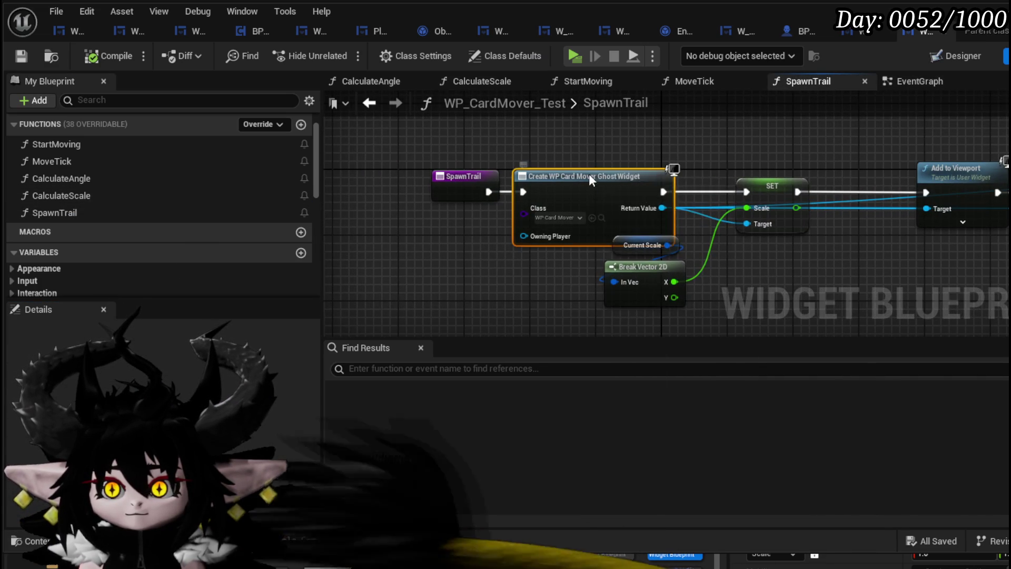
right_click(588, 175)
left_click(631, 276)
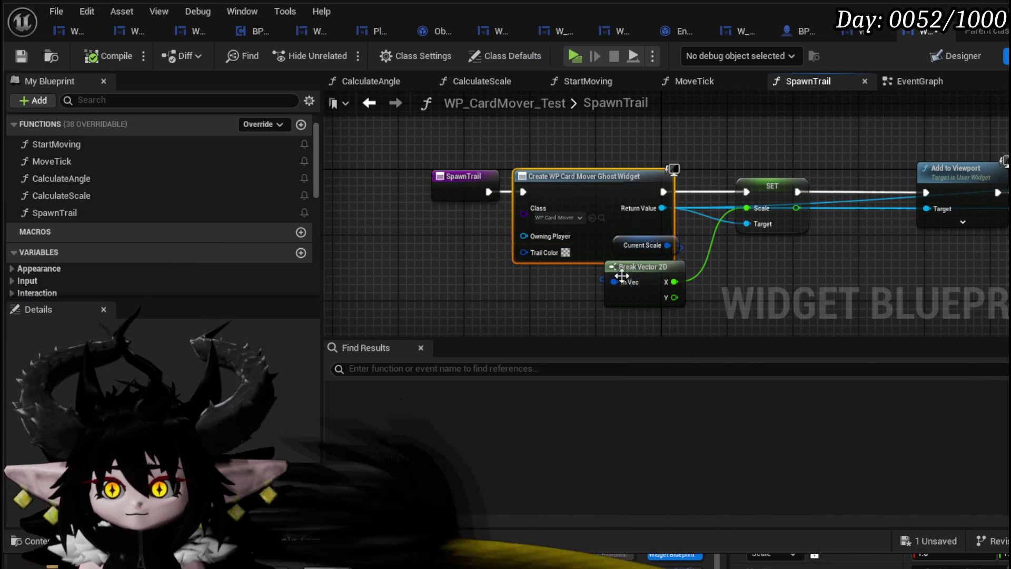
left_click(489, 318)
left_click_drag(648, 244, 706, 254)
mouse_move(642, 266)
left_mouse_down()
mouse_move(749, 274)
mouse_move(714, 245)
left_mouse_up()
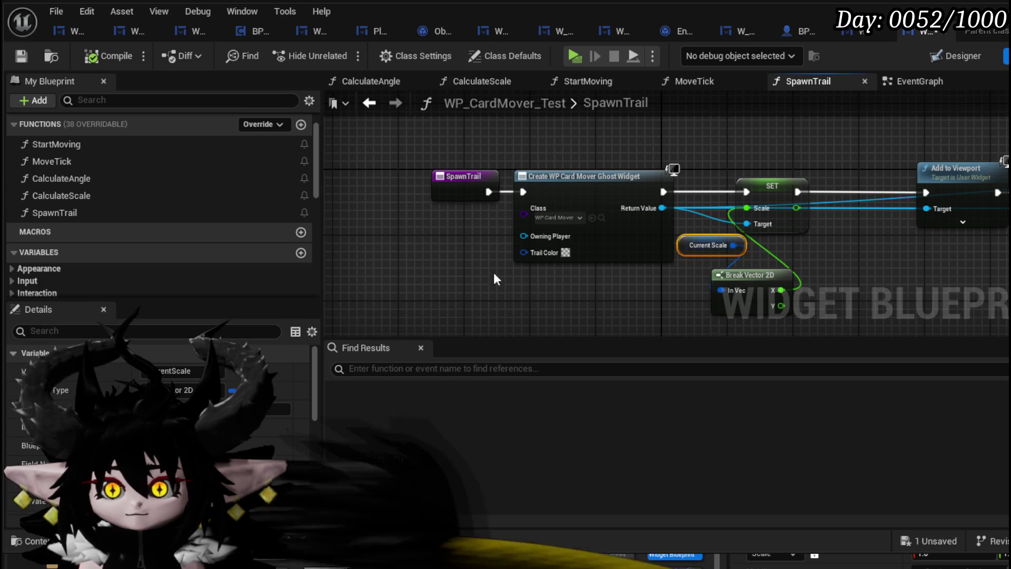
Promote the Trail Color input to a new Trail Color variable and save the card mover.
right_click(524, 252)
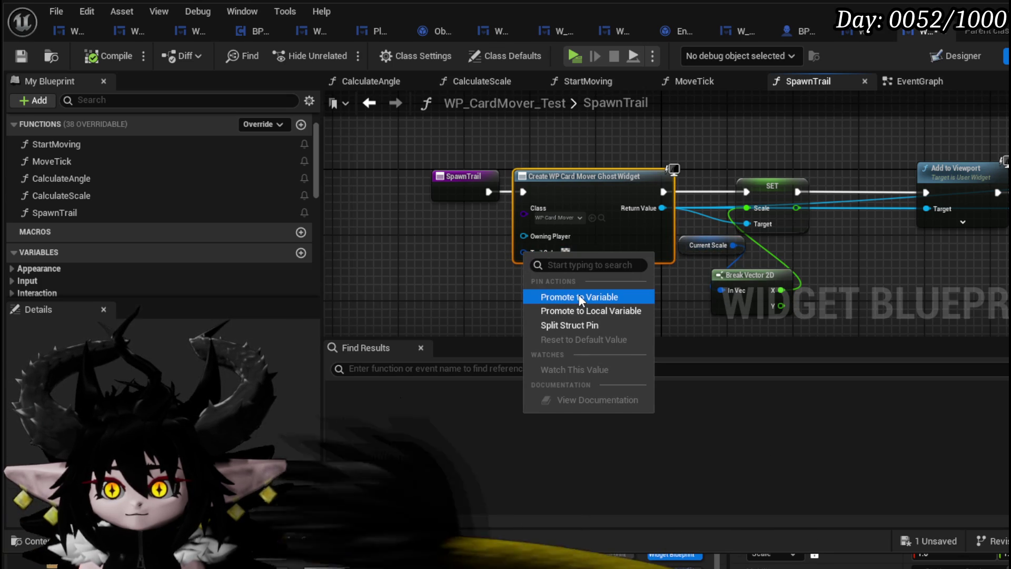
left_click(579, 297)
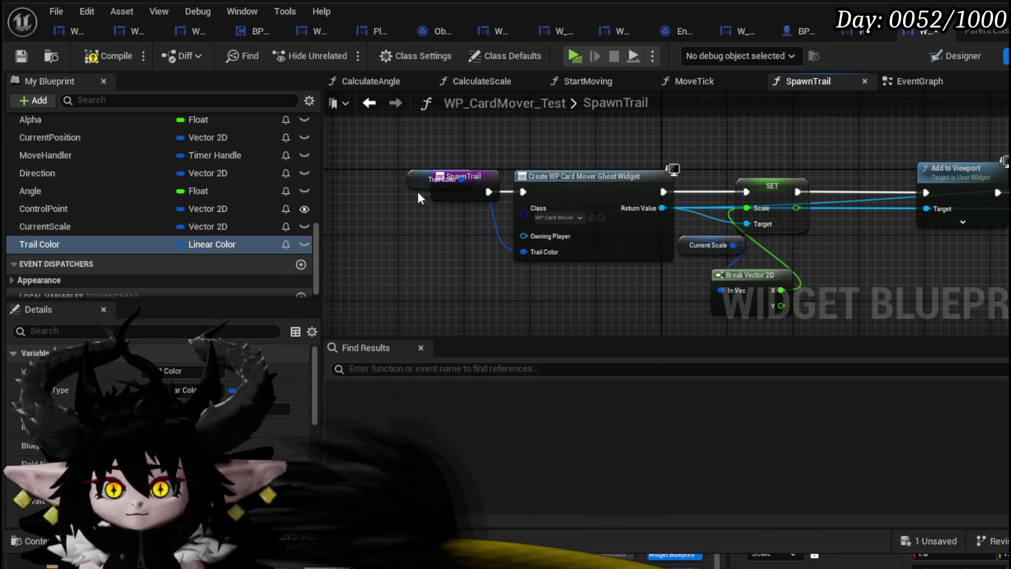
left_click_drag(420, 189, 411, 246)
left_click(80, 243)
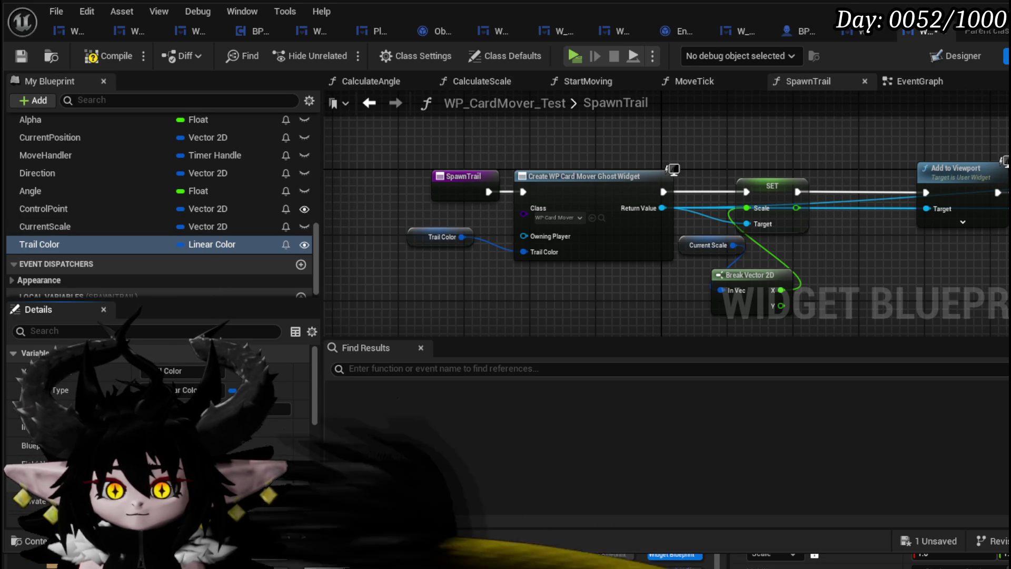
left_click(20, 59)
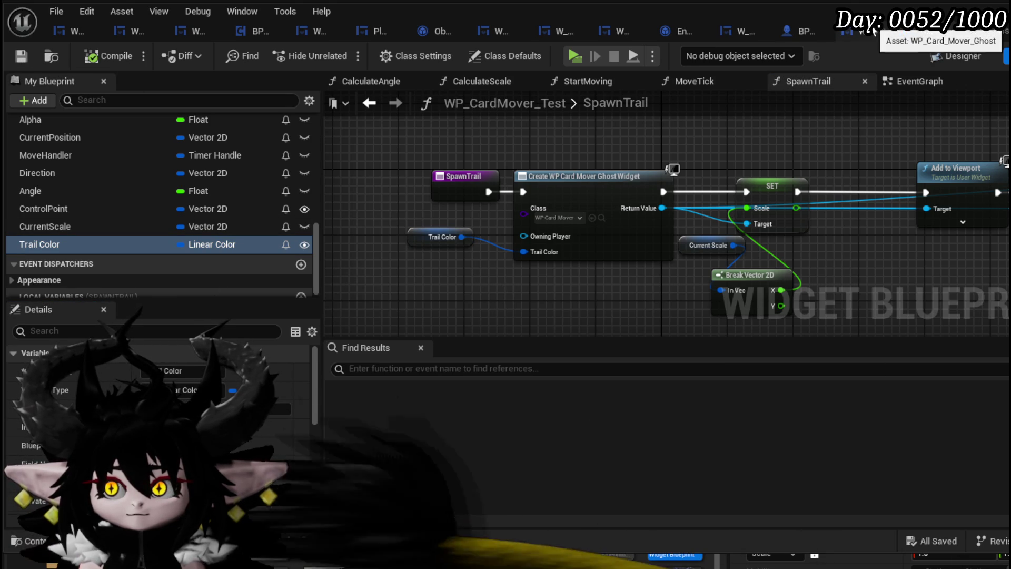
left_click(67, 30)
mouse_move(760, 232)
left_mouse_down()
mouse_move(419, 162)
mouse_move(331, 184)
left_mouse_up()
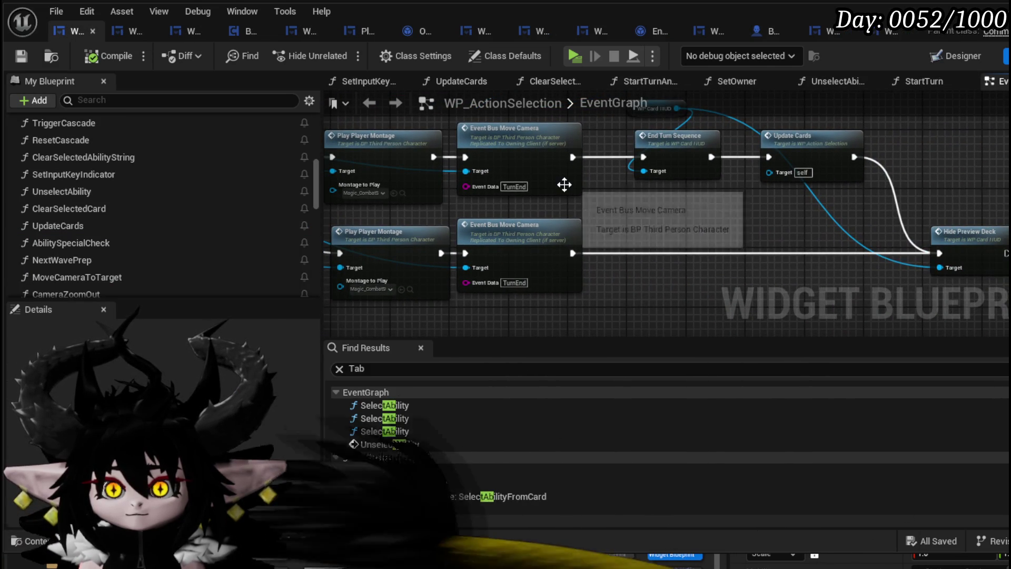
Switch to WP_Card_HUD and locate the card mover creation node in CardMovementAnim.
scroll(105, 275, "down", 5)
scroll(109, 256, "up", 4)
scroll(100, 252, "up", 3)
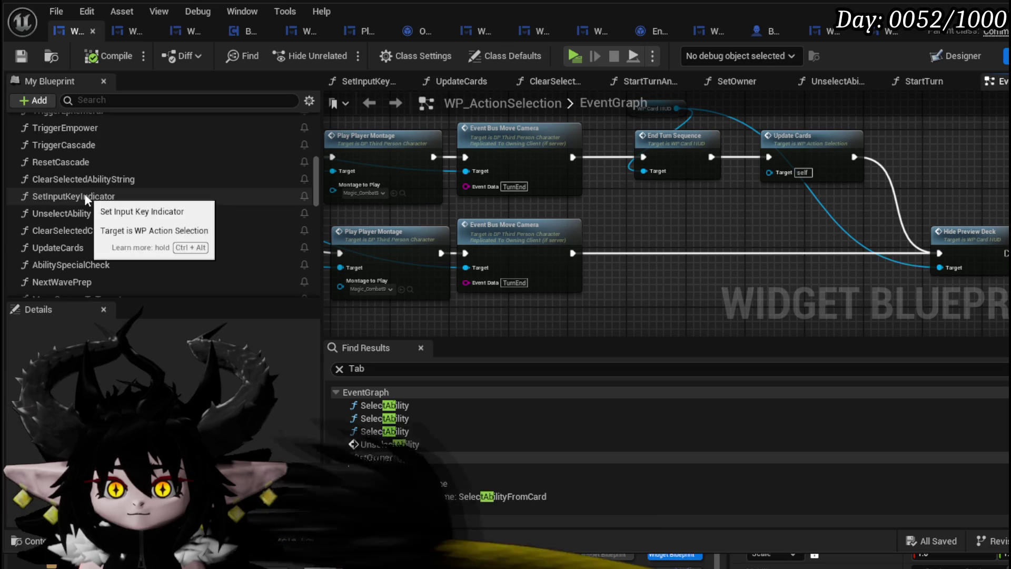
scroll(105, 216, "down", 4)
scroll(94, 231, "up", 6)
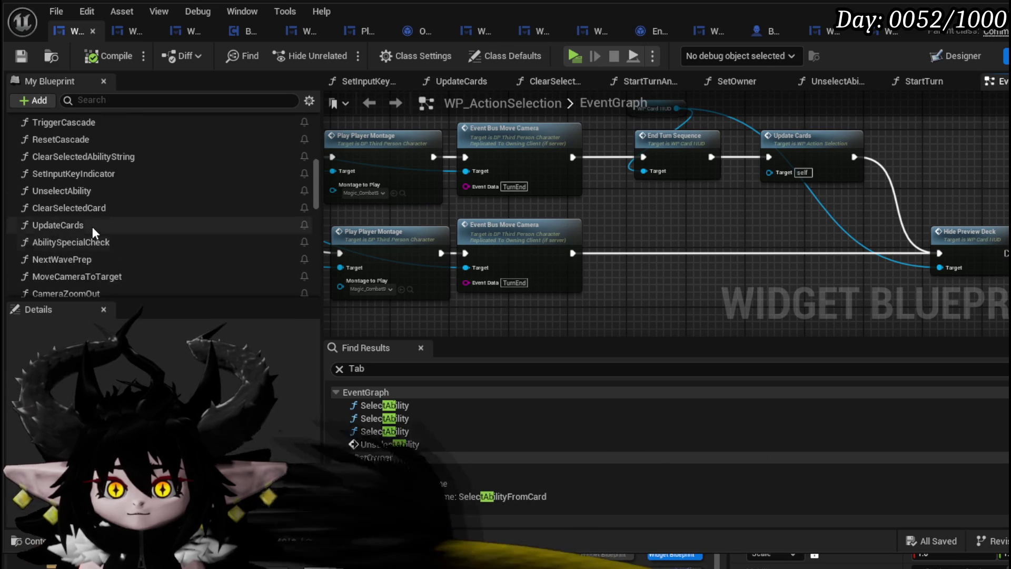
left_click(131, 33)
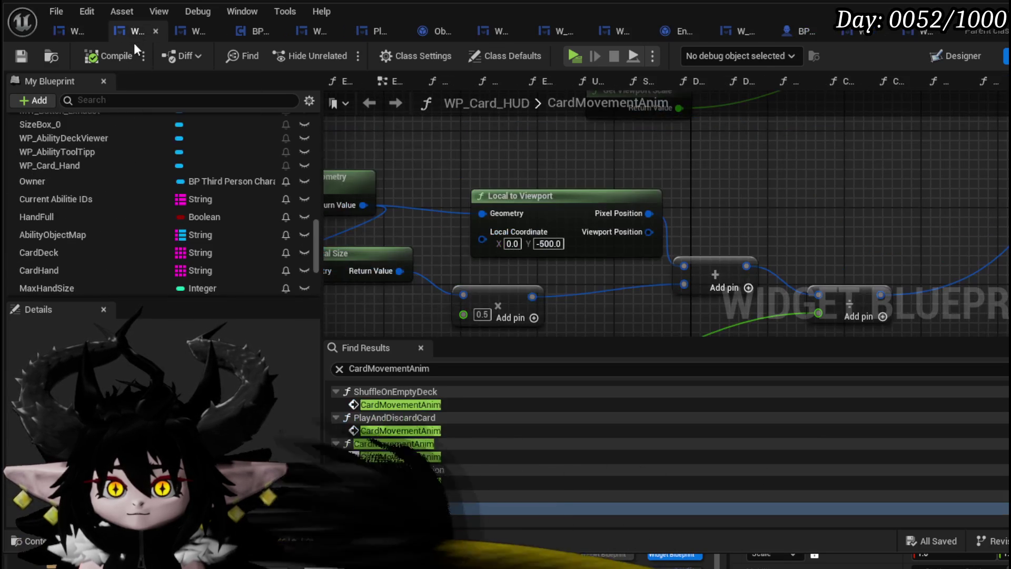
scroll(152, 195, "up", 5)
scroll(150, 199, "up", 4)
mouse_move(860, 192)
left_mouse_down()
mouse_move(577, 192)
mouse_move(619, 313)
left_mouse_up()
scroll(579, 300, "down", 2)
scroll(543, 279, "up", 4)
Refresh the Create WP Card Mover Test Widget node to expose Trail Color, and add an Owner getter.
left_click(614, 216)
right_click(625, 217)
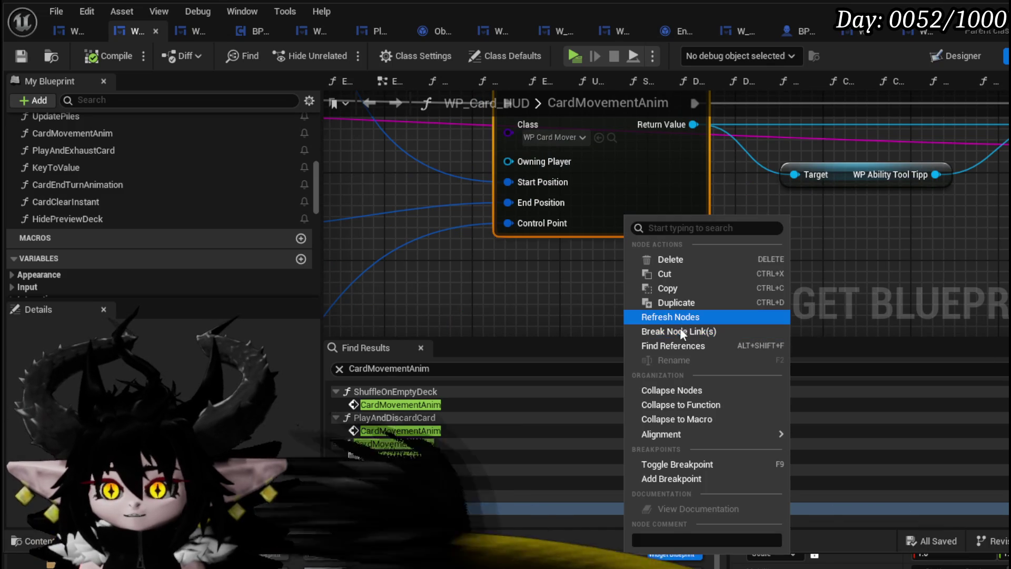
left_click(673, 316)
scroll(700, 257, "down", 3)
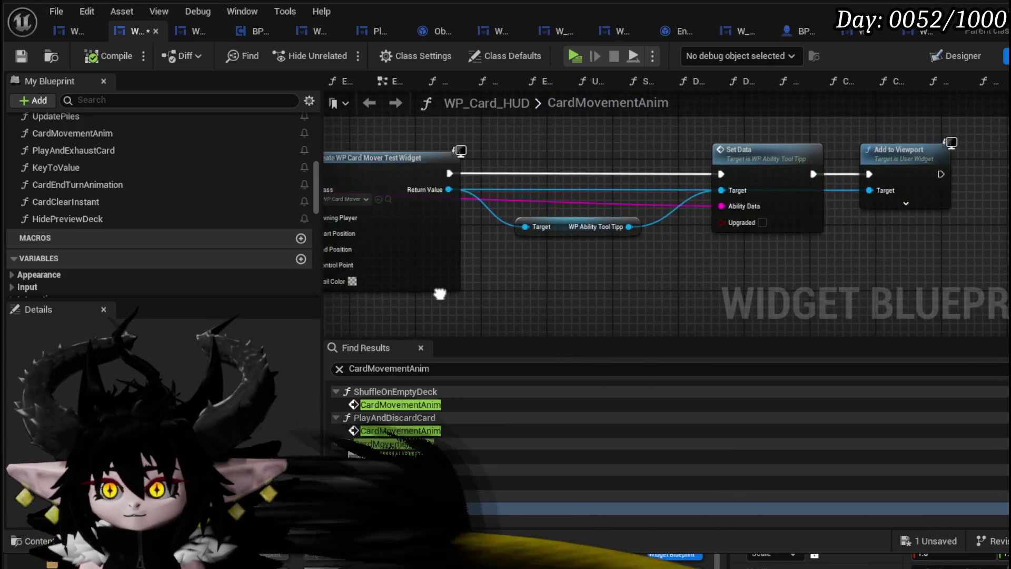
scroll(501, 253, "up", 2)
scroll(189, 197, "down", 3)
scroll(89, 205, "down", 3)
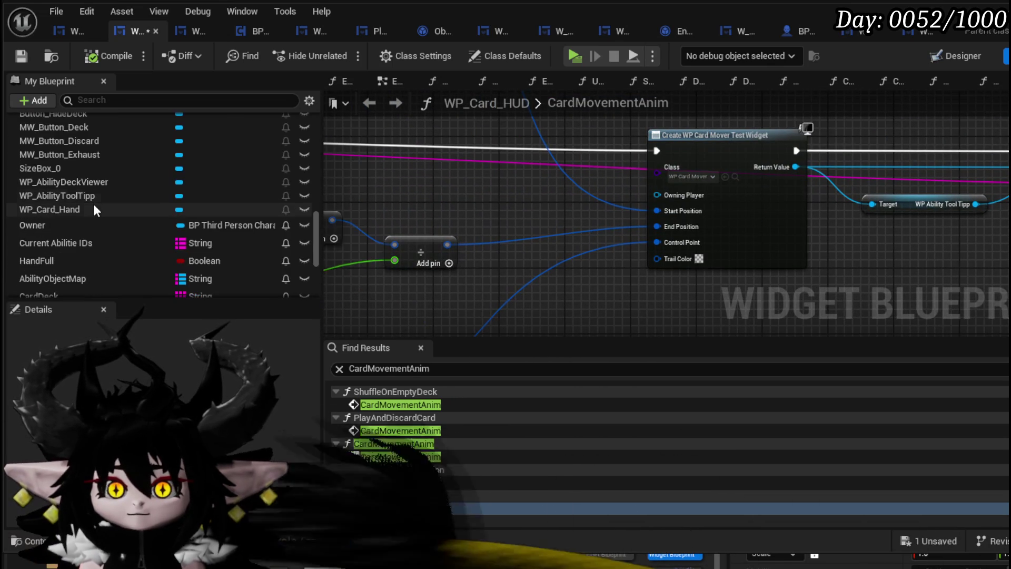
mouse_move(73, 221)
left_mouse_down()
mouse_move(500, 182)
mouse_move(471, 239)
mouse_move(459, 242)
left_mouse_up()
Feed Owner's Get BPC Settings > Widget Main Color into Trail Color and compile WP_Card_HUD.
left_click(593, 296)
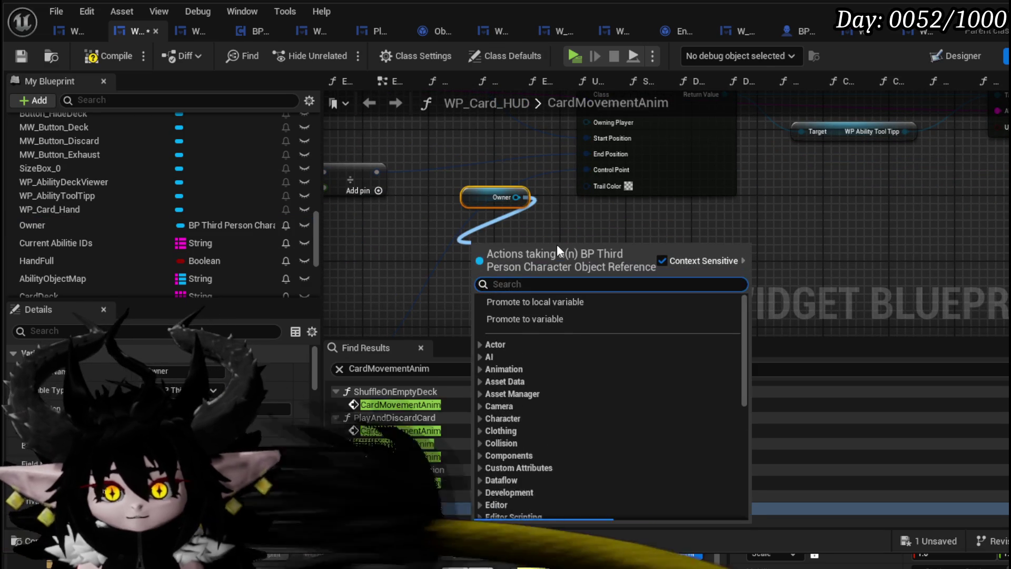
type("get Settings")
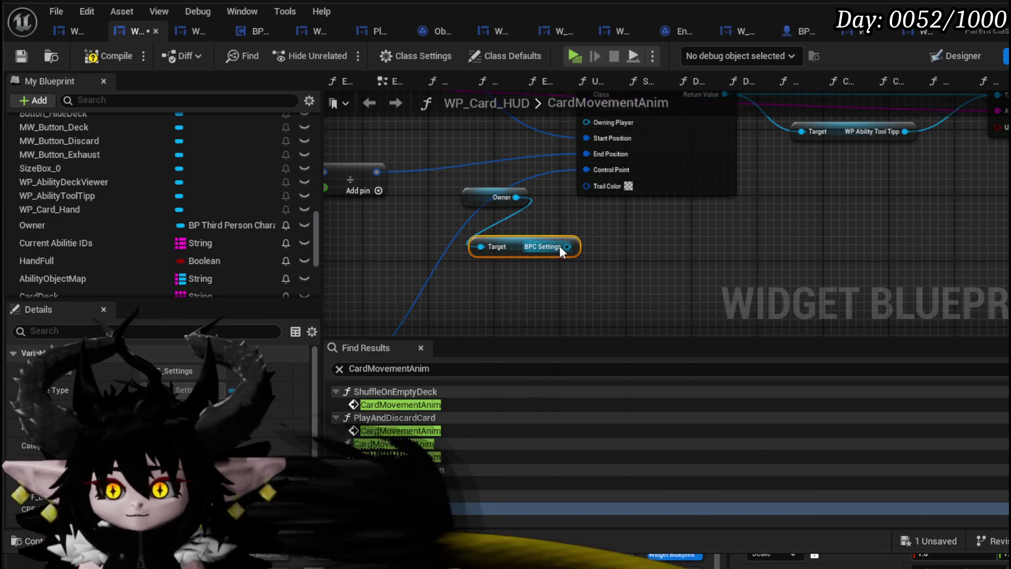
left_click_drag(568, 246, 644, 294)
type("Widget")
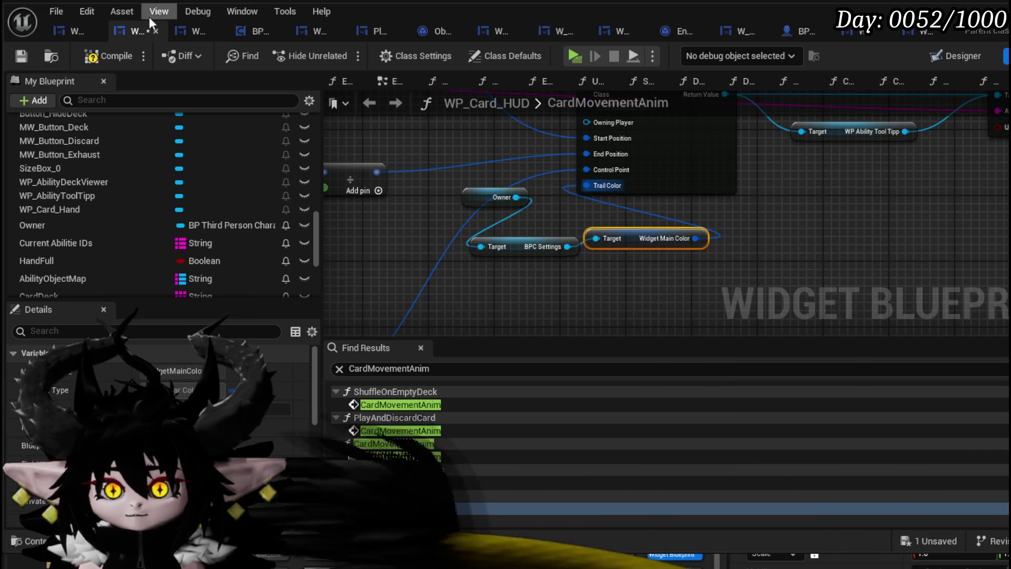
left_click(109, 56)
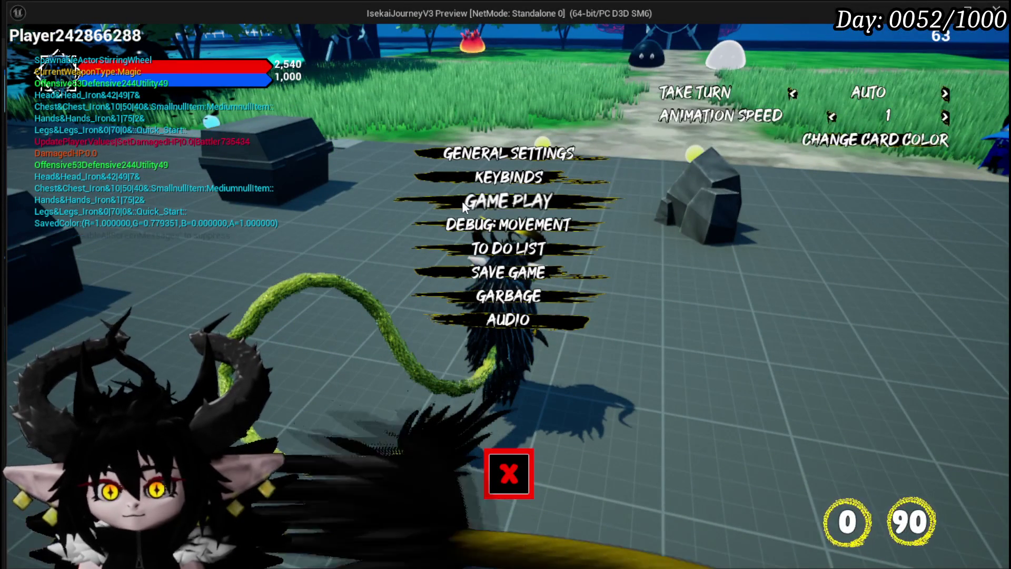
Pick a pale cyan-green card colour under Change Card Color and close the settings menu.
left_click(910, 152)
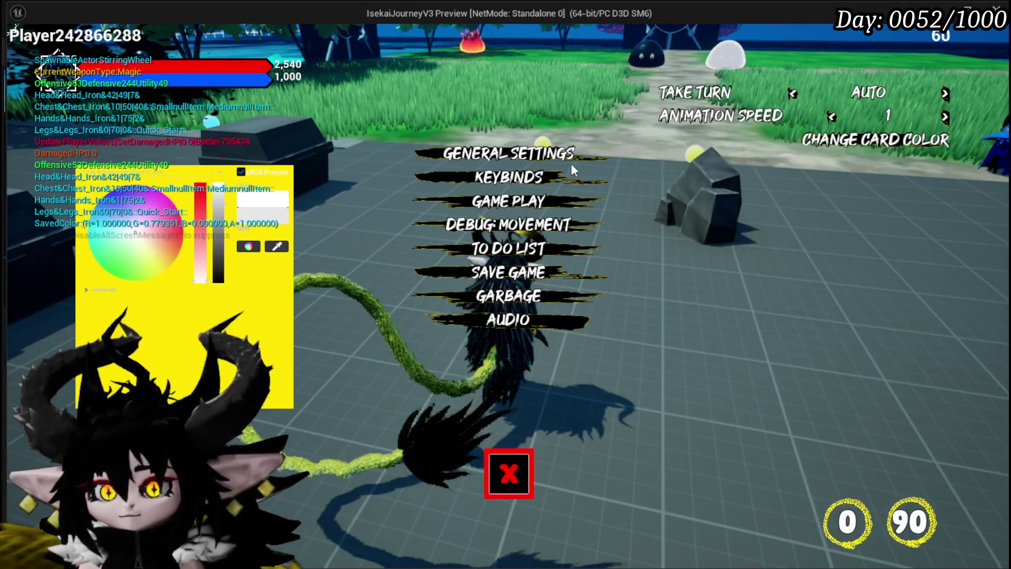
left_click(109, 265)
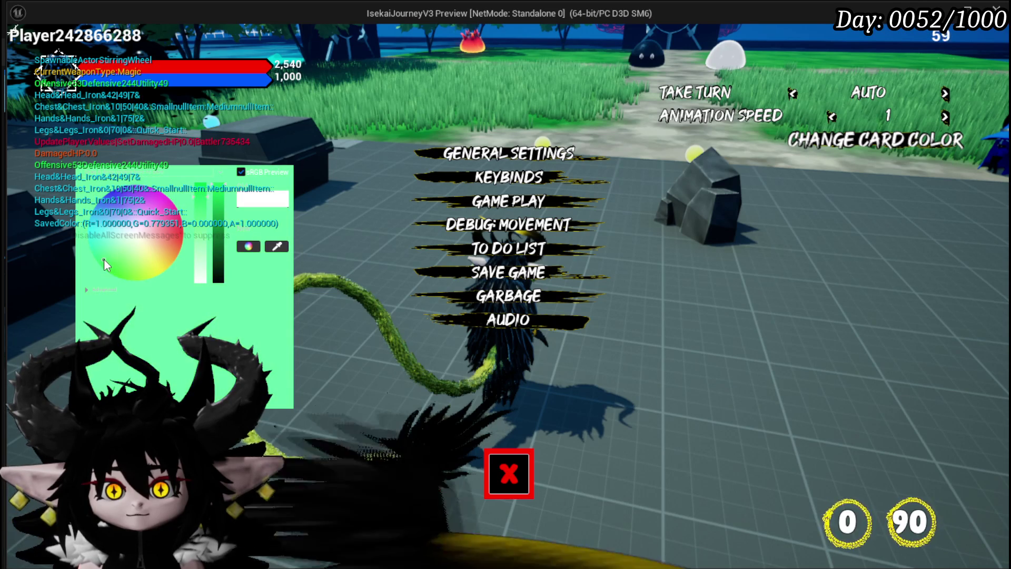
left_click(103, 267)
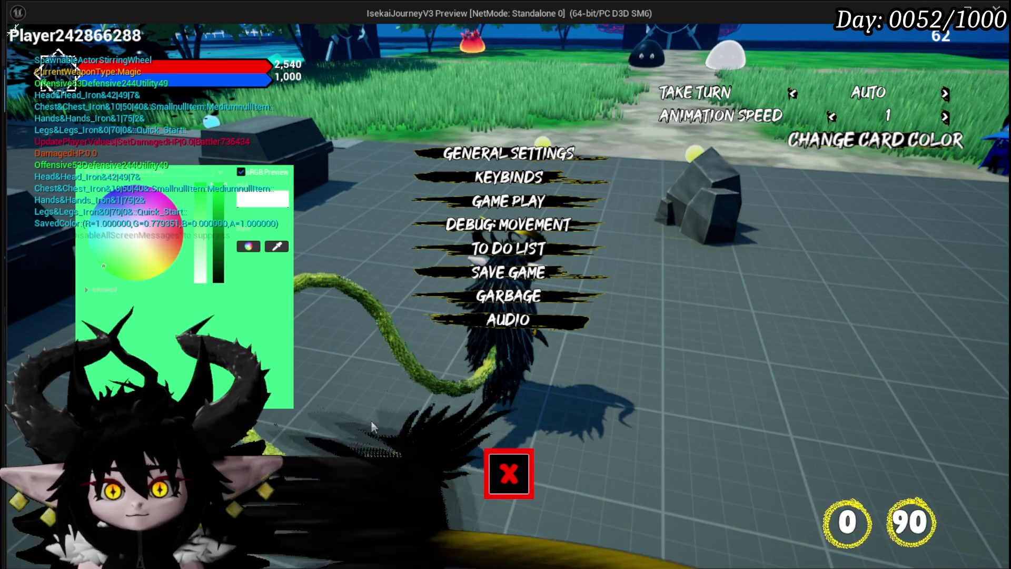
left_click(509, 473)
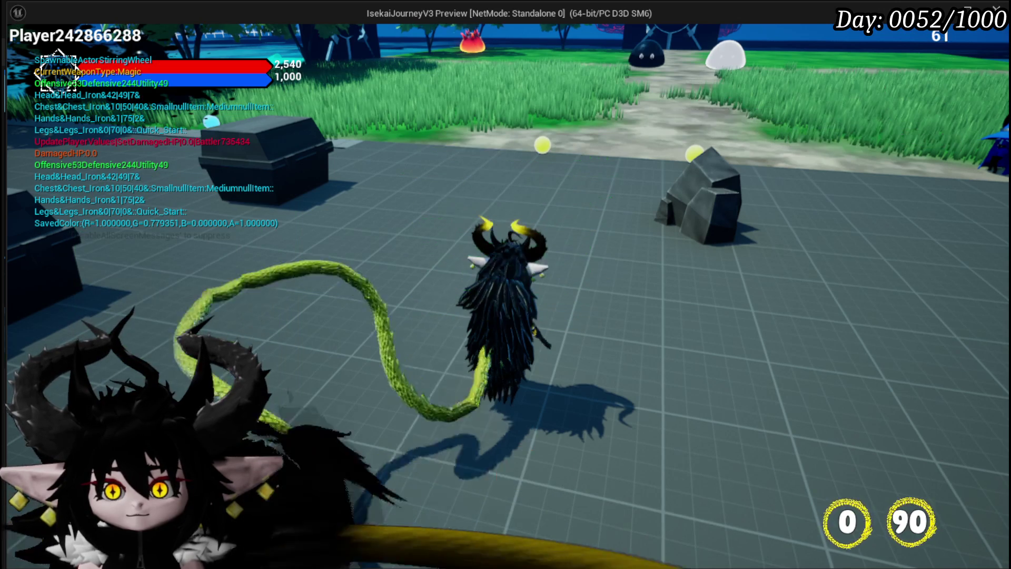
Run into the fire slimes, fight the battle, then end the play session.
key("w")
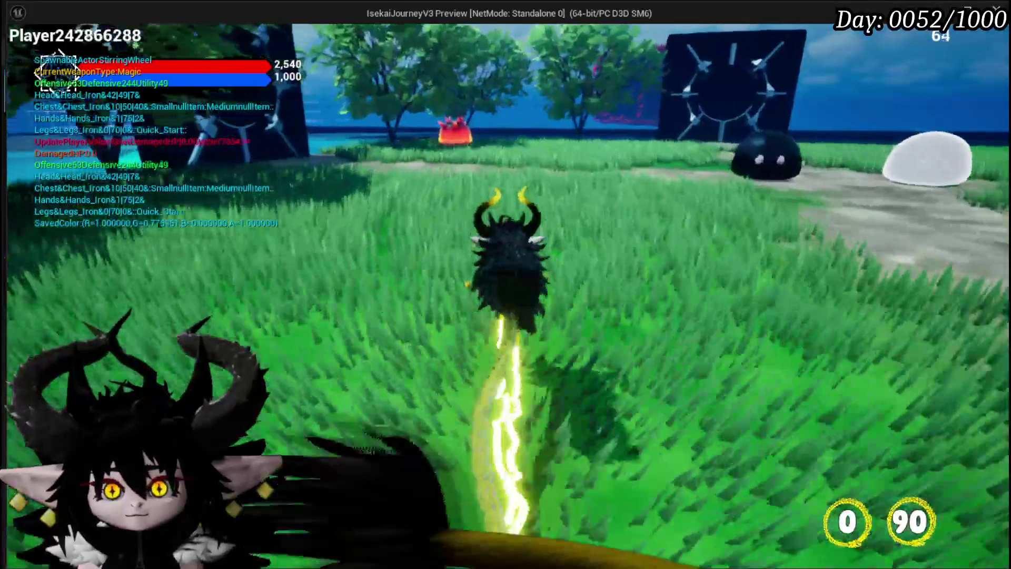
key("w")
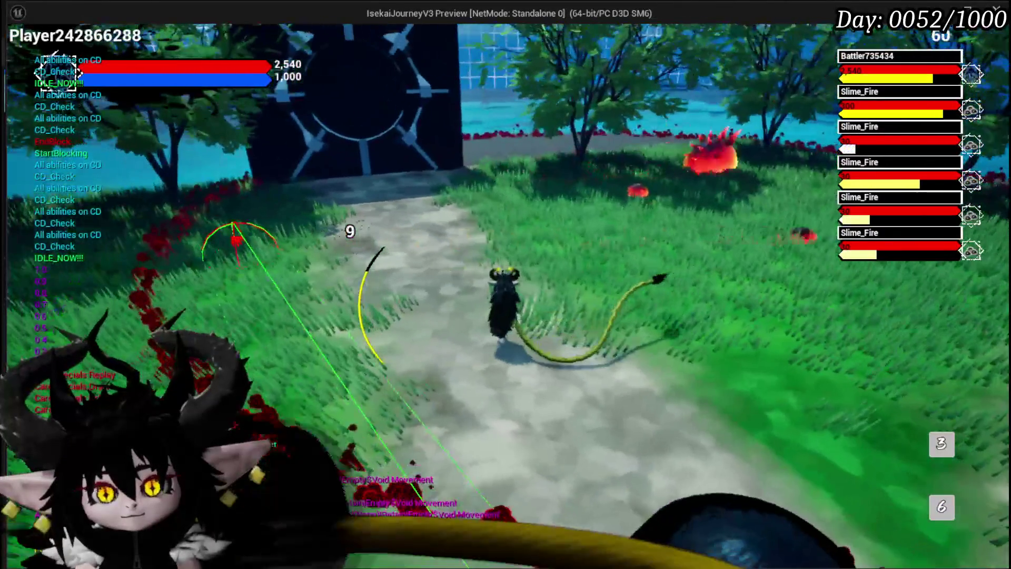
key("Escape")
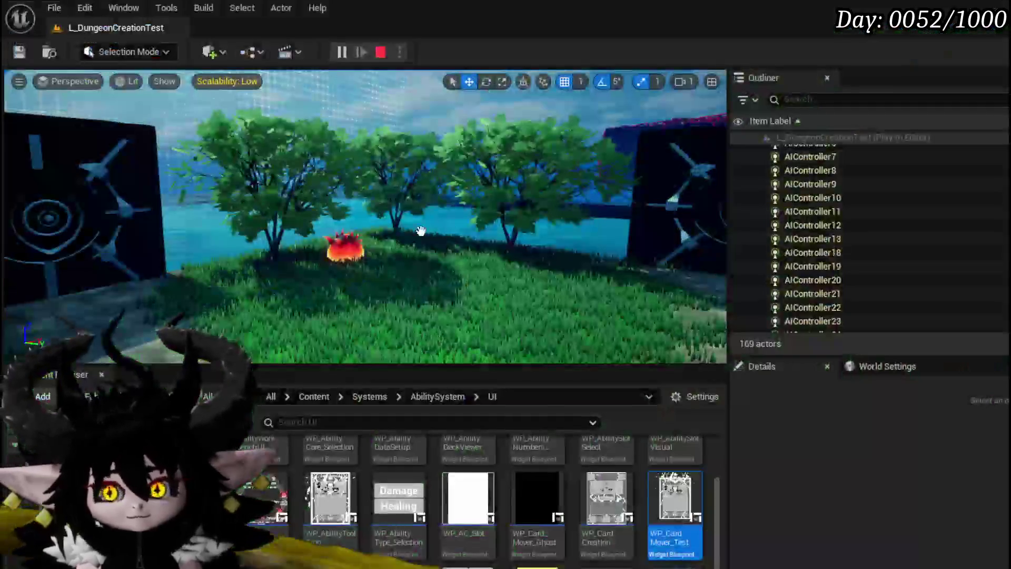
key("Escape")
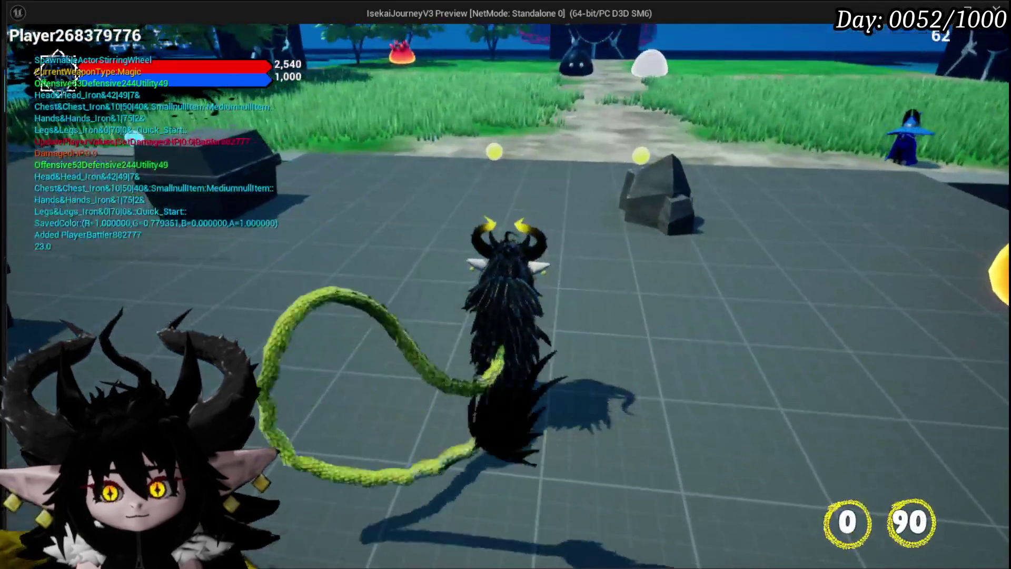
Relaunch the playtest, close the settings menu and attack the fire slime twice.
key("Escape")
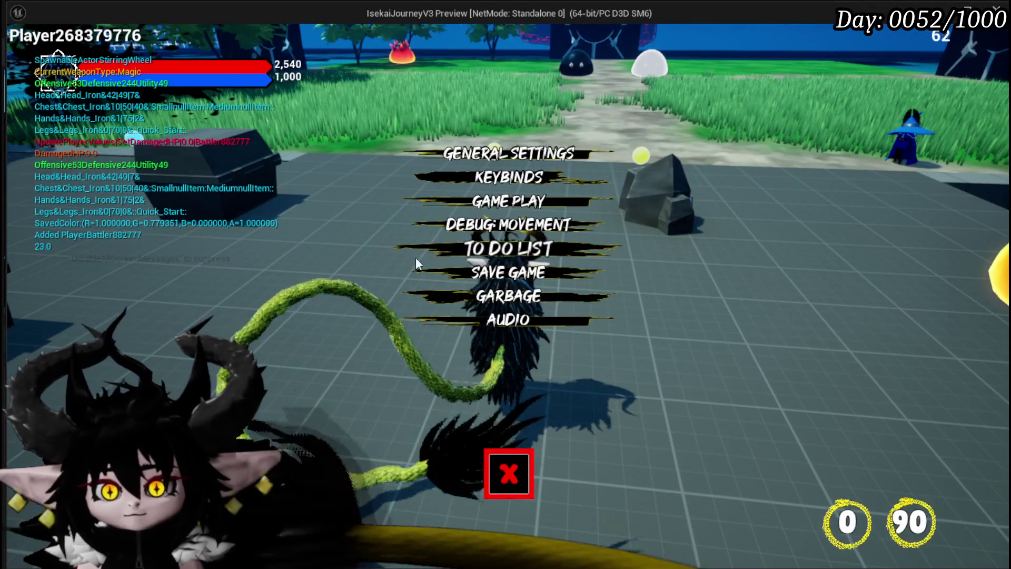
left_click(507, 470)
key("w")
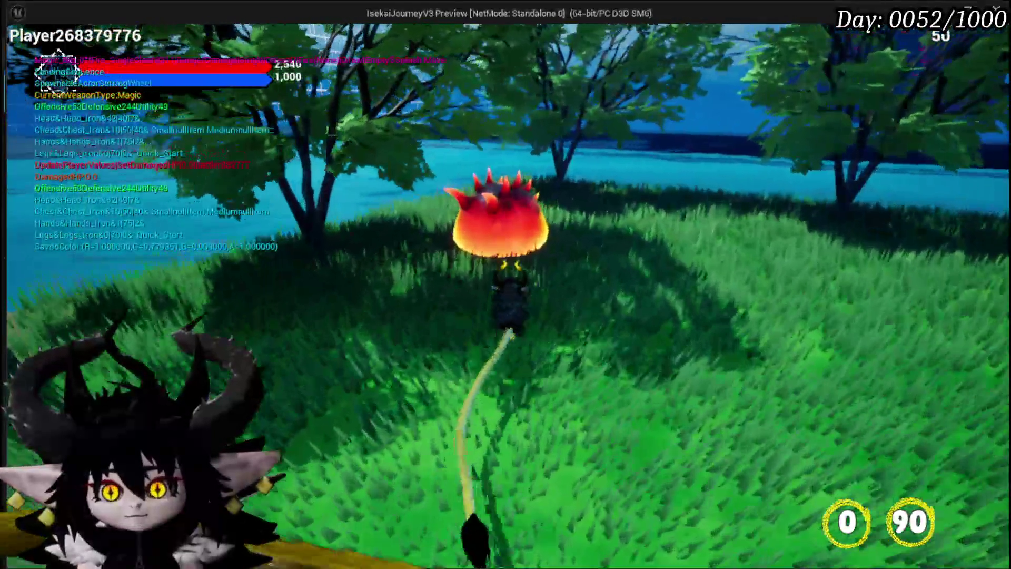
left_click(506, 284)
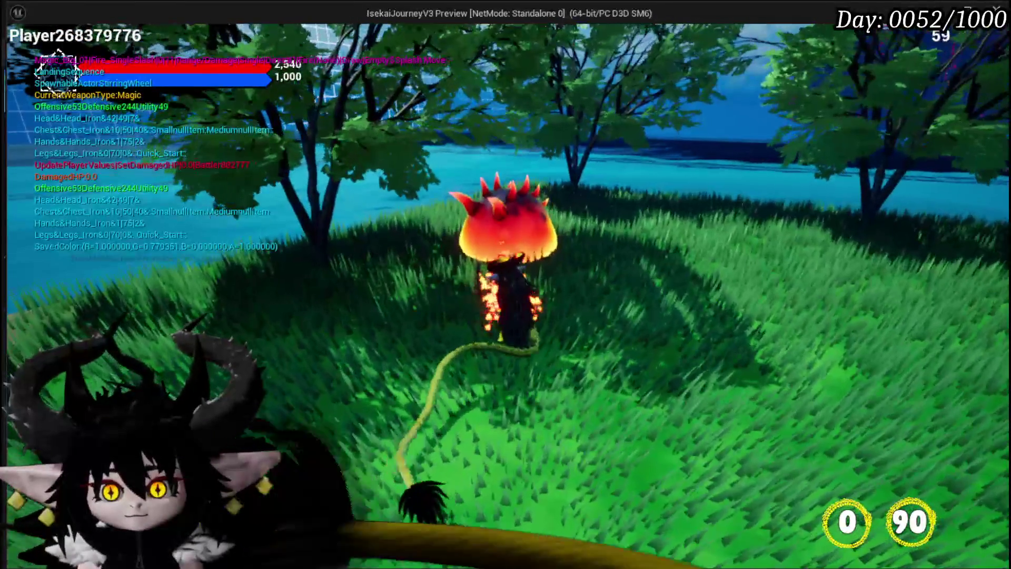
left_click(505, 284)
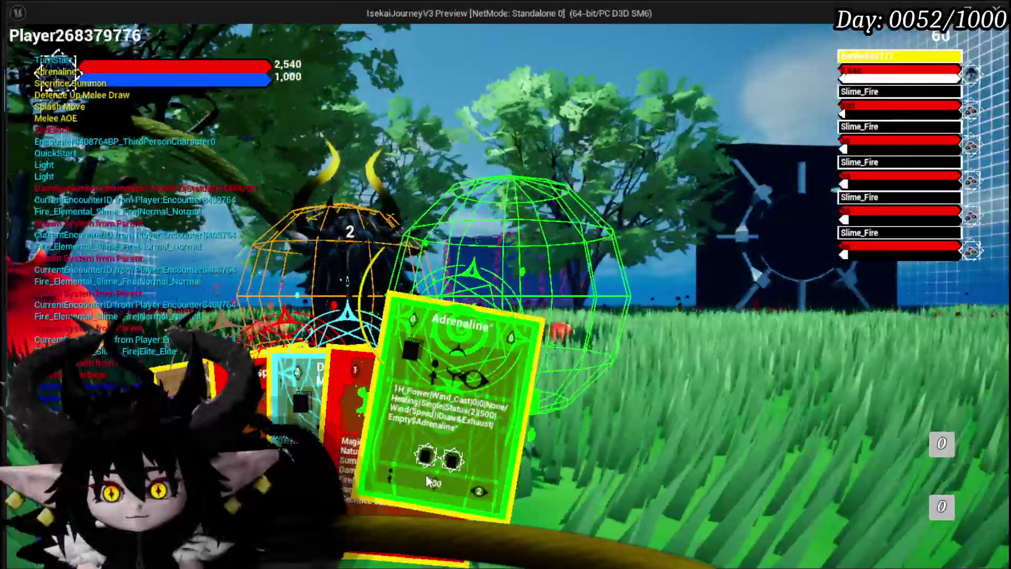
Play the Splash Move and Defence Up Melee Draw cards, then end the playtest.
mouse_move(428, 481)
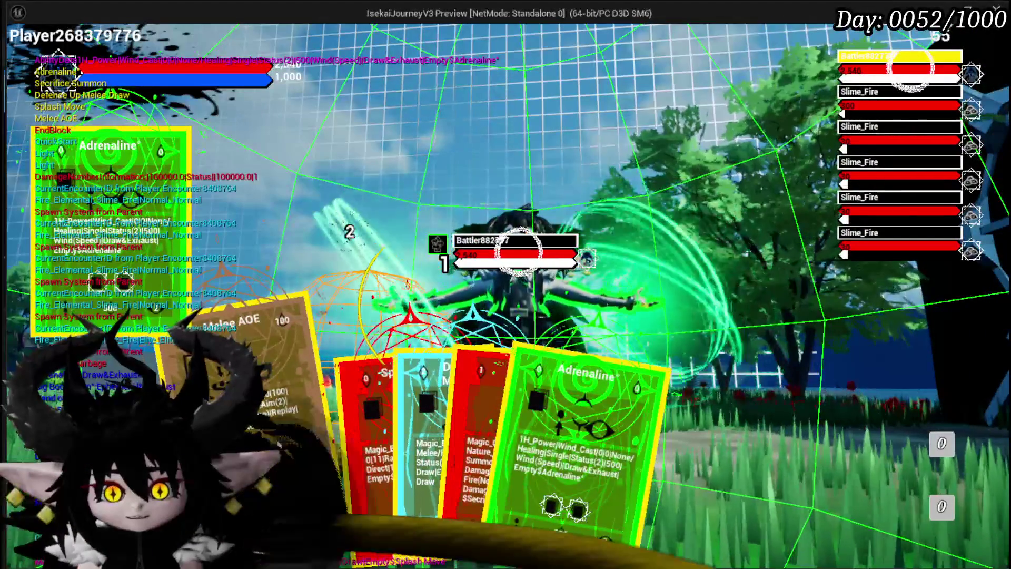
left_click(339, 438)
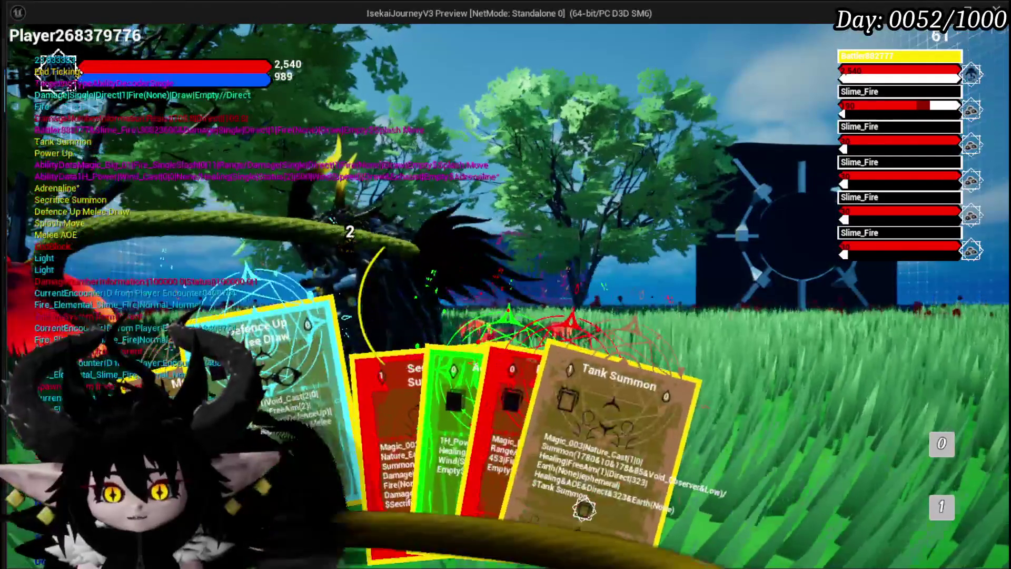
key("Return")
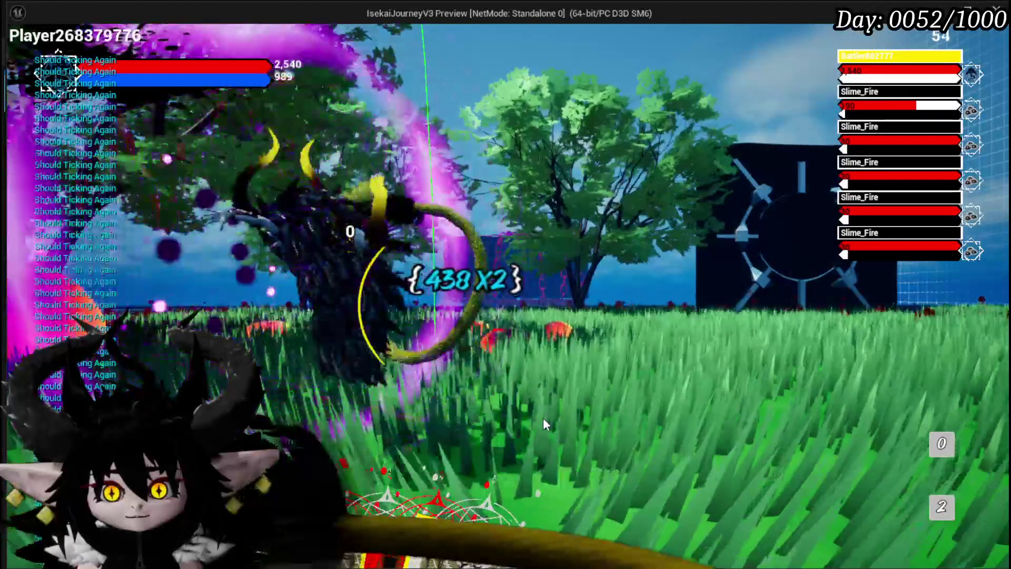
key("Escape")
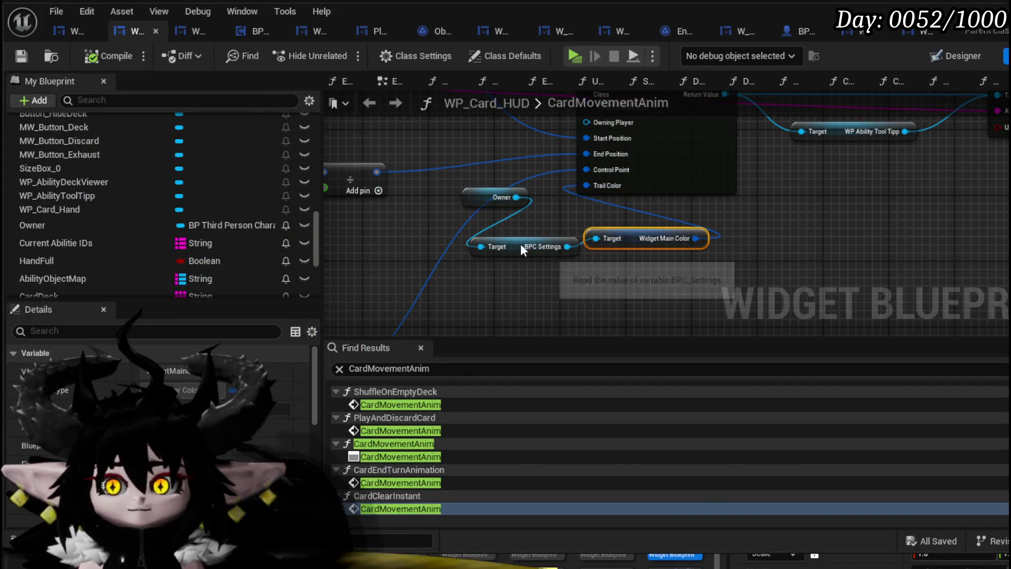
In WP_ActionSelection, locate Ability Special Check beside the SET and Camera Zoom Out nodes and open AbilitySpecialCheck.
left_click(75, 31)
scroll(470, 186, "down", 3)
scroll(704, 248, "up", 2)
scroll(704, 248, "up", 6)
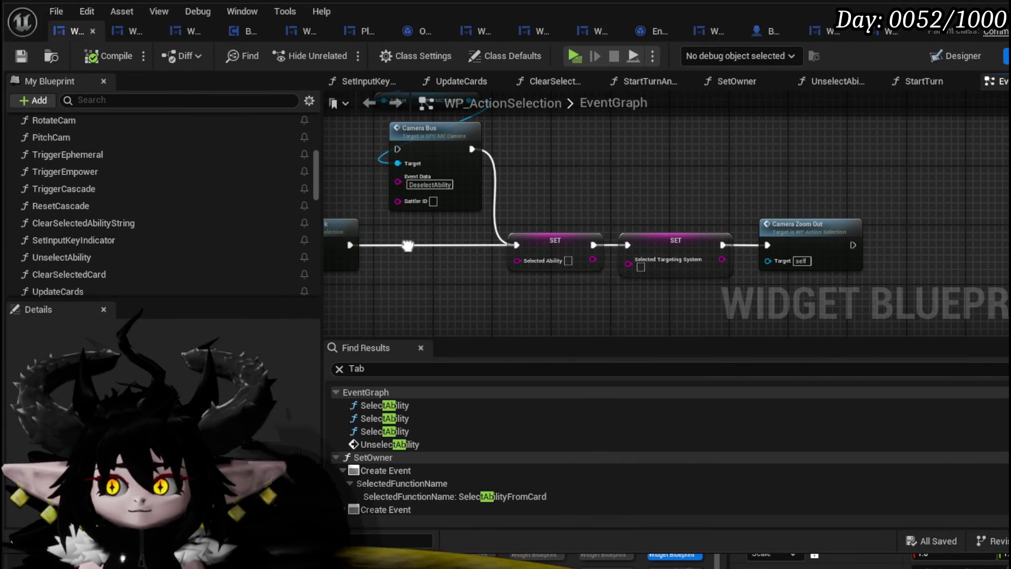
left_click_drag(408, 246, 632, 279)
scroll(427, 229, "down", 5)
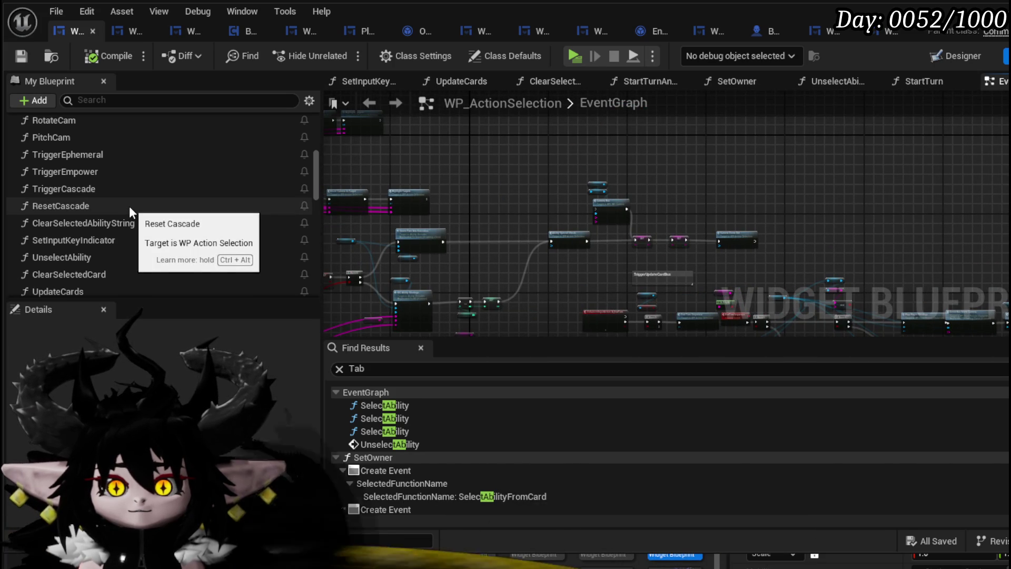
scroll(716, 187, "up", 3)
scroll(716, 187, "up", 5)
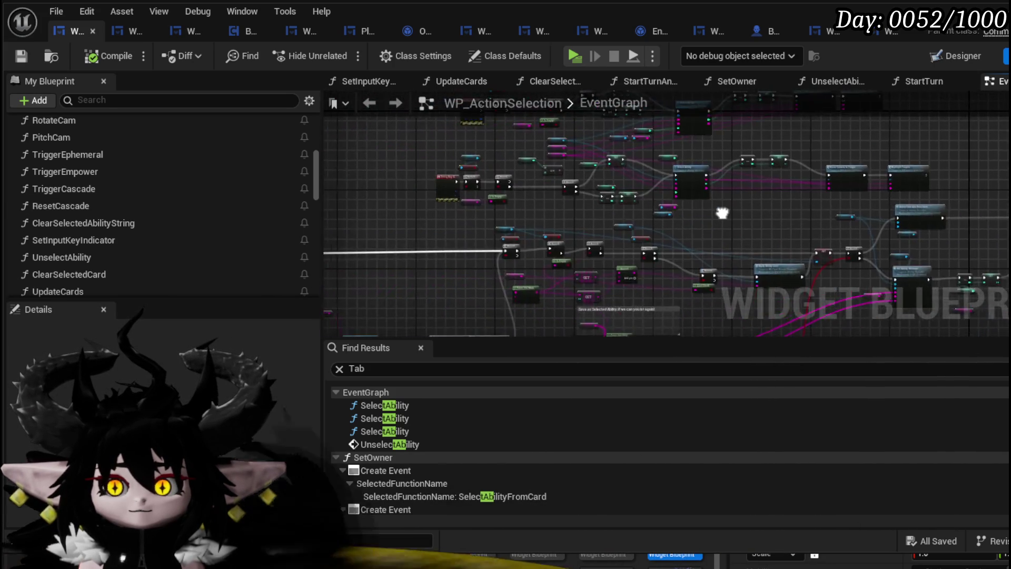
mouse_move(570, 217)
left_mouse_down()
mouse_move(421, 247)
mouse_move(668, 259)
mouse_move(568, 256)
mouse_move(613, 293)
left_mouse_up()
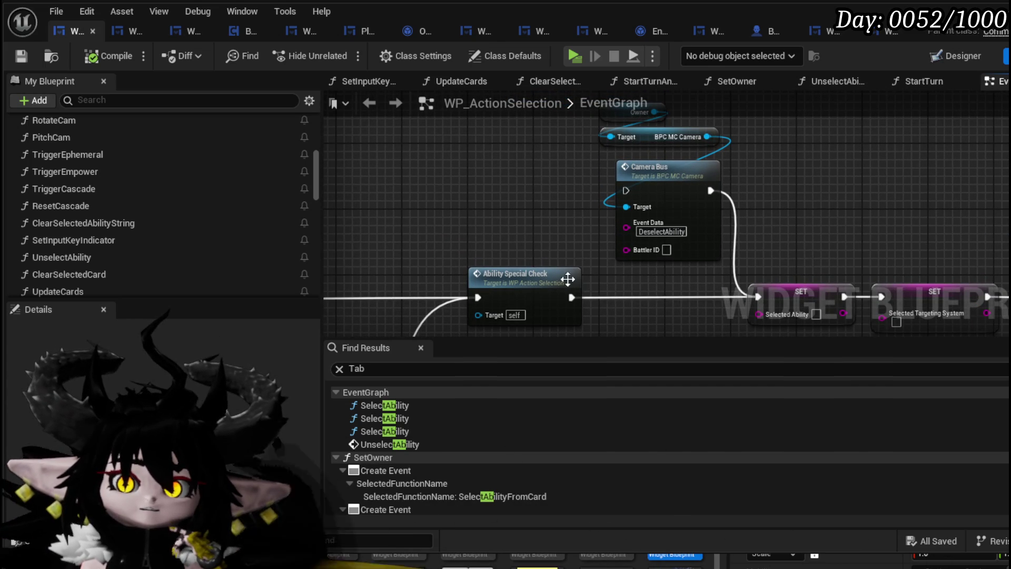
double_click(543, 278)
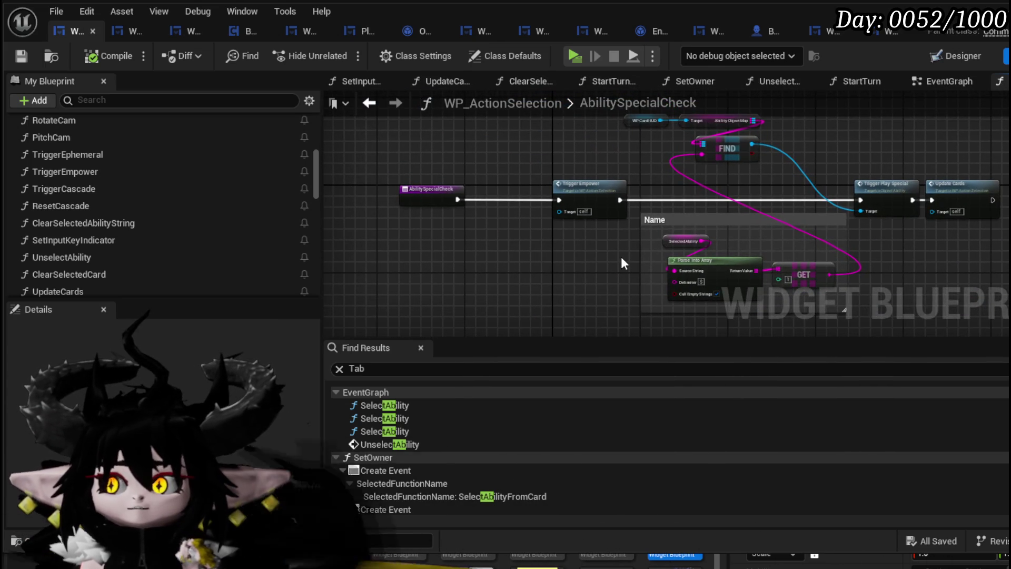
Open Object_Ability's TriggerPlaySpecial function and center its Switch on String, Branch and SET nodes.
left_click_drag(621, 257, 441, 259)
scroll(693, 243, "up", 3)
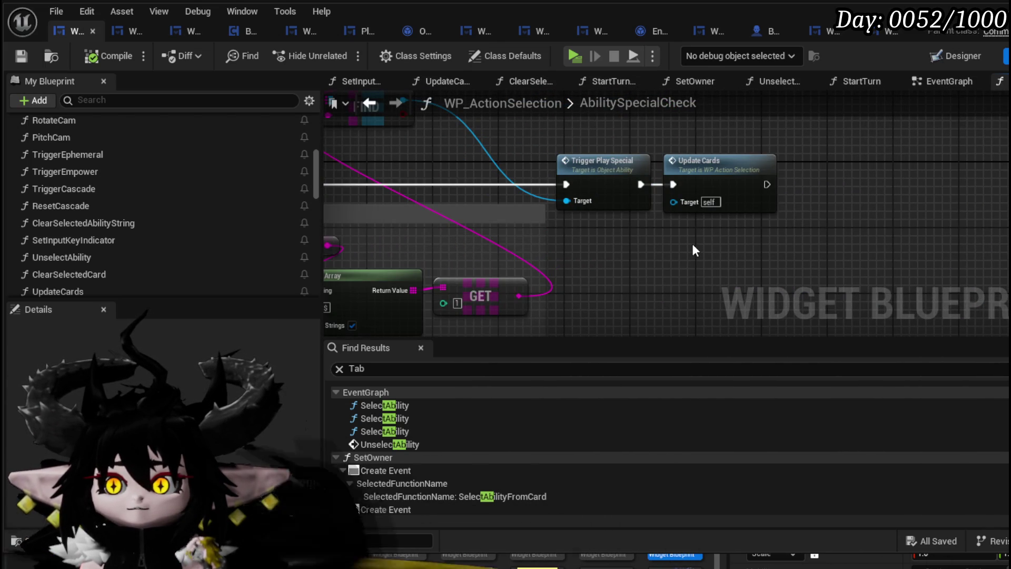
mouse_move(680, 239)
left_mouse_down()
mouse_move(650, 275)
mouse_move(701, 290)
left_mouse_up()
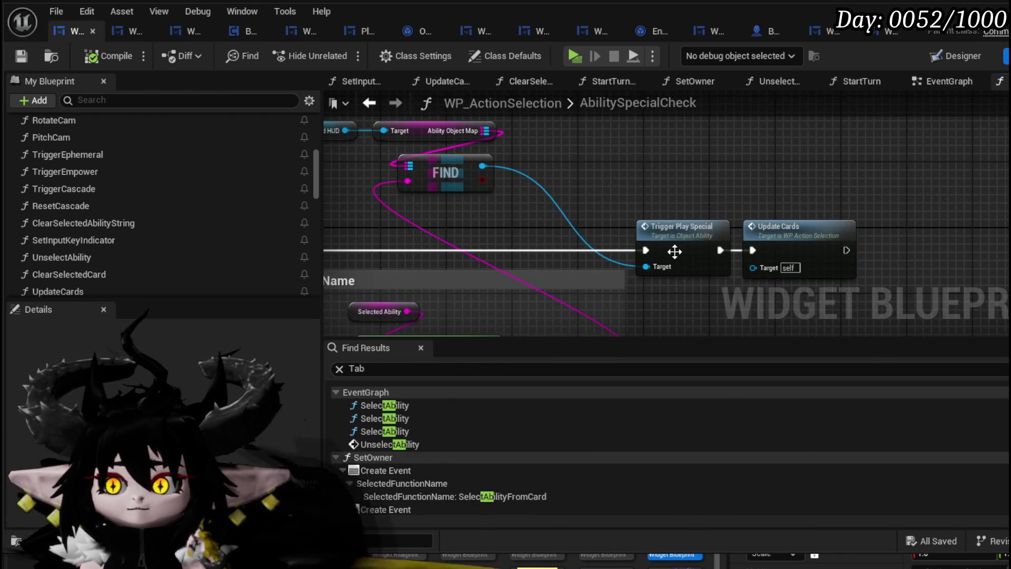
double_click(675, 253)
left_click_drag(666, 241, 716, 296)
mouse_move(422, 218)
left_mouse_down()
mouse_move(456, 314)
mouse_move(289, 250)
left_mouse_up()
mouse_move(550, 208)
left_mouse_down()
mouse_move(293, 181)
mouse_move(368, 183)
left_mouse_up()
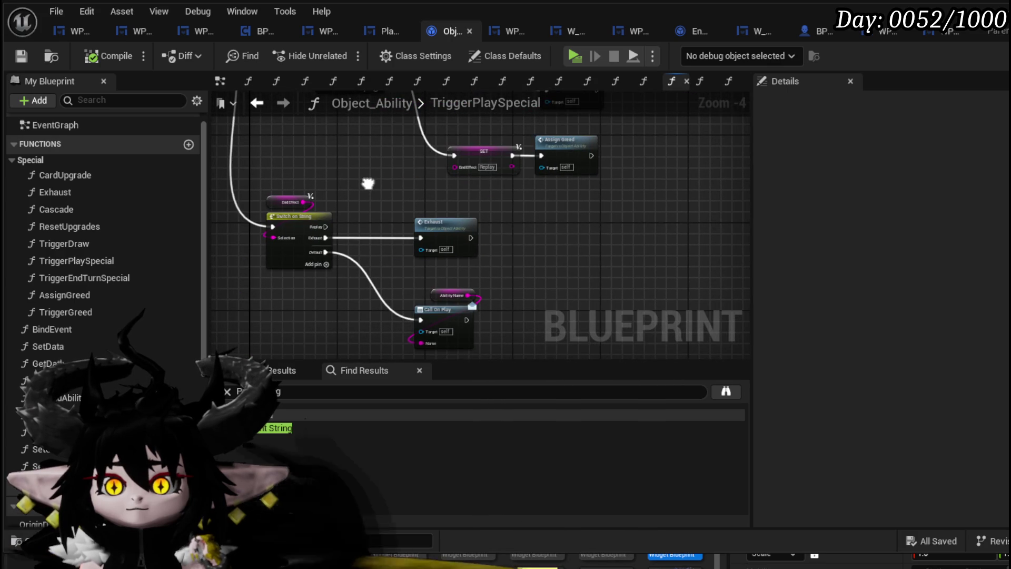
Shift the Ability Name node left and view Switch on String, Exhaust and Call On Play together.
scroll(395, 280, "up", 3)
left_click_drag(395, 281, 373, 207)
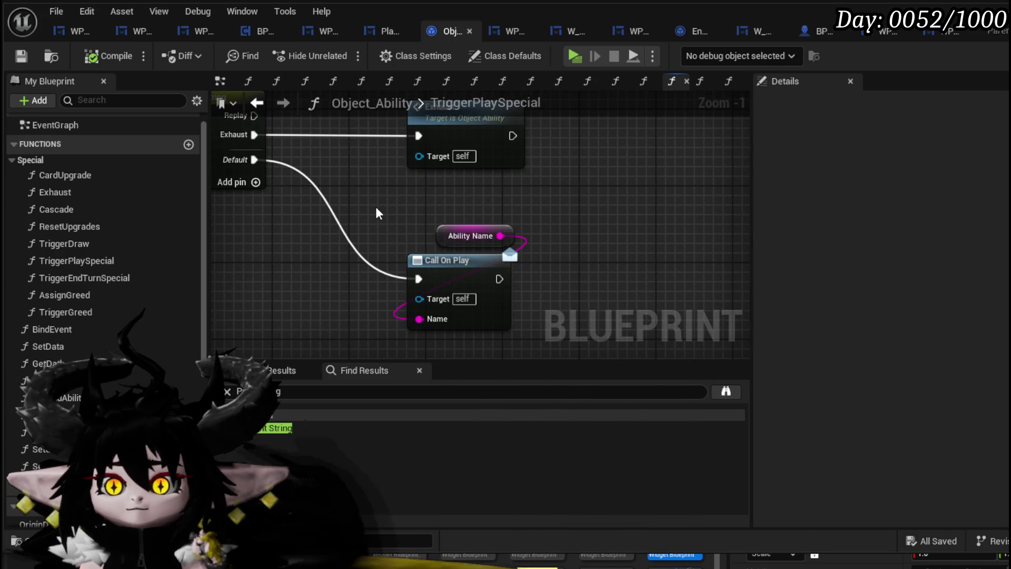
left_click_drag(448, 235, 424, 232)
left_click(375, 211)
scroll(375, 211, "down", 2)
left_click_drag(375, 212, 385, 247)
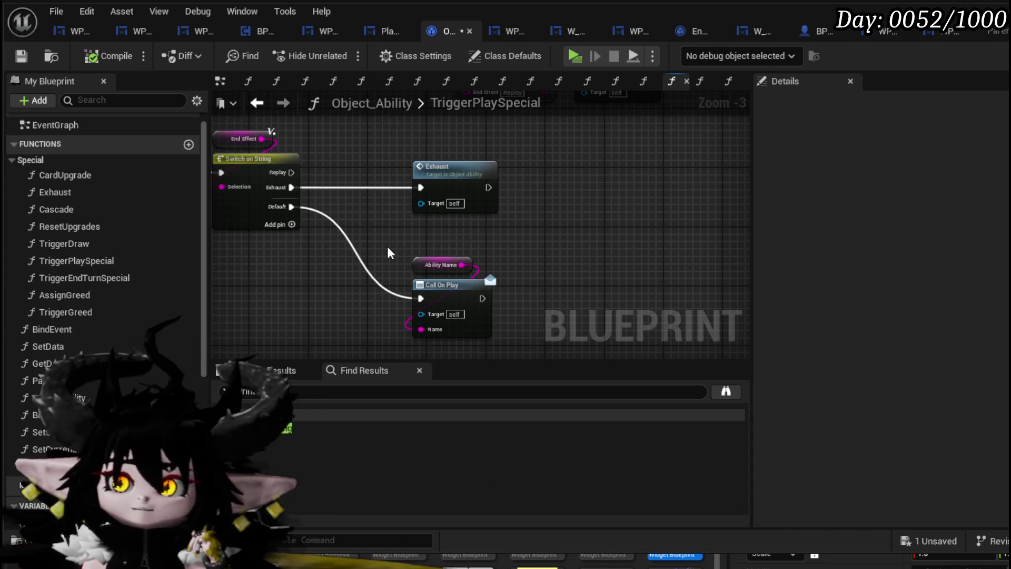
left_click_drag(388, 248, 507, 332)
left_click(538, 305)
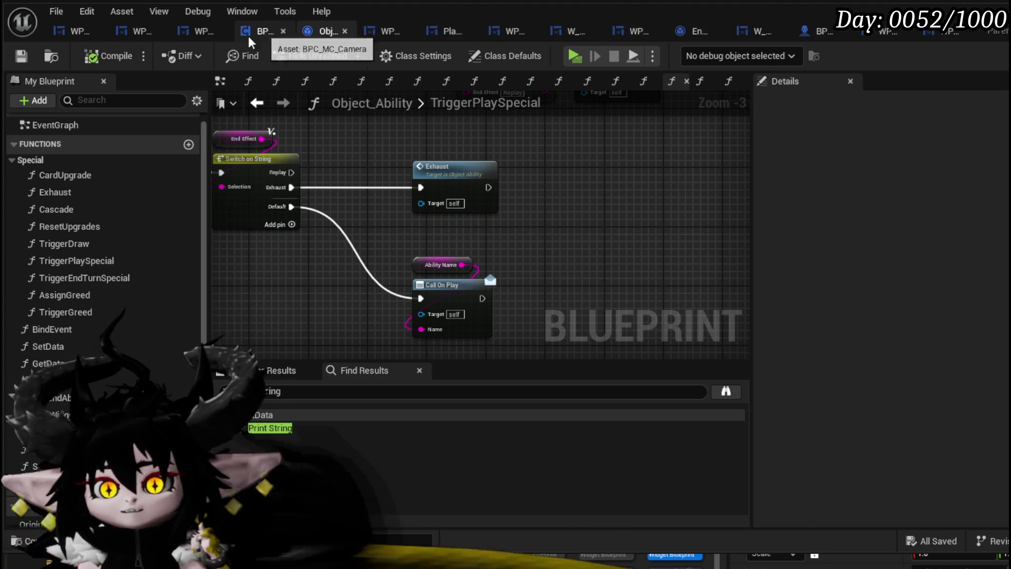
Reorder the blueprint editor tabs and go back to WP_Card_HUD's CardMovementAnim graph.
left_click_drag(304, 31, 299, 29)
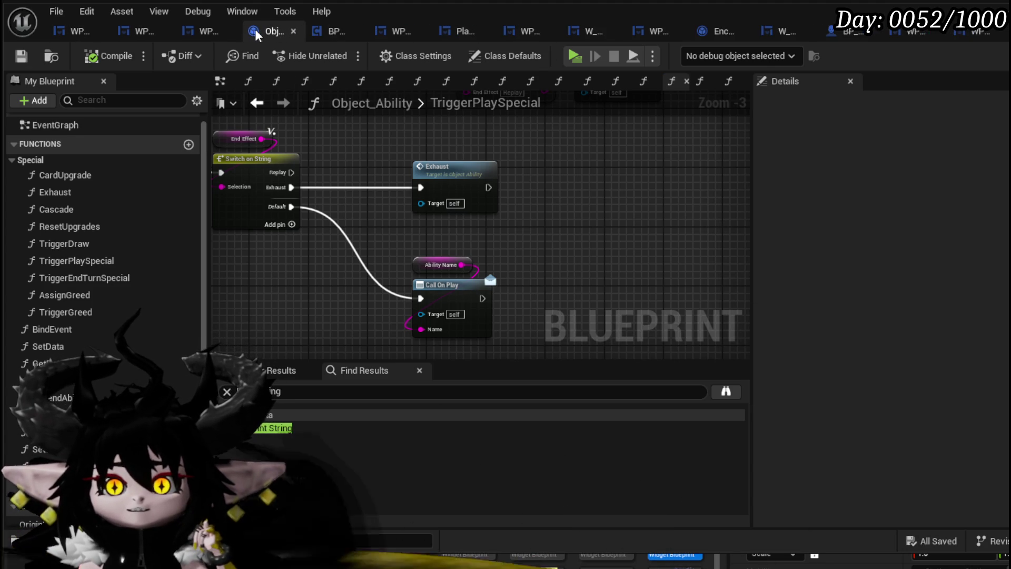
left_click(188, 30)
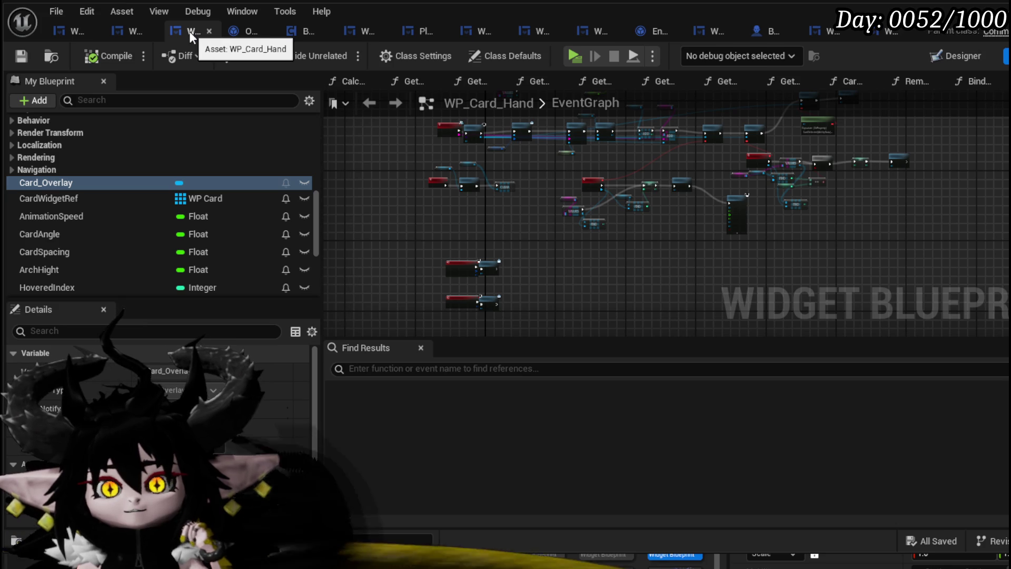
left_click(112, 28)
scroll(124, 193, "up", 10)
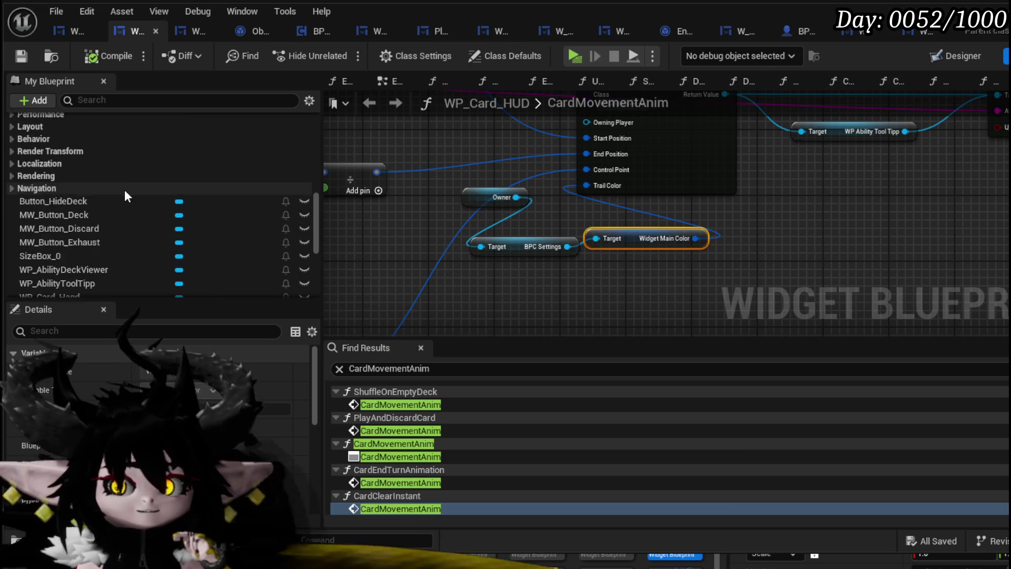
Open the SetParent function and pan to the On Draw, On Play and On Exhaust event bindings.
scroll(121, 178, "up", 10)
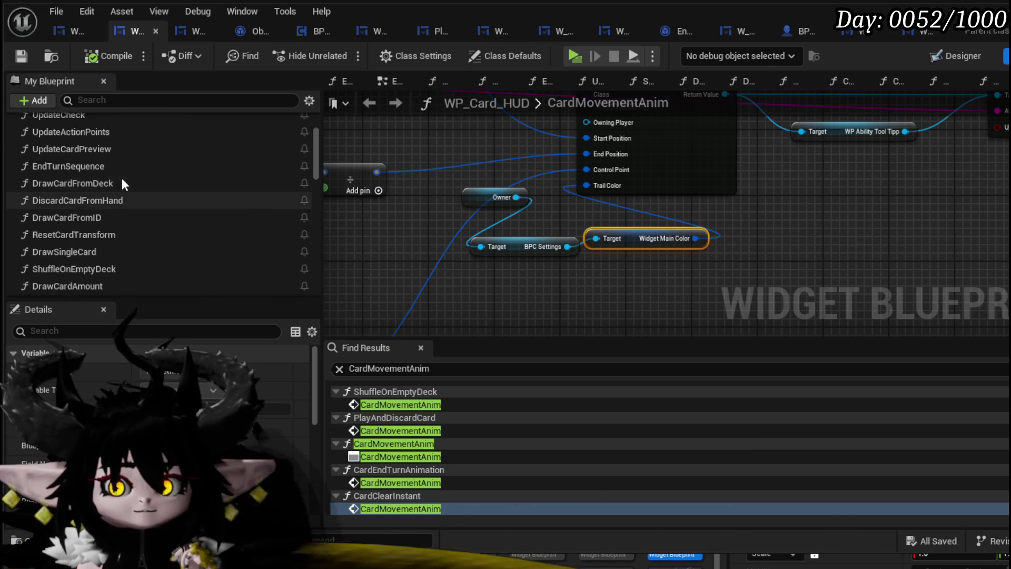
double_click(121, 178)
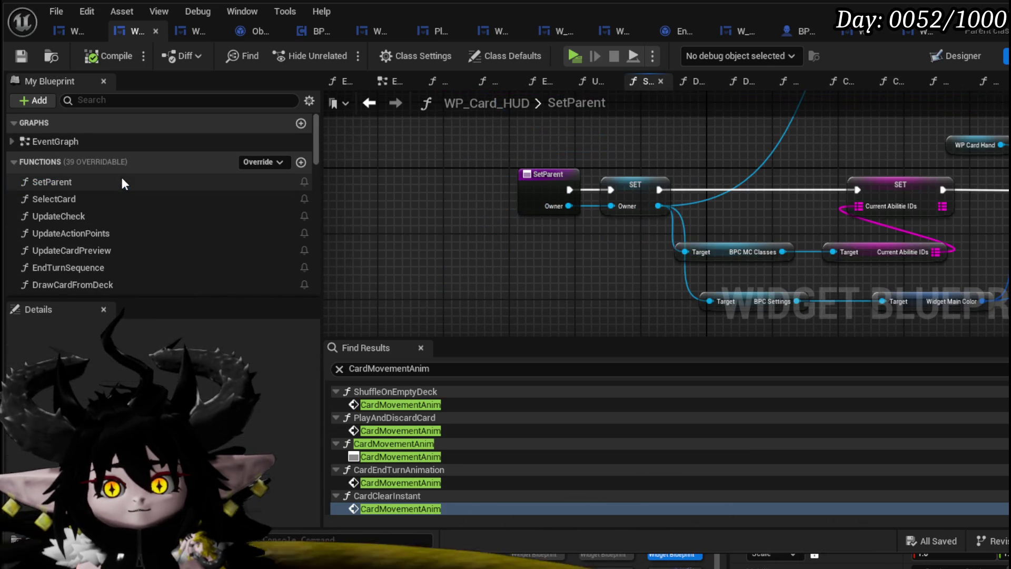
left_click_drag(782, 216, 369, 206)
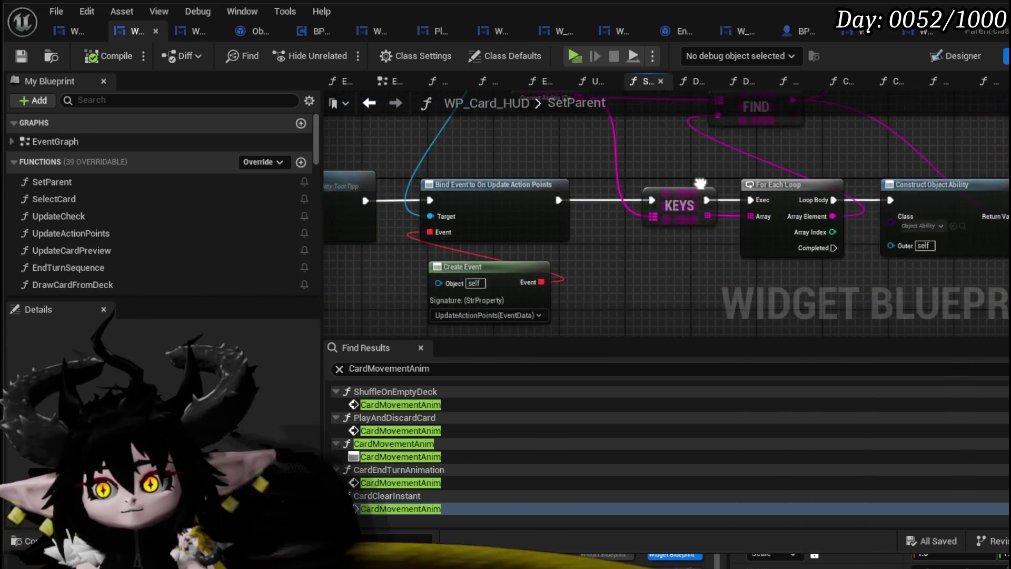
left_click_drag(895, 210, 500, 201)
left_click_drag(895, 190, 526, 174)
left_click_drag(758, 156, 421, 158)
mouse_move(893, 167)
left_mouse_down()
mouse_move(558, 141)
mouse_move(580, 140)
left_mouse_up()
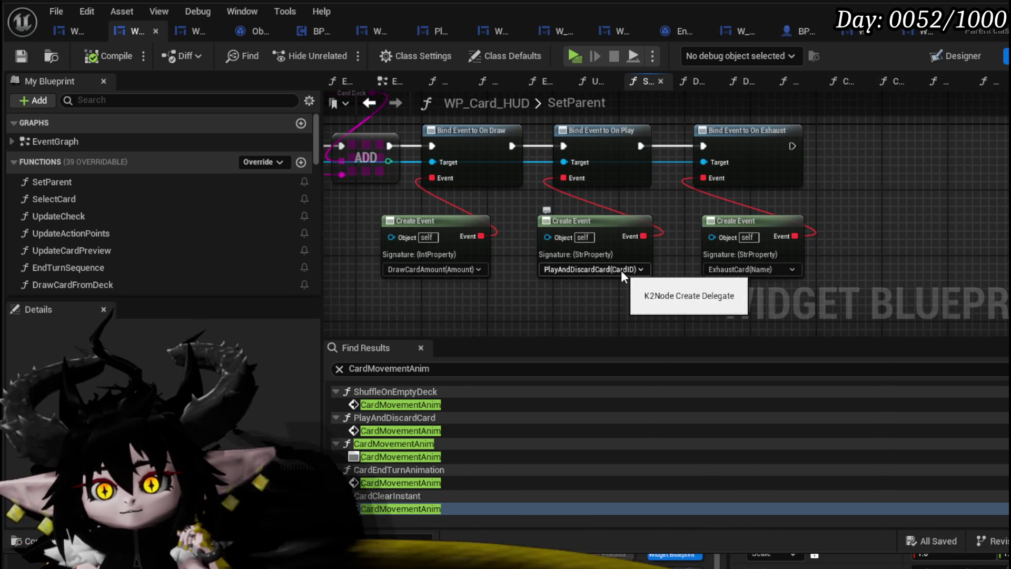
scroll(147, 191, "down", 10)
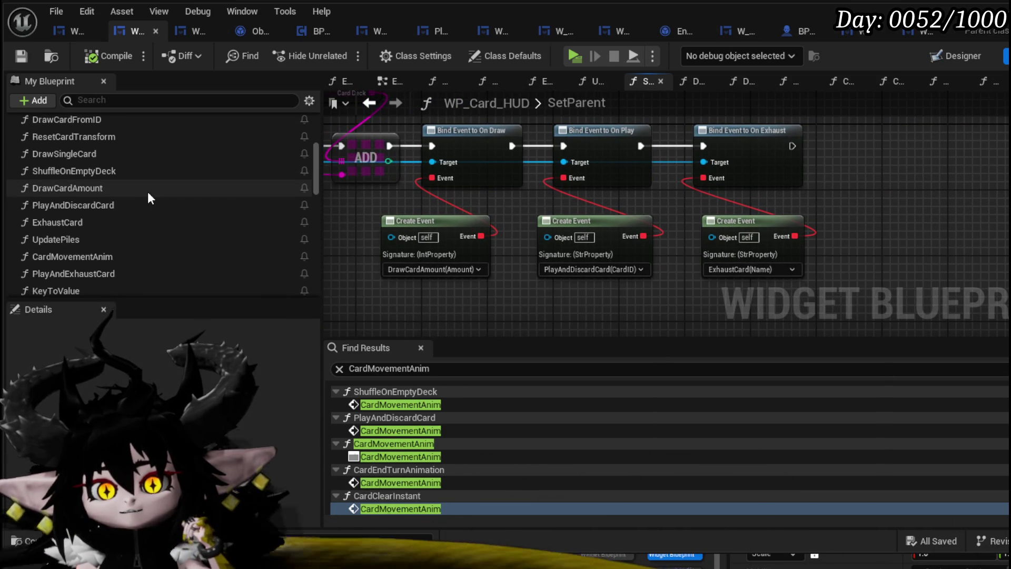
scroll(148, 192, "down", 4)
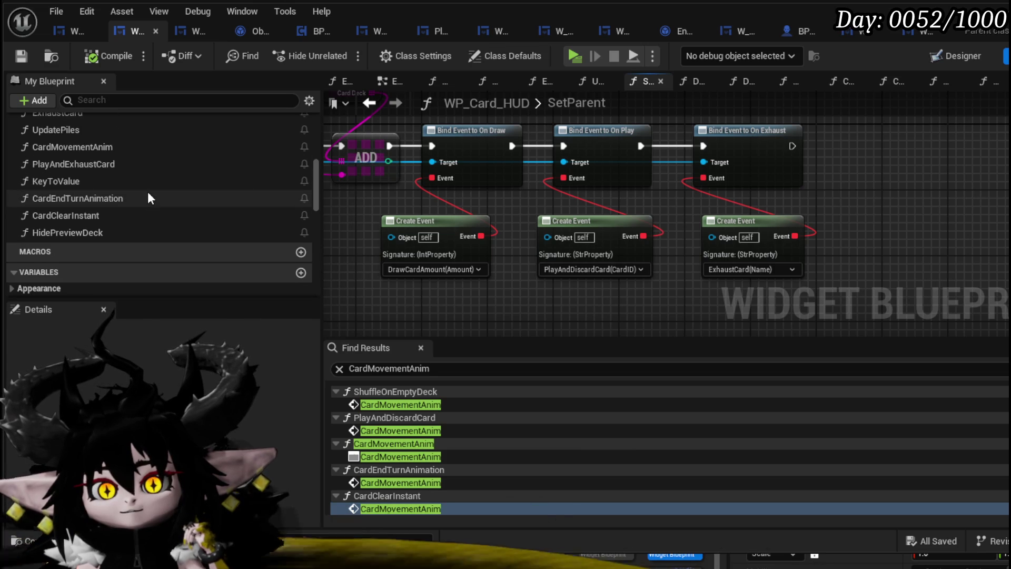
scroll(68, 167, "up", 3)
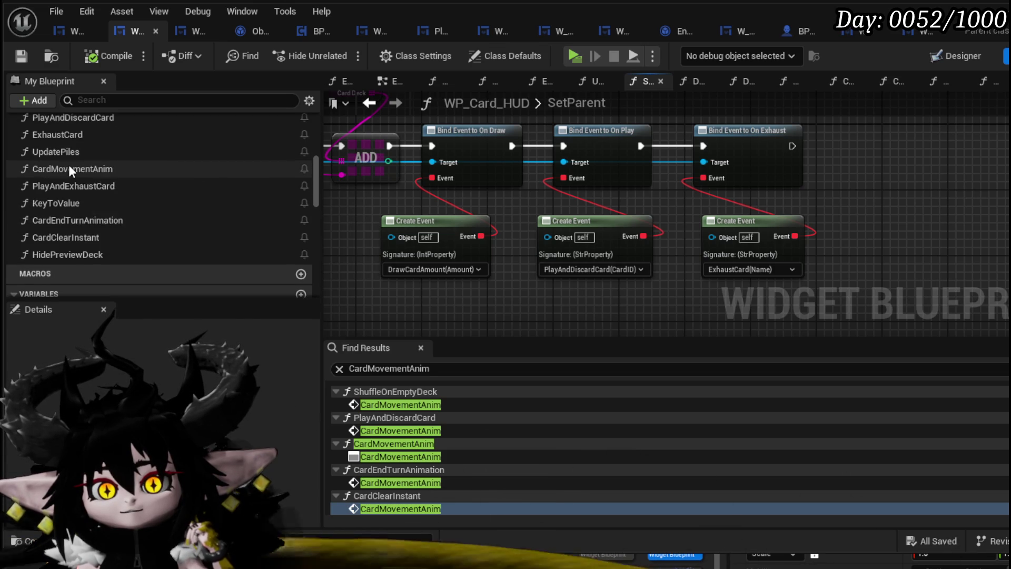
Open PlayAndDiscardCard and trace Card Movement Anim, FIND, Remove Card from Hand, Clear Hand and Draw Card from ID.
double_click(88, 140)
mouse_move(583, 259)
left_mouse_down()
mouse_move(762, 226)
mouse_move(440, 253)
mouse_move(650, 258)
mouse_move(676, 250)
mouse_move(340, 239)
left_mouse_up()
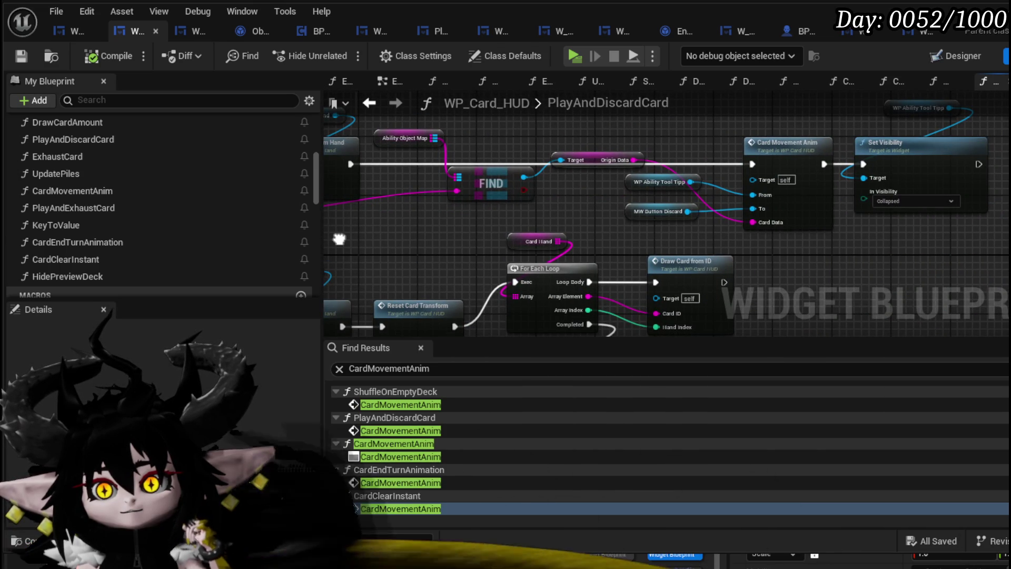
left_click_drag(704, 148, 603, 137)
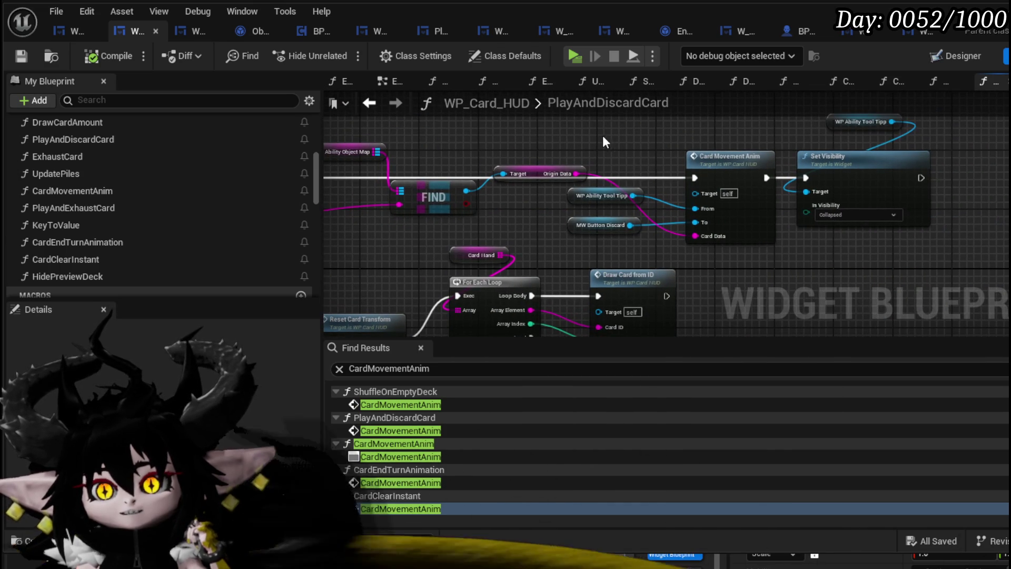
left_click_drag(648, 243, 930, 240)
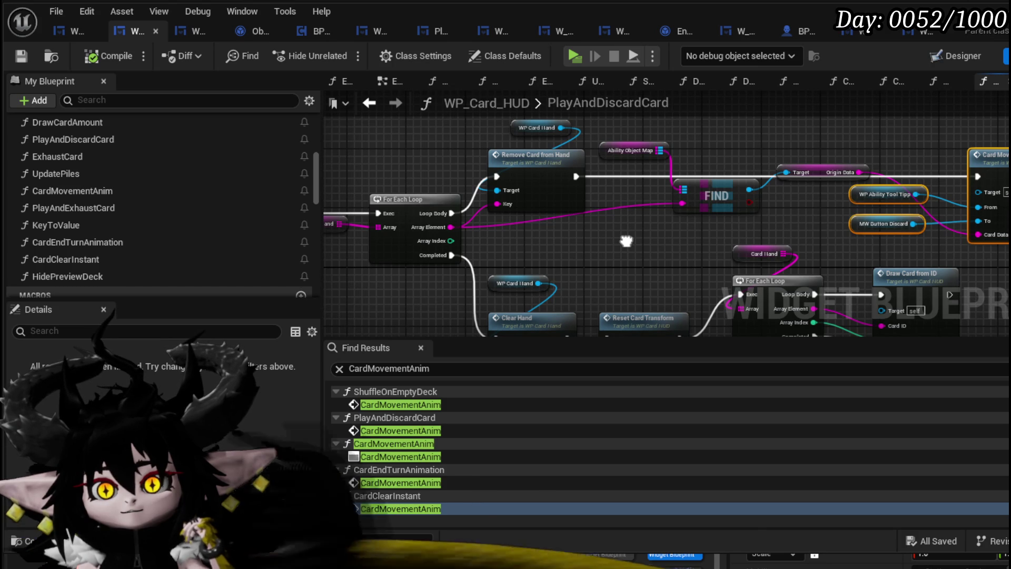
left_click_drag(625, 241, 751, 248)
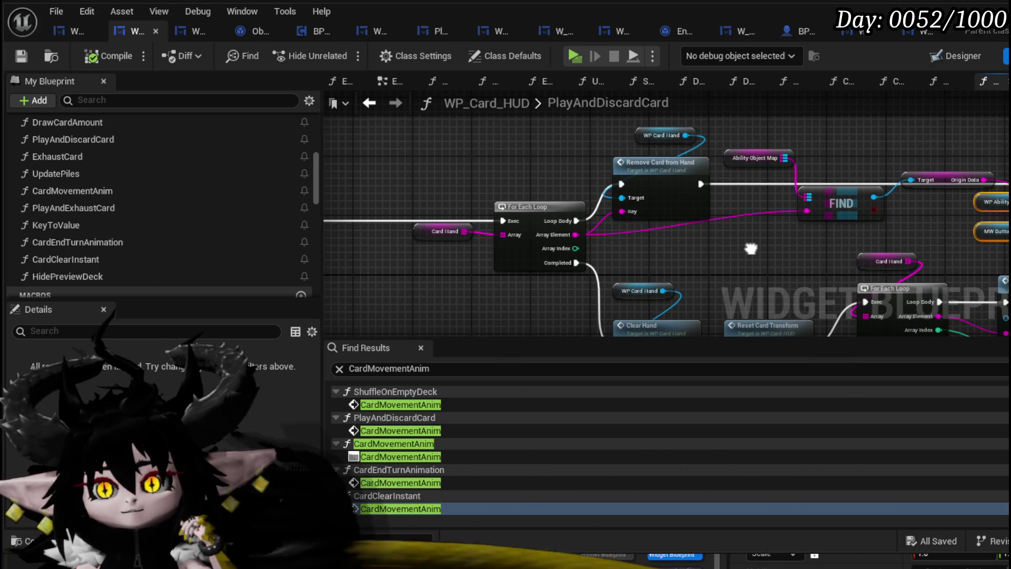
mouse_move(751, 248)
left_mouse_down()
mouse_move(565, 243)
mouse_move(616, 174)
mouse_move(705, 258)
left_mouse_up()
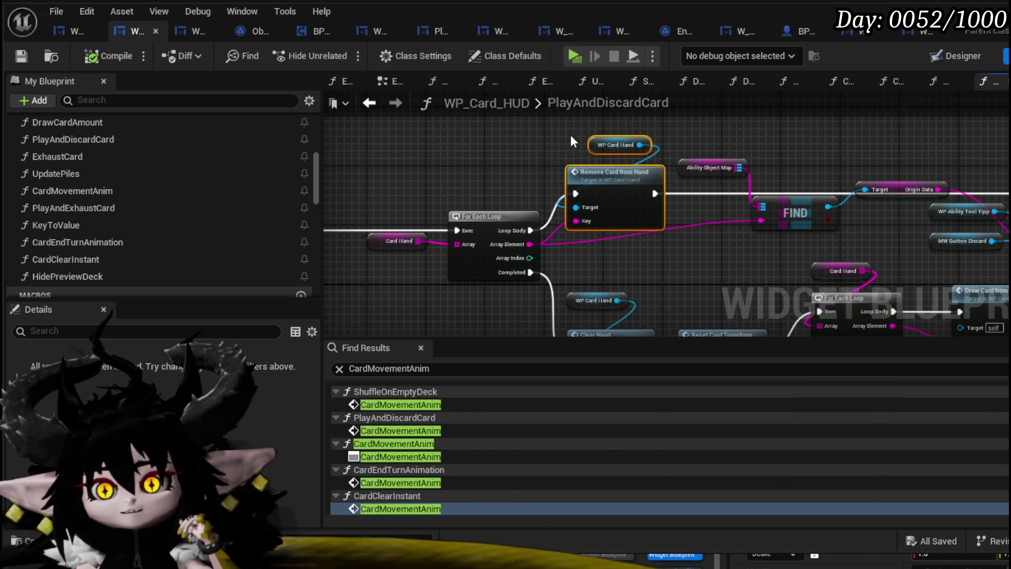
left_click(773, 249)
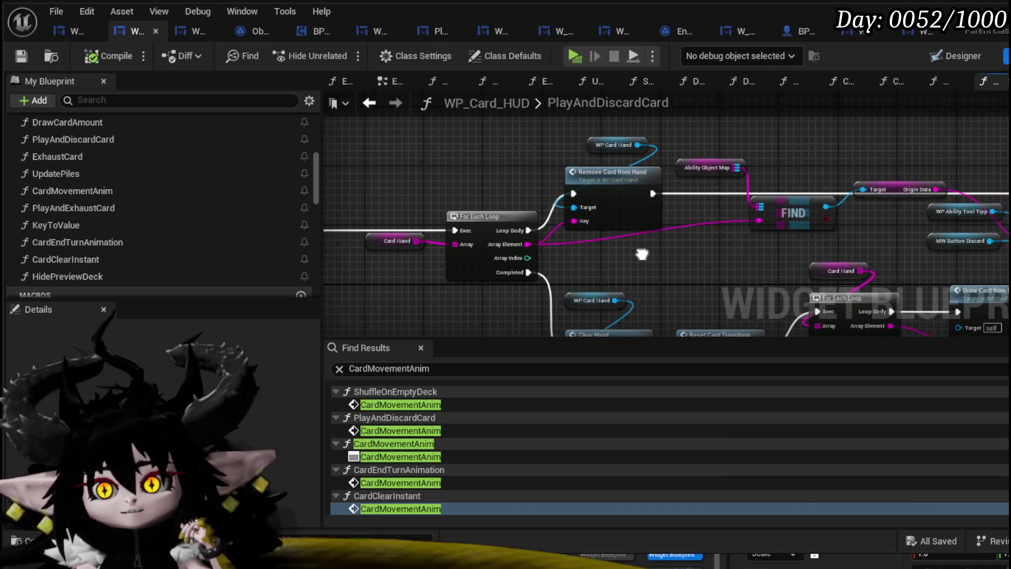
double_click(607, 202)
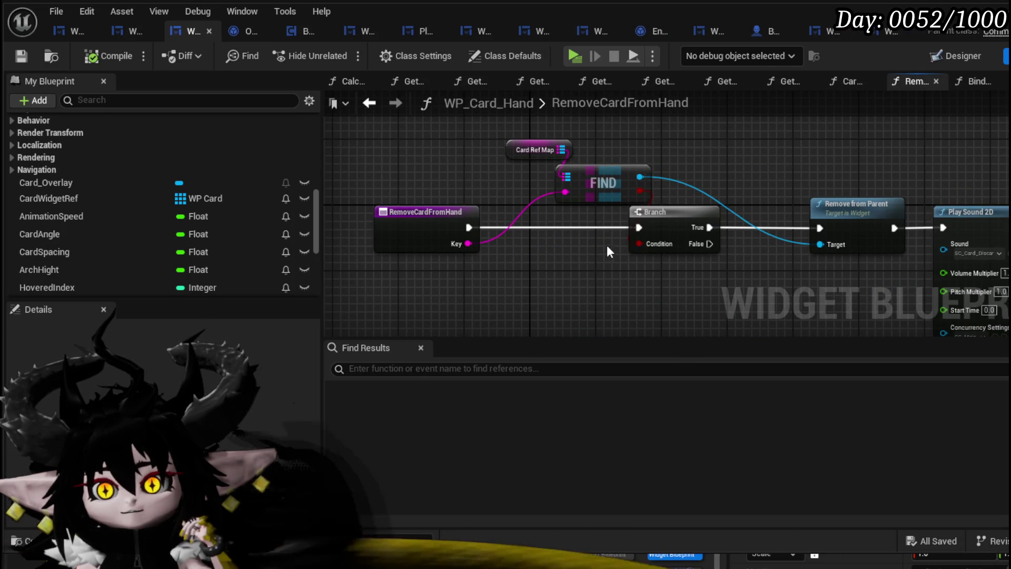
mouse_move(633, 248)
left_mouse_down()
mouse_move(527, 237)
mouse_move(506, 200)
mouse_move(548, 209)
left_mouse_up()
left_click(376, 108)
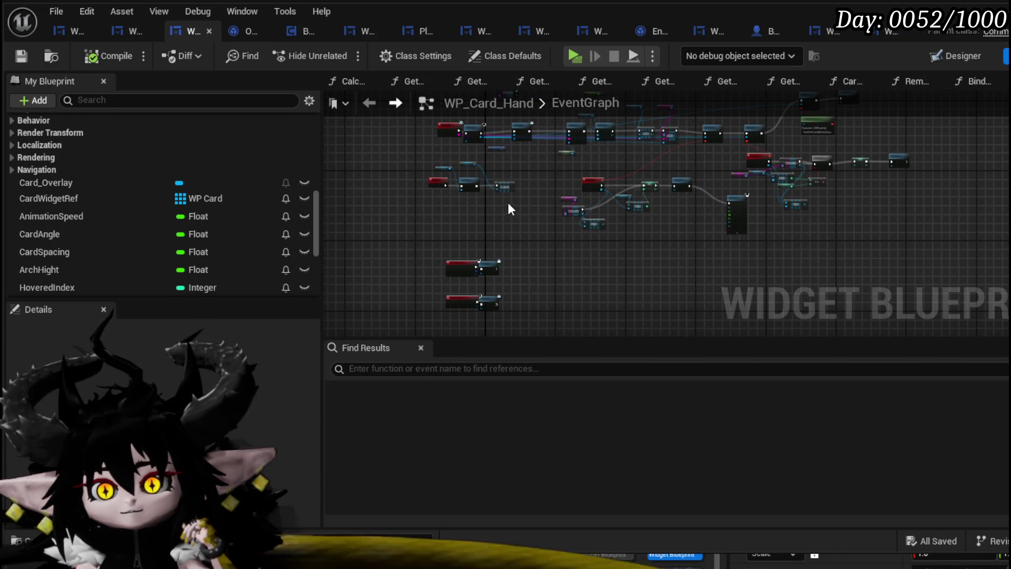
scroll(505, 203, "up", 5)
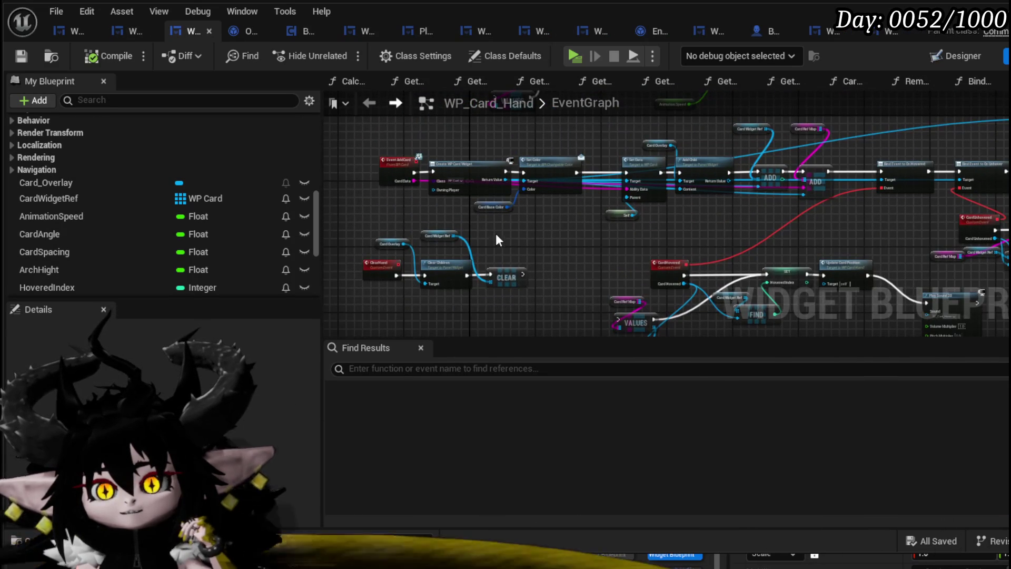
scroll(114, 194, "up", 10)
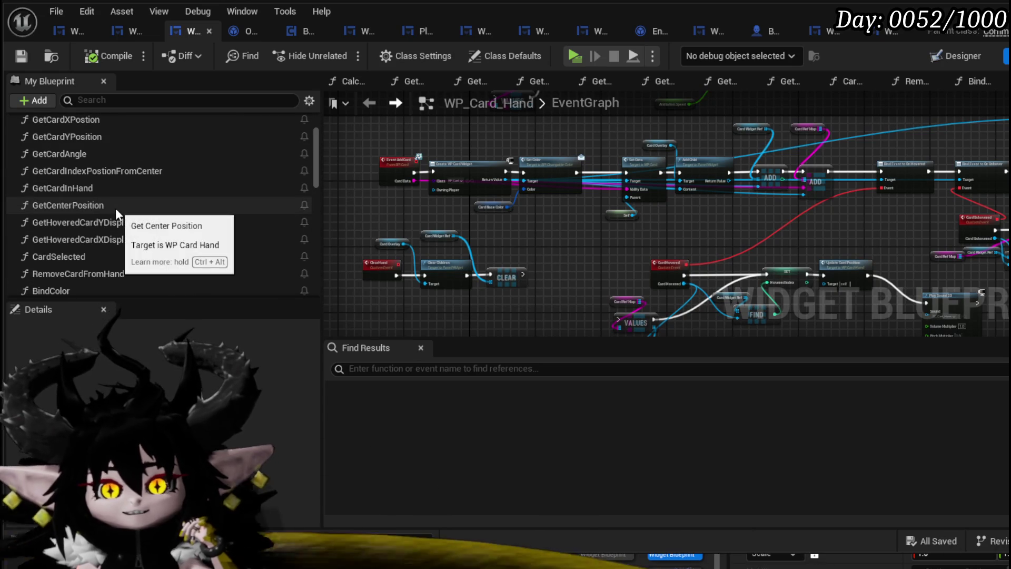
left_click(130, 34)
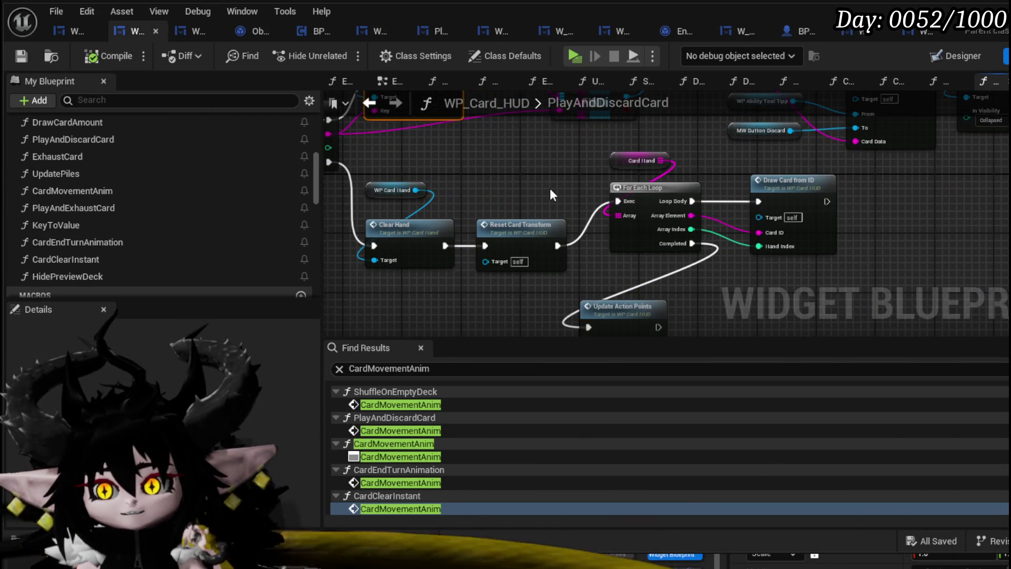
Pan PlayAndDiscardCard across Remove Card from Hand, Update Action Points, FIND and Card Movement Anim.
mouse_move(550, 188)
left_mouse_down()
mouse_move(811, 264)
mouse_move(825, 285)
mouse_move(565, 190)
mouse_move(411, 264)
mouse_move(542, 254)
mouse_move(513, 270)
mouse_move(679, 230)
mouse_move(692, 240)
mouse_move(701, 280)
mouse_move(380, 268)
left_mouse_up()
mouse_move(426, 234)
left_mouse_down()
mouse_move(576, 256)
mouse_move(550, 255)
mouse_move(558, 145)
left_mouse_up()
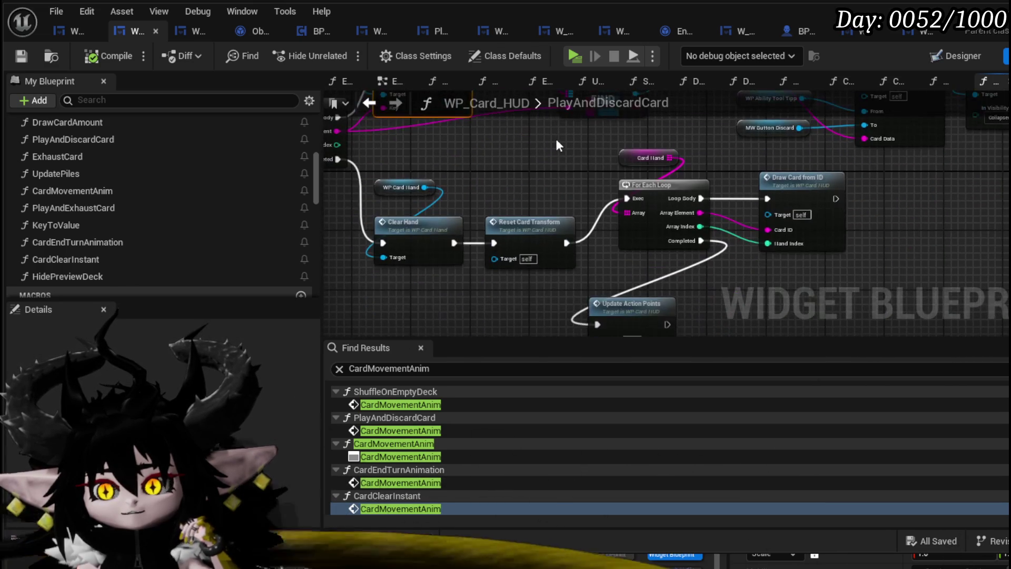
mouse_move(741, 256)
left_mouse_down()
mouse_move(744, 174)
mouse_move(721, 242)
left_mouse_up()
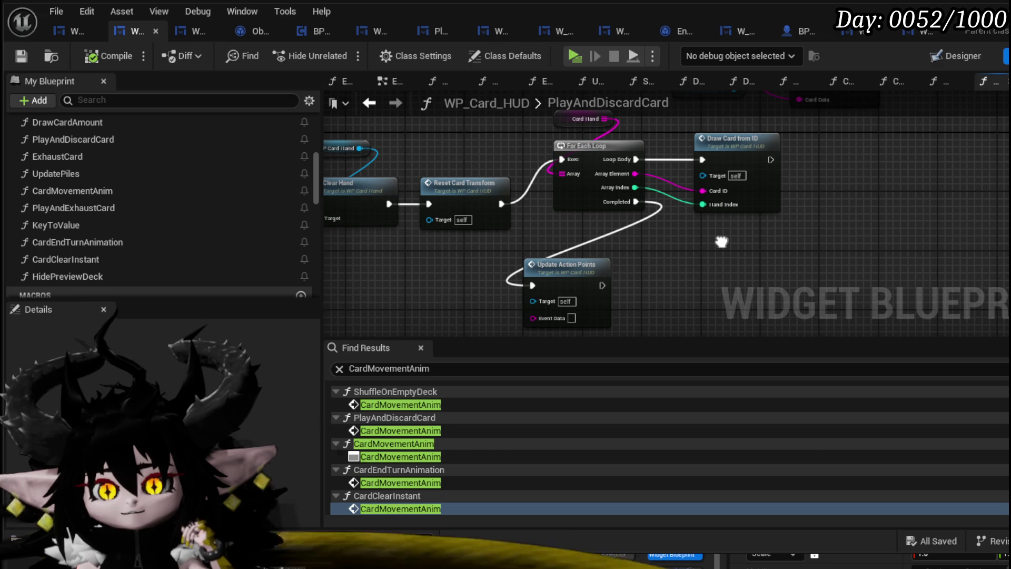
left_click_drag(721, 242, 841, 310)
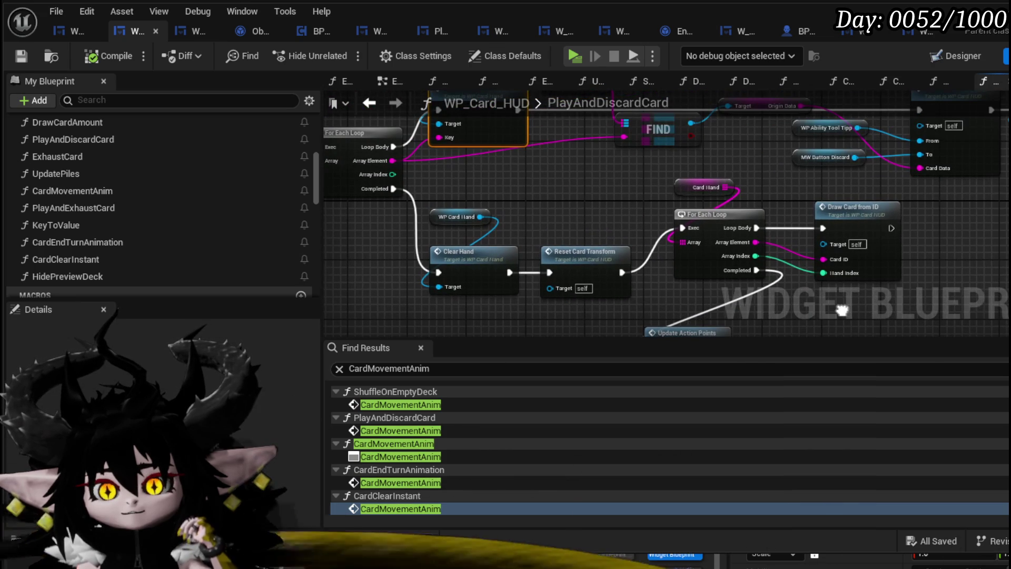
left_click_drag(795, 199, 559, 264)
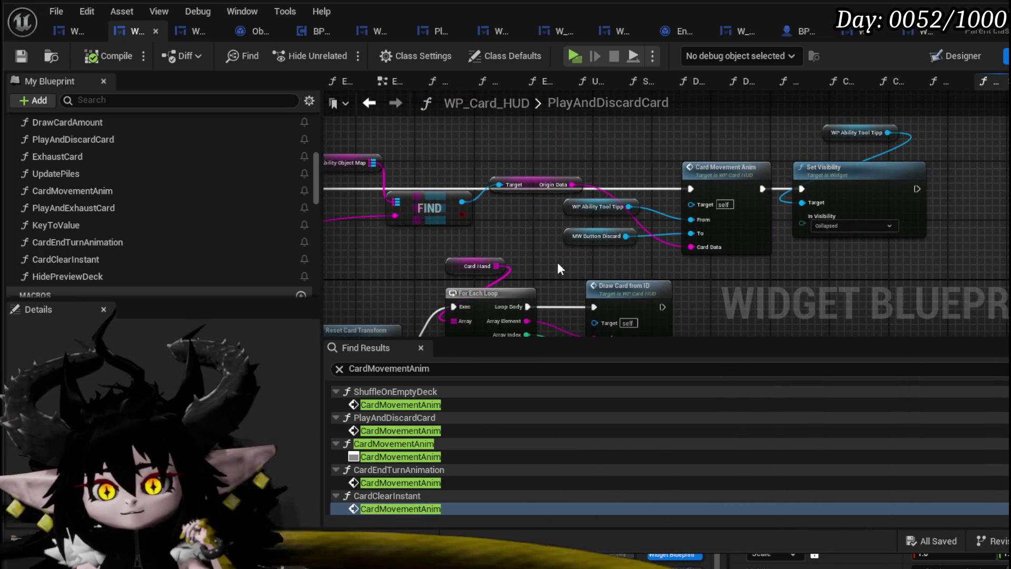
scroll(557, 261, "down", 4)
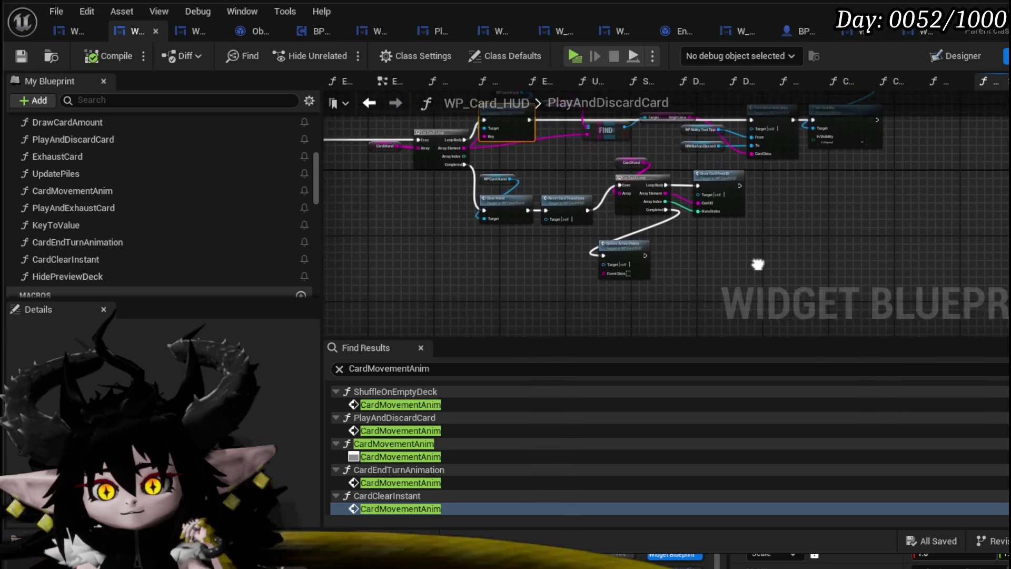
scroll(680, 262, "up", 4)
scroll(679, 261, "down", 3)
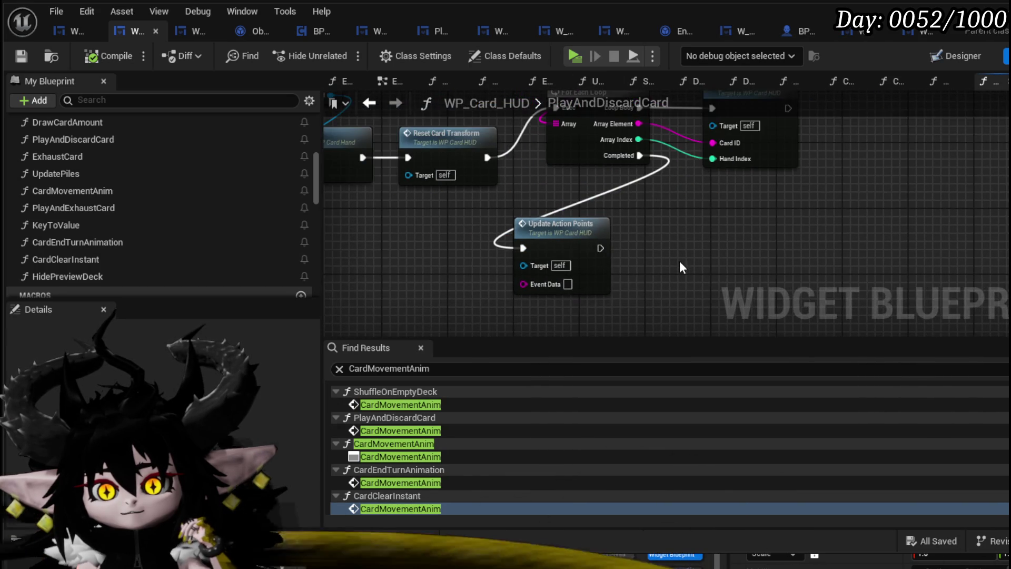
Pan back over the Branch and first loop, then to the entry and discard nodes.
mouse_move(714, 114)
left_mouse_down()
mouse_move(678, 216)
mouse_move(881, 284)
left_mouse_up()
left_click_drag(632, 237, 878, 266)
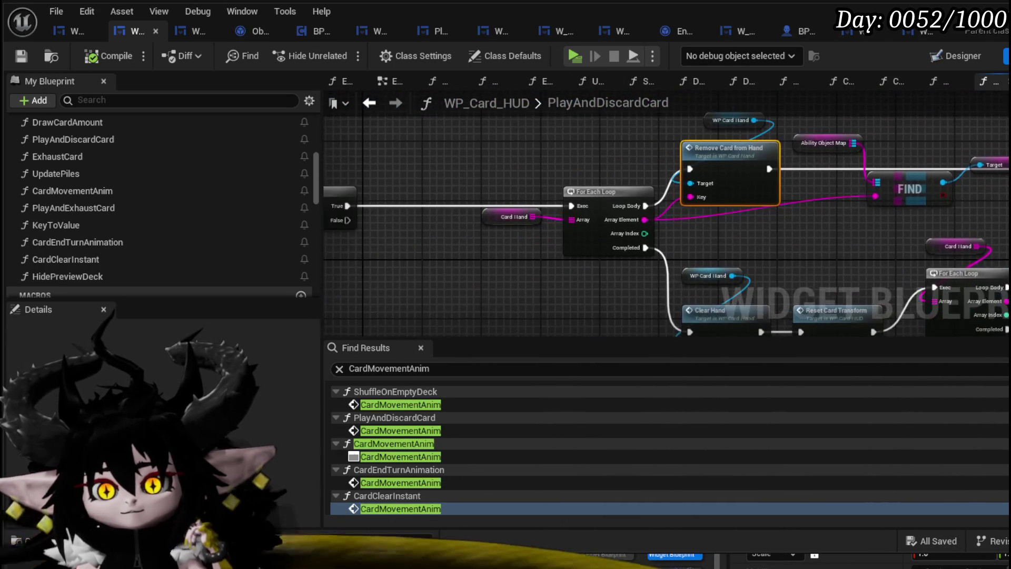
left_click_drag(418, 226, 745, 232)
left_click_drag(532, 181, 434, 163)
left_click_drag(732, 200, 437, 198)
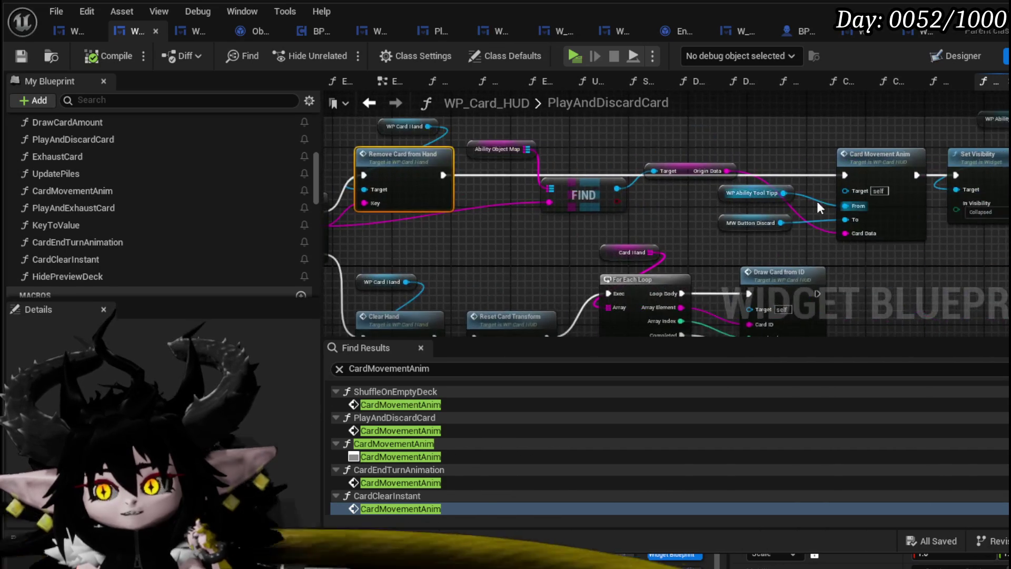
left_click_drag(621, 180, 606, 209)
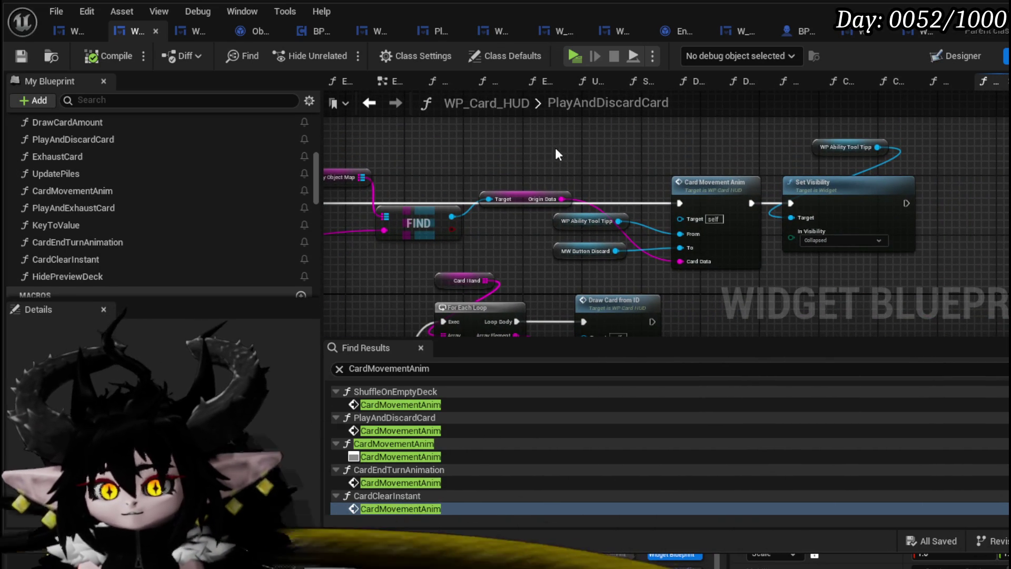
mouse_move(520, 175)
left_mouse_down()
mouse_move(552, 204)
mouse_move(639, 234)
mouse_move(1000, 210)
mouse_move(595, 200)
mouse_move(521, 223)
left_mouse_up()
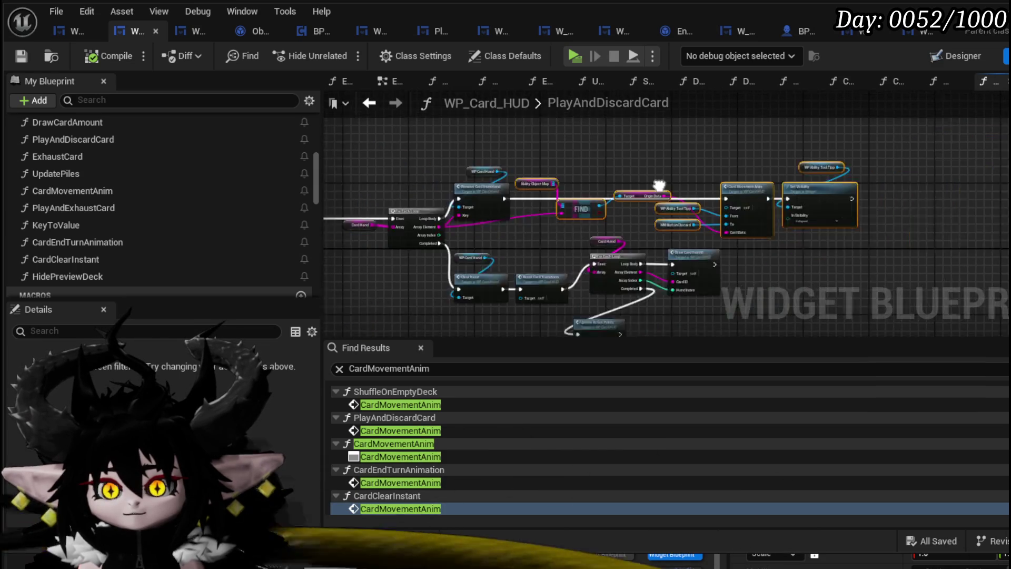
scroll(438, 320, "down", 3)
Connect the entry node's Card ID output to the FIND node.
mouse_move(438, 320)
left_mouse_down()
mouse_move(347, 253)
mouse_move(335, 254)
left_mouse_up()
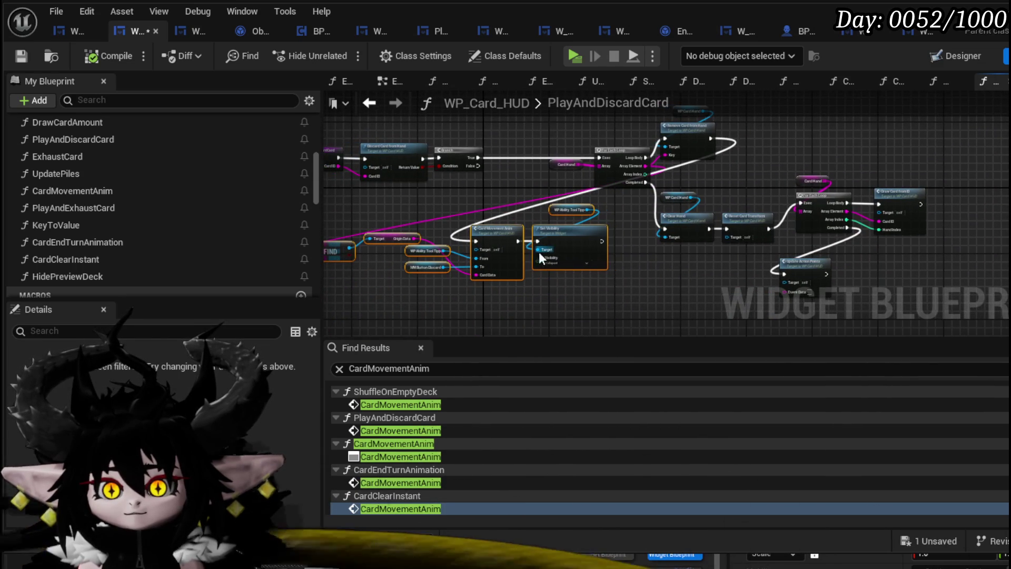
scroll(635, 176, "up", 4)
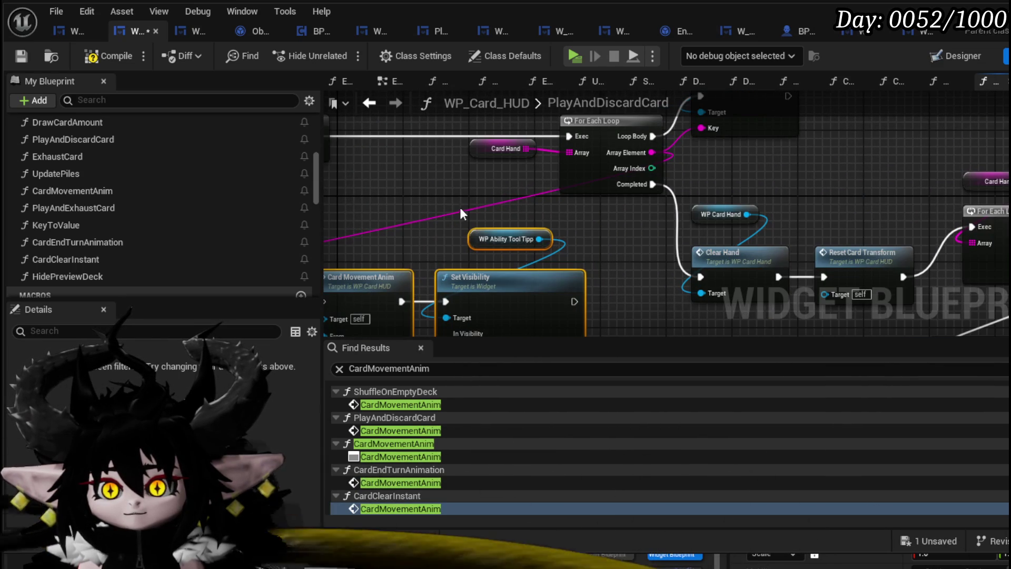
scroll(469, 207, "down", 2)
mouse_move(470, 207)
left_mouse_down()
mouse_move(673, 198)
mouse_move(734, 232)
left_mouse_up()
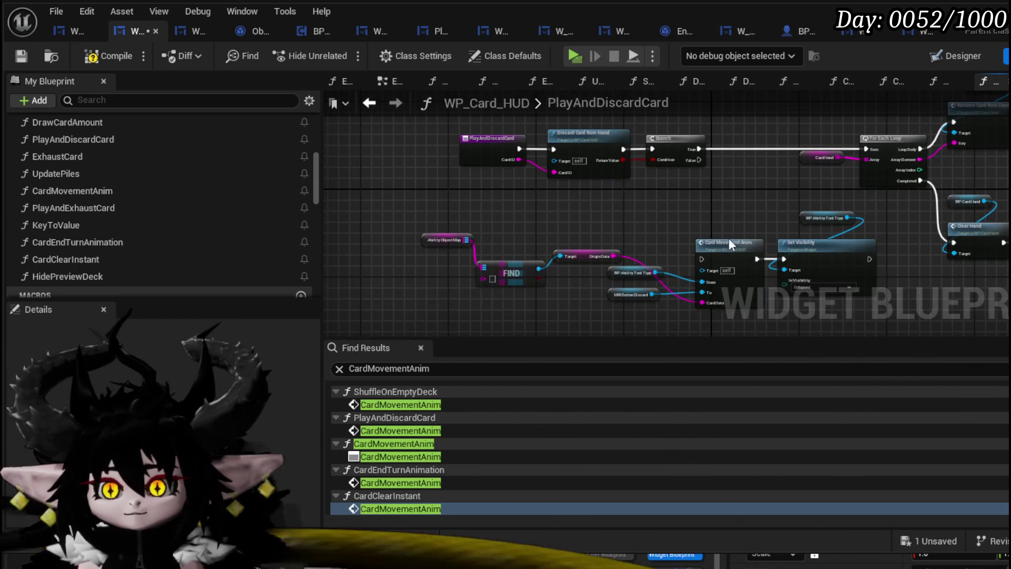
scroll(500, 236, "up", 2)
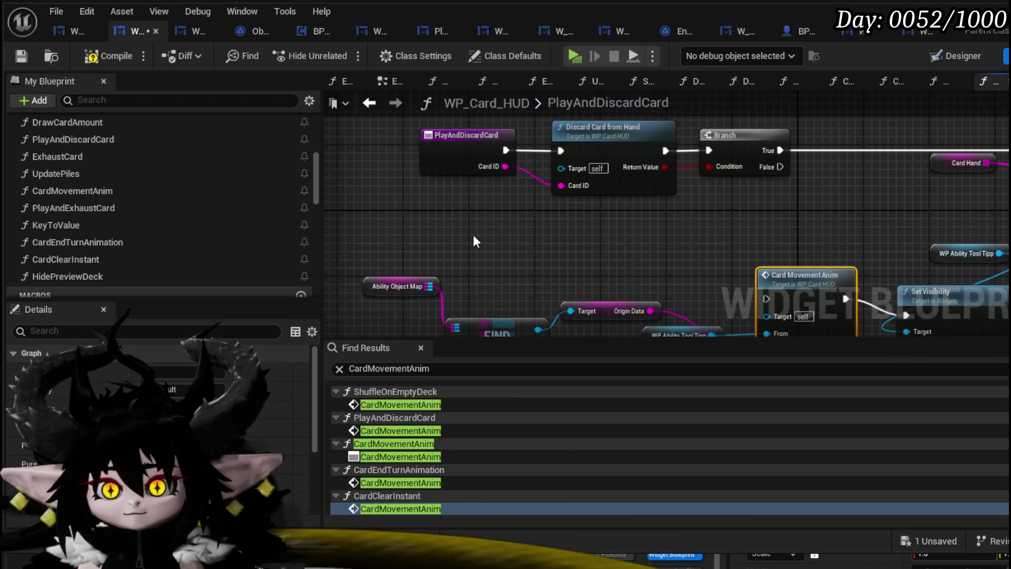
mouse_move(505, 167)
left_mouse_down()
mouse_move(445, 241)
mouse_move(466, 243)
left_mouse_up()
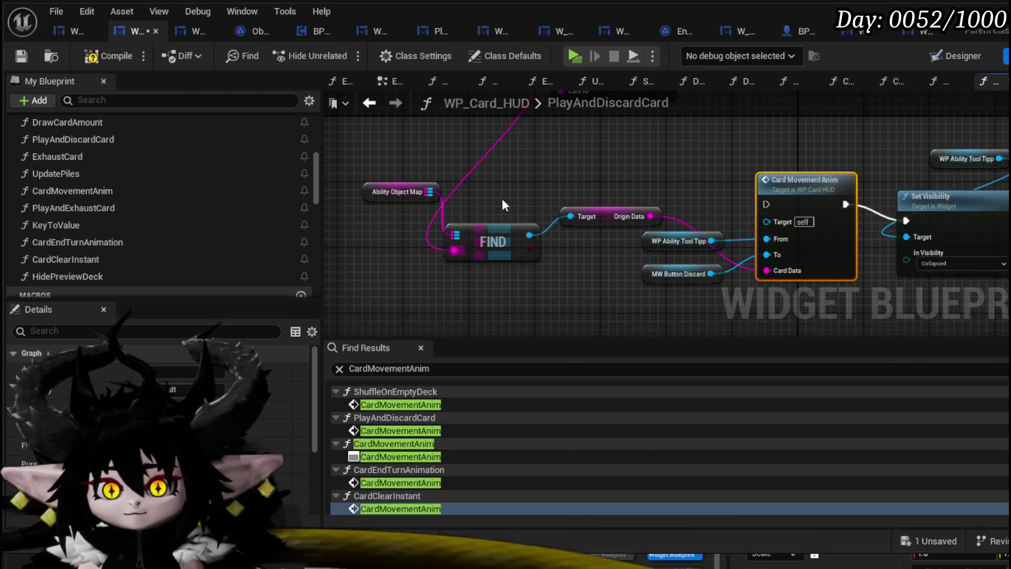
Insert Card Movement Anim and Set Visibility into the exec chain before Discard Card from Hand.
left_click_drag(490, 210, 542, 226)
scroll(345, 193, "down", 3)
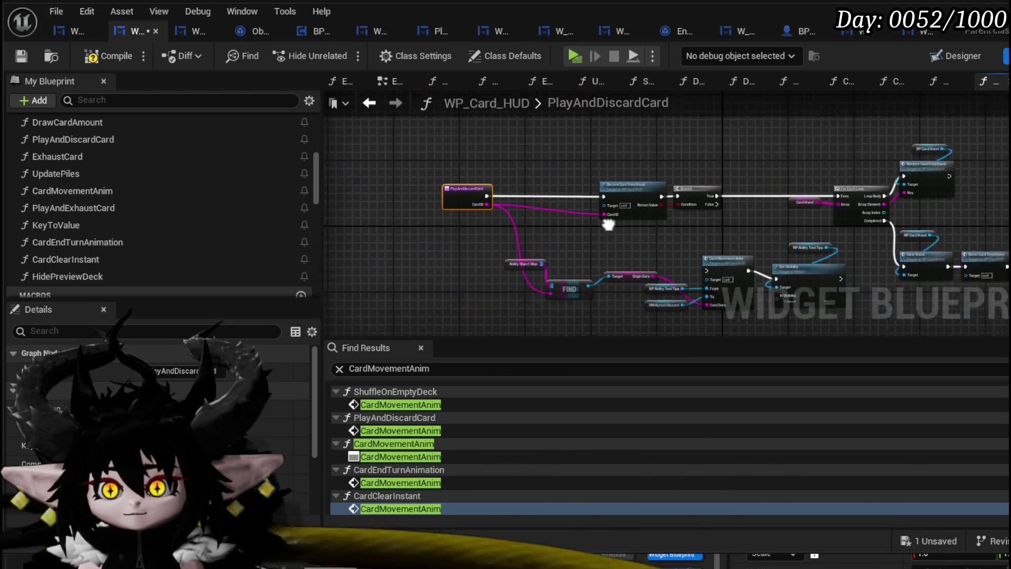
left_click_drag(721, 241, 542, 227)
scroll(617, 221, "up", 4)
left_click(603, 220)
left_click_drag(602, 220, 727, 240)
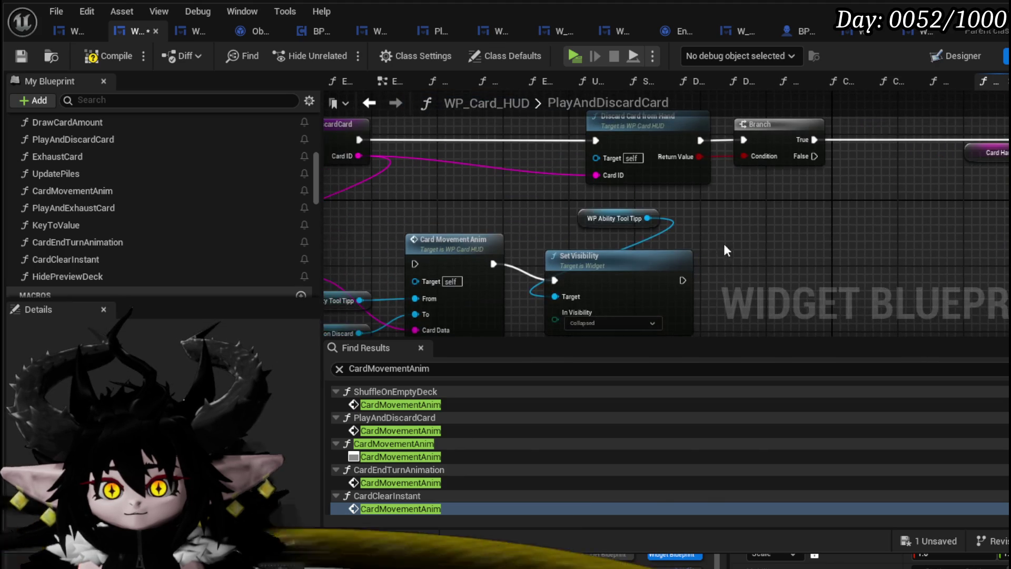
left_click_drag(632, 286, 616, 261)
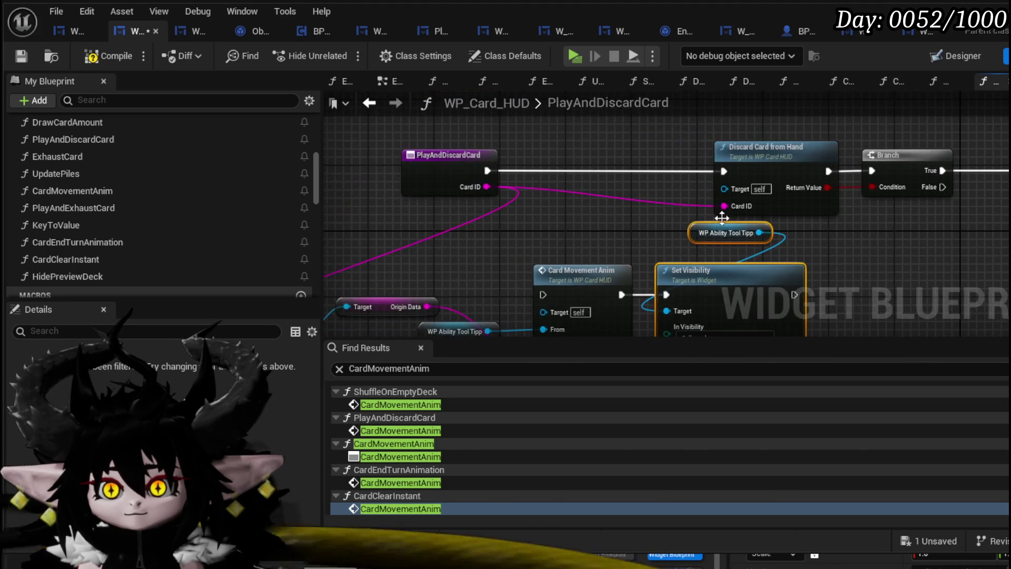
scroll(388, 149, "up", 2)
scroll(595, 194, "down", 2)
mouse_move(783, 248)
left_mouse_down()
mouse_move(578, 131)
mouse_move(592, 125)
left_mouse_up()
mouse_move(468, 157)
left_mouse_down()
mouse_move(705, 187)
mouse_move(624, 179)
left_mouse_up()
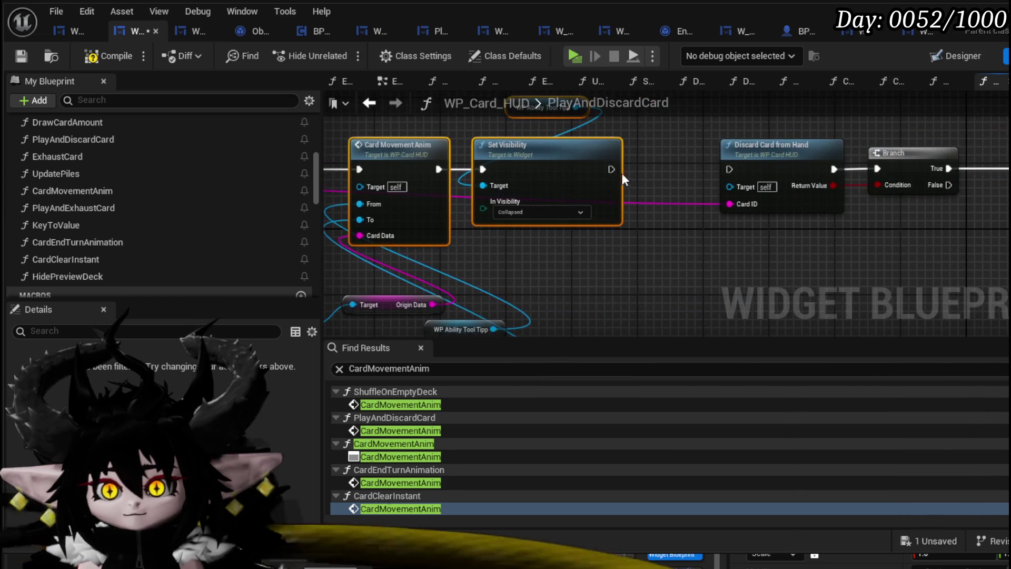
Inspect the DiscardCardFromHand function graph, then return to the L_DungeonCreationTest level editor.
double_click(762, 164)
mouse_move(828, 201)
left_mouse_down()
mouse_move(702, 180)
mouse_move(926, 181)
left_mouse_up()
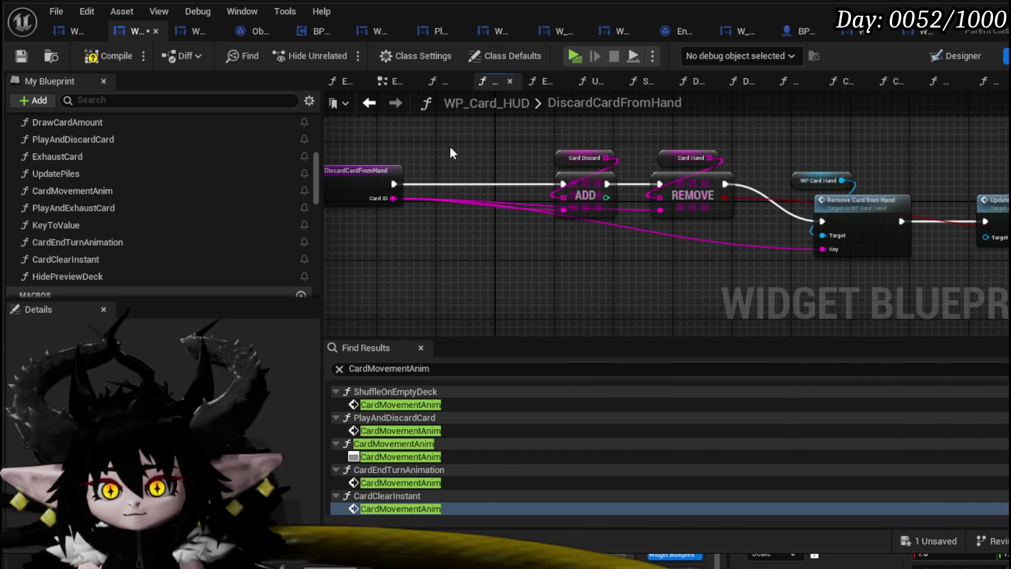
left_click_drag(450, 146, 576, 160)
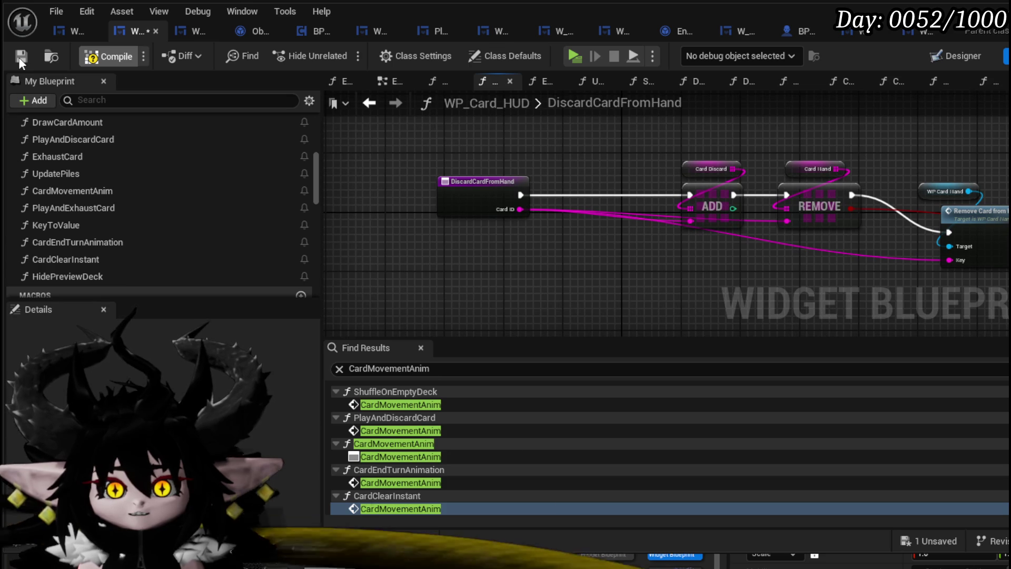
left_click(573, 55)
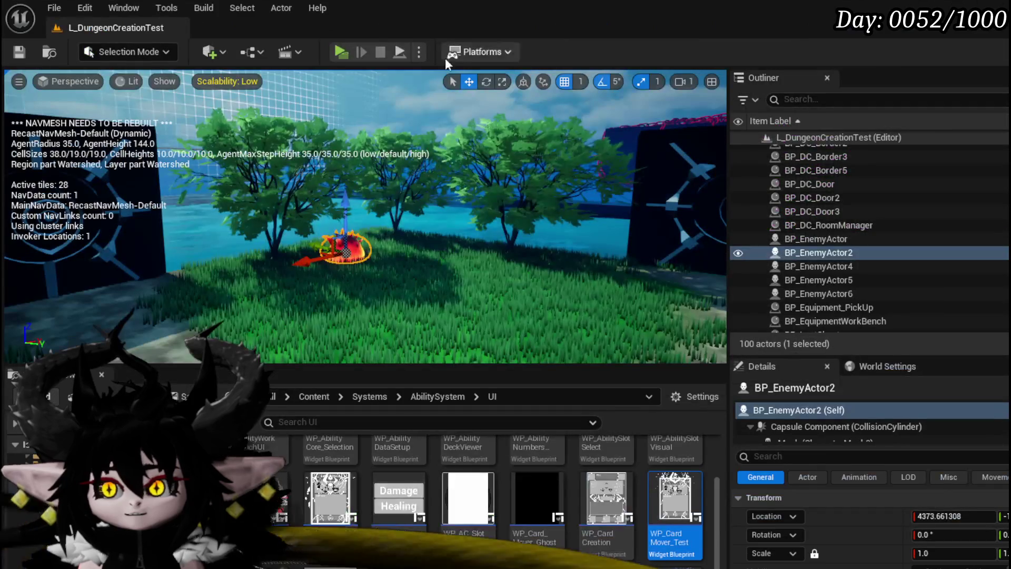
Start a play session and run to the fire slimes to begin the battle.
left_click(342, 53)
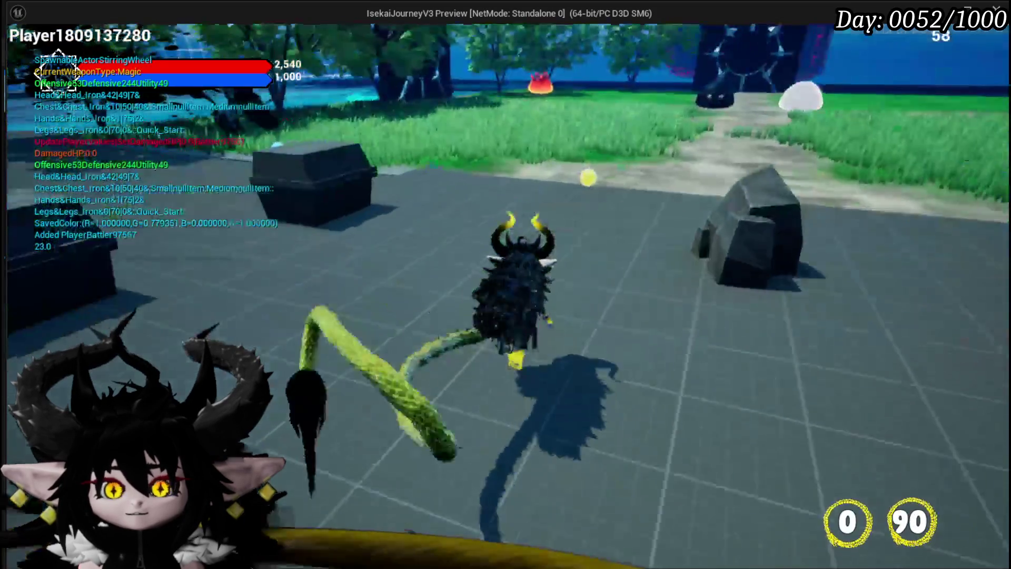
key("w")
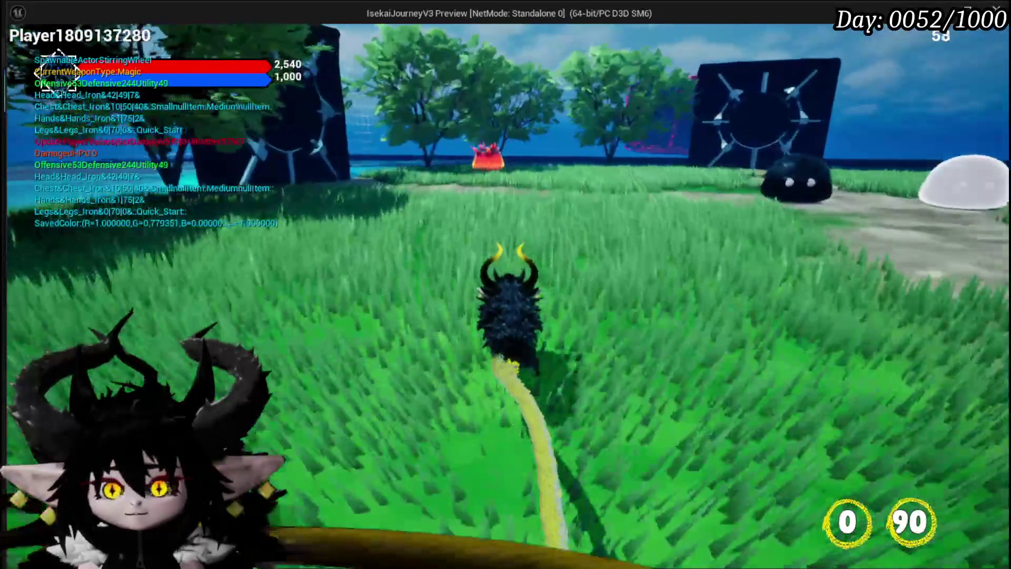
key("w")
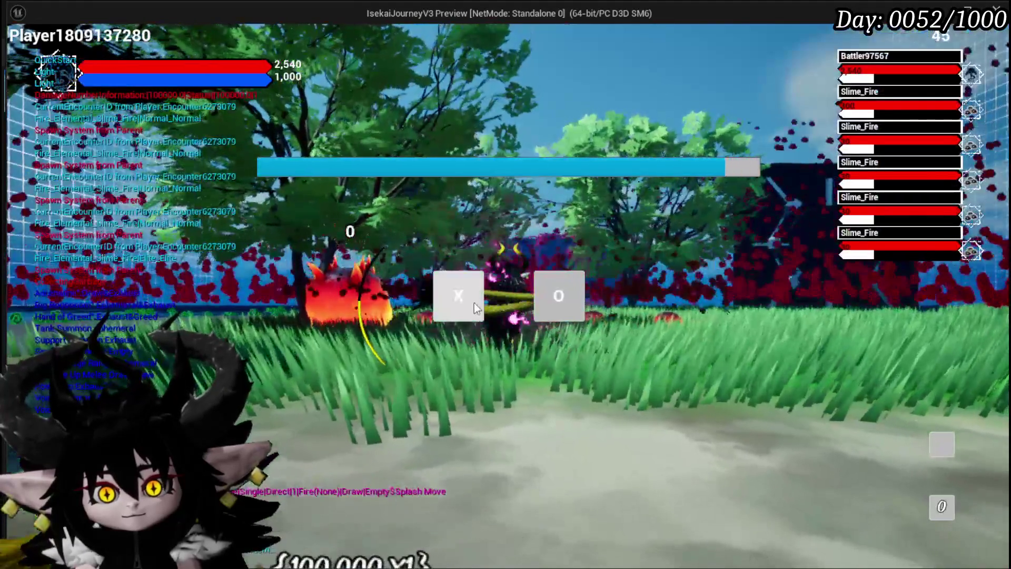
left_click(474, 302)
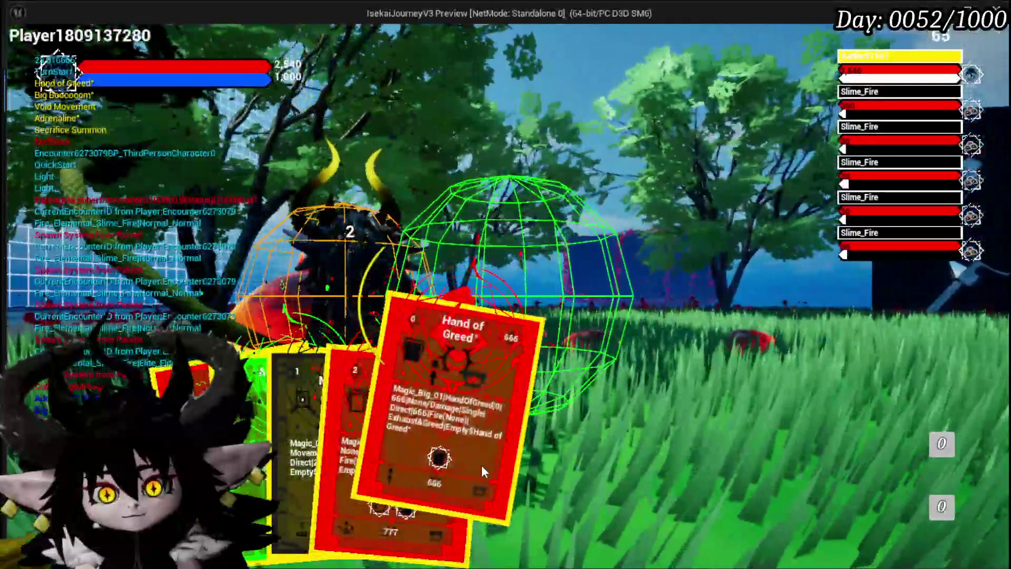
Play Sacrifice Summon, then Hand of Greed on the fire slime.
left_click(481, 465)
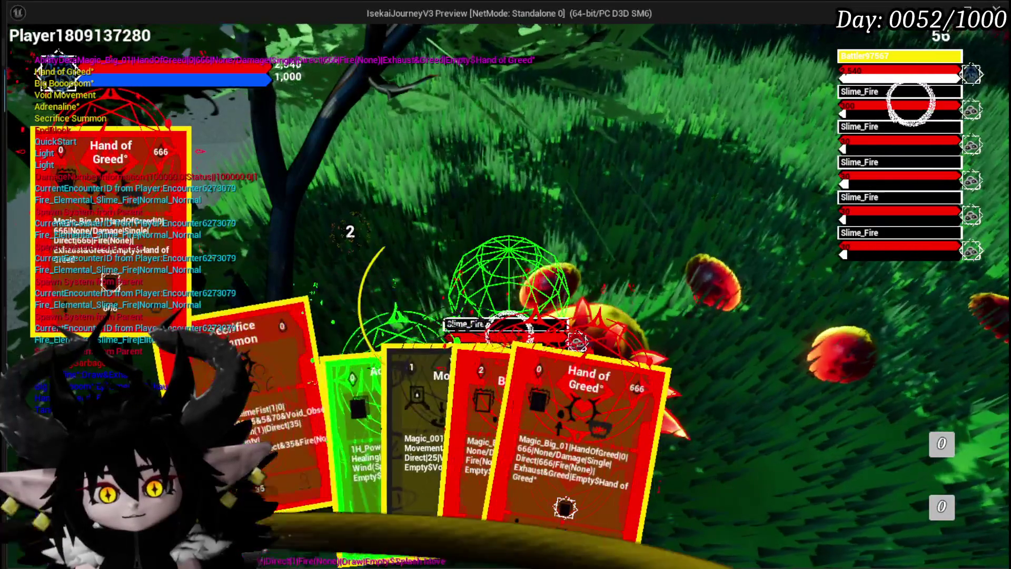
left_click(297, 429)
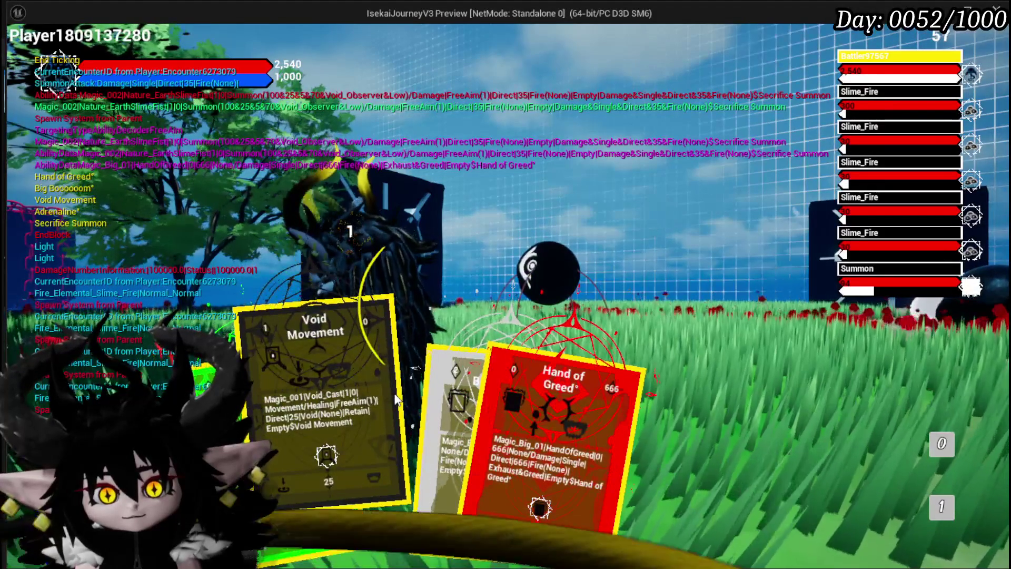
left_click(504, 406)
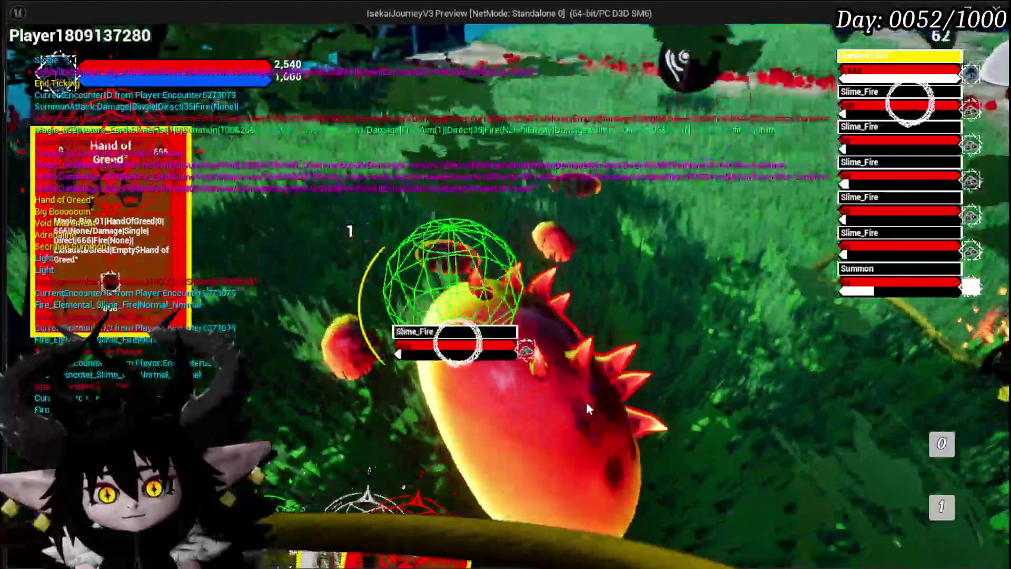
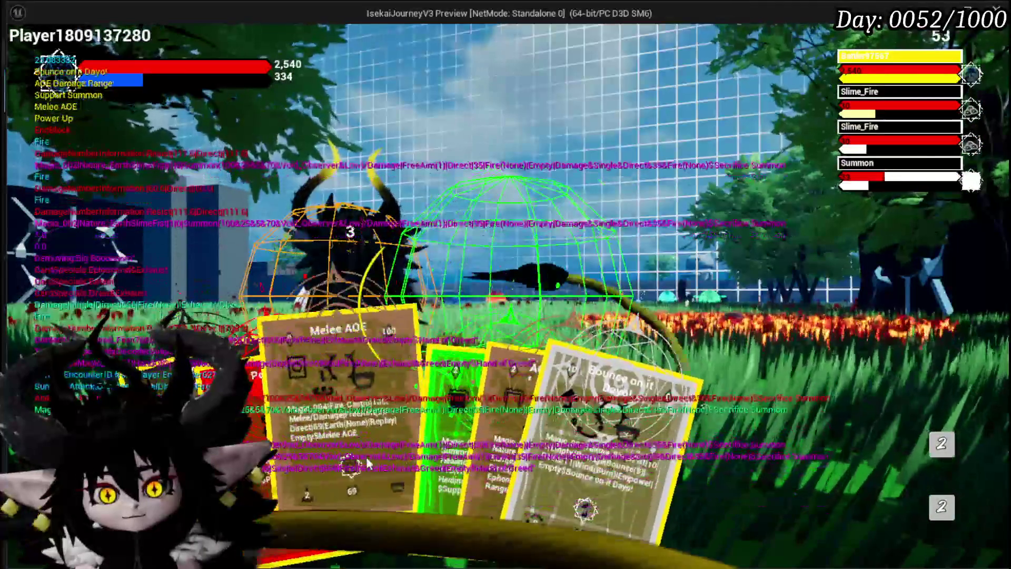
Cast the AOE Damage Range card on the target area, then stop the play session.
mouse_move(436, 440)
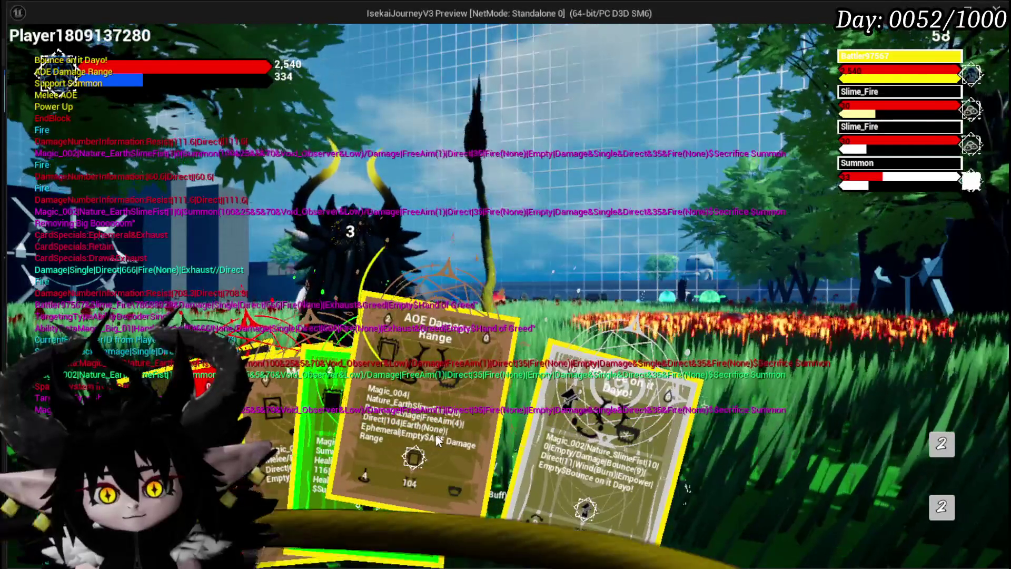
left_click(435, 434)
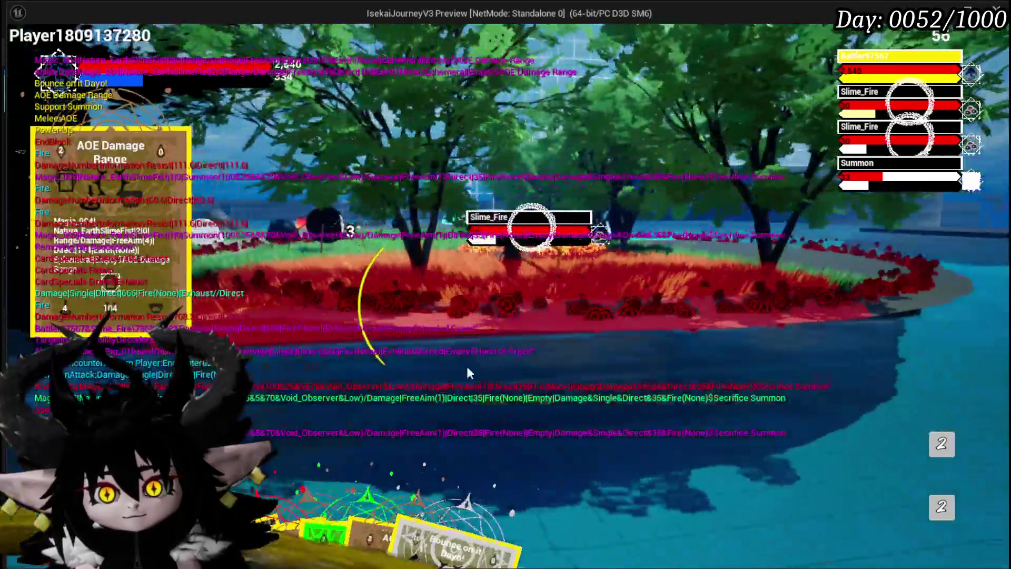
left_click(466, 364)
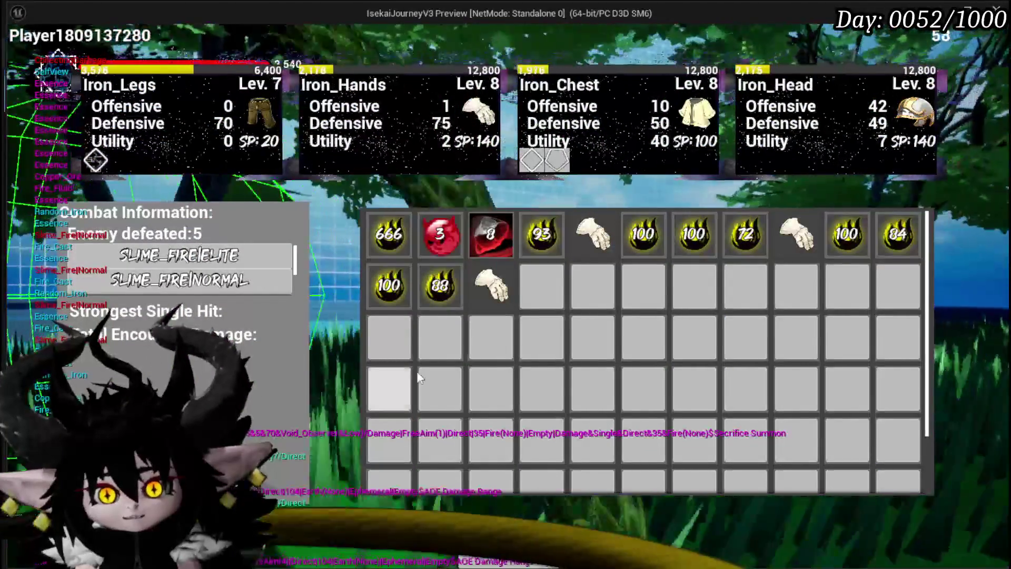
key("Escape")
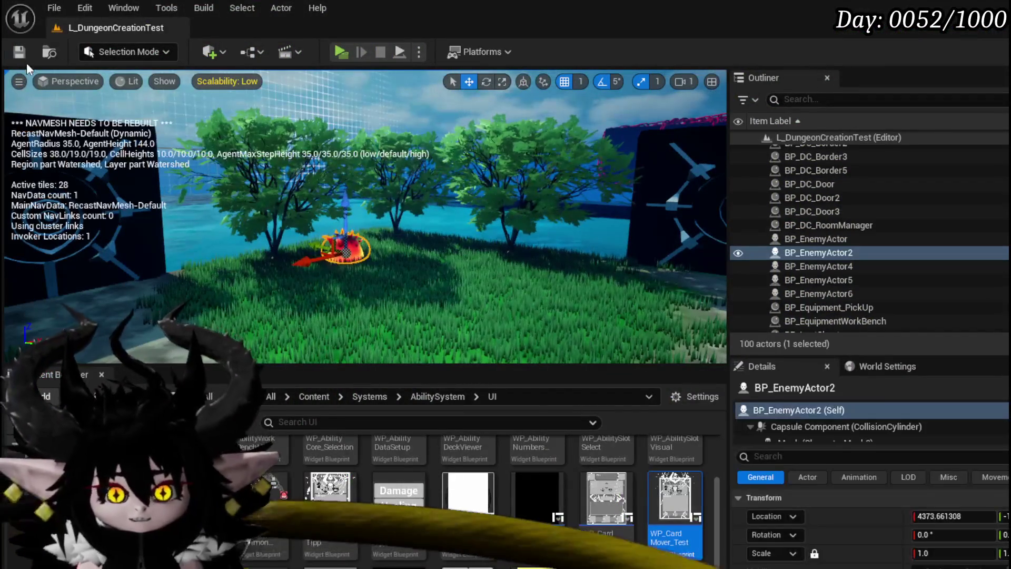
Save the current level and all modified assets, then launch a new Play preview.
left_click(19, 52)
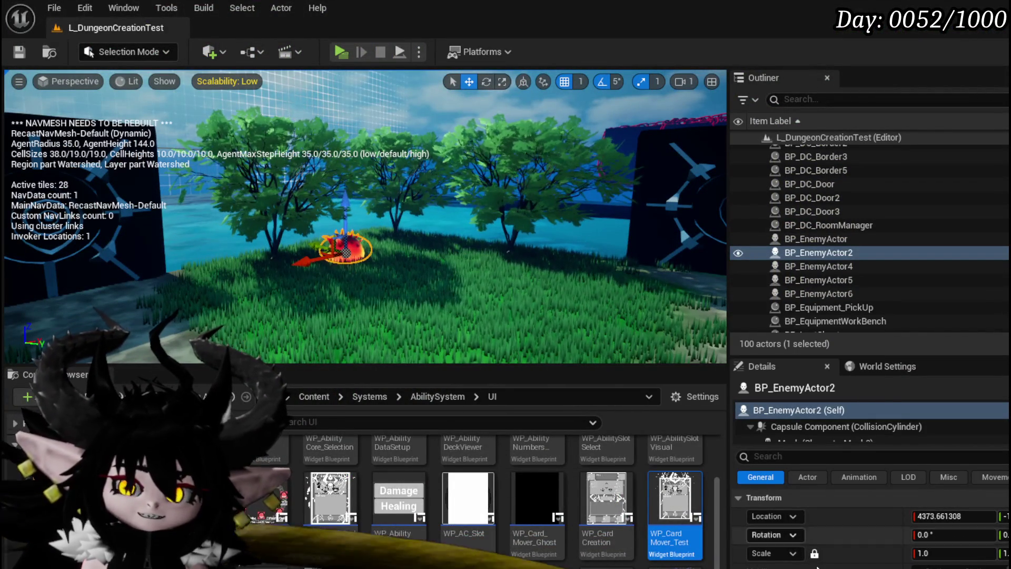
left_click(19, 51)
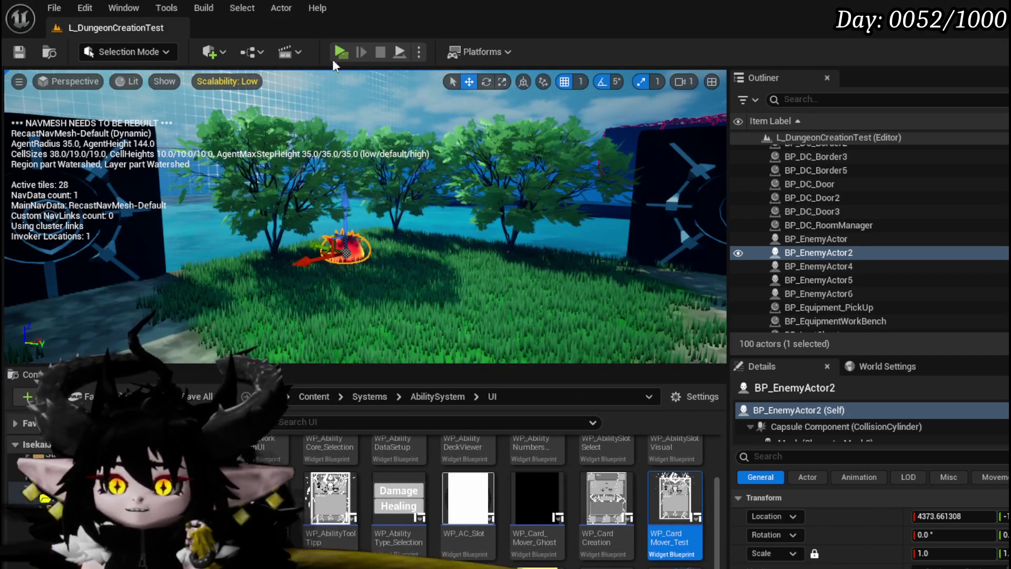
left_click(337, 52)
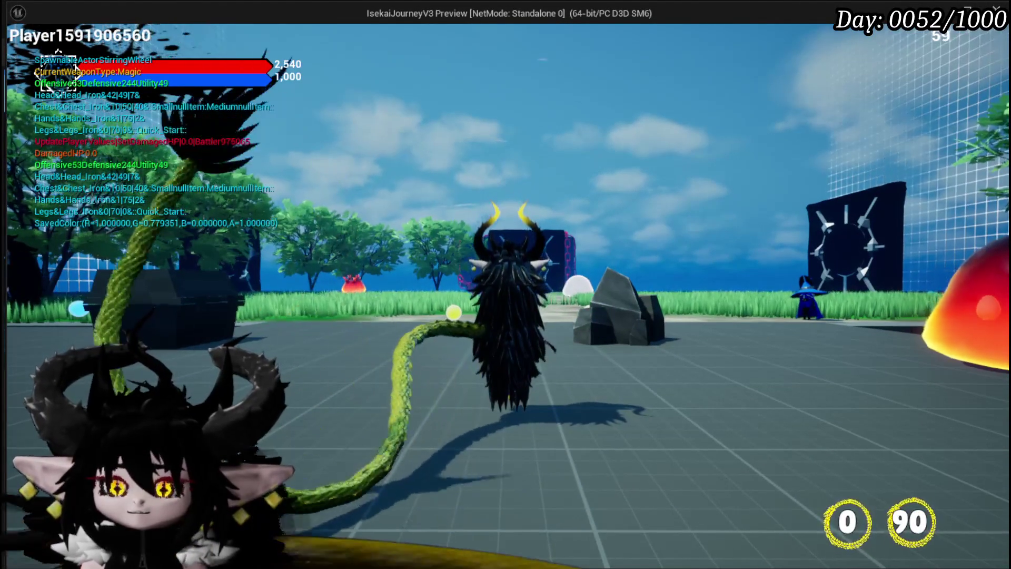
Run forward to the fire slimes, start the battle and cast the Tank Summon card on them.
key("w")
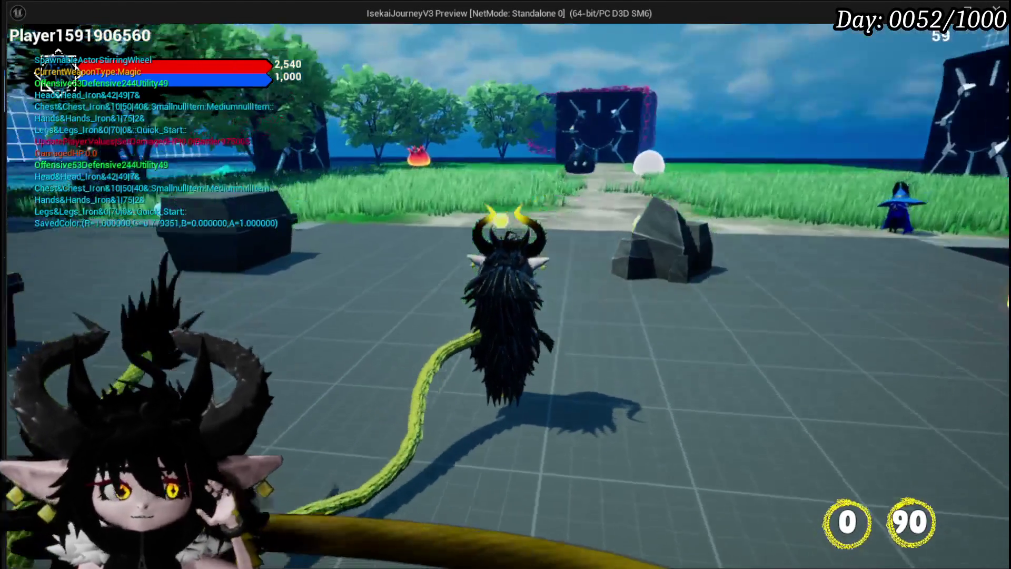
key("w")
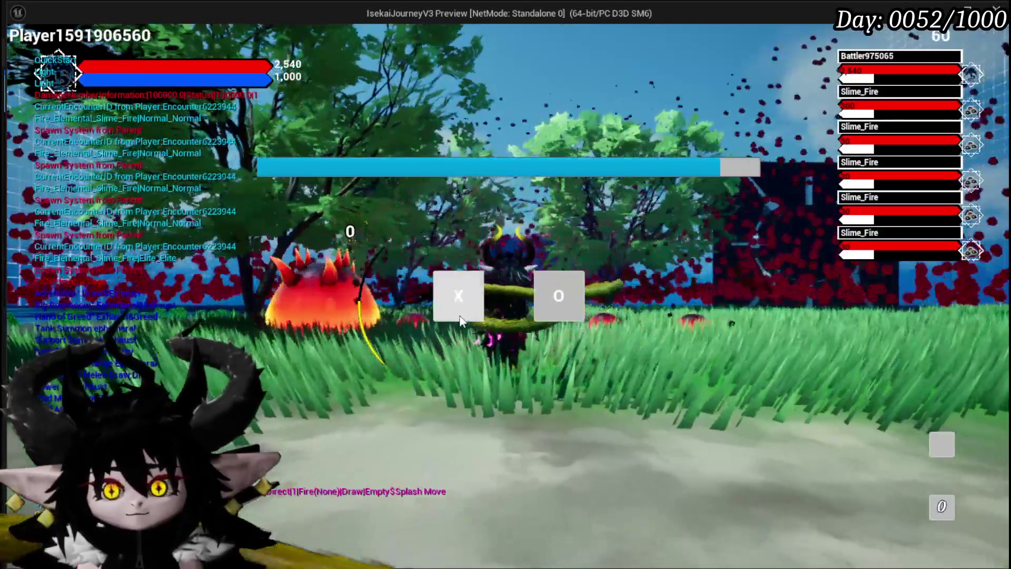
left_click(458, 316)
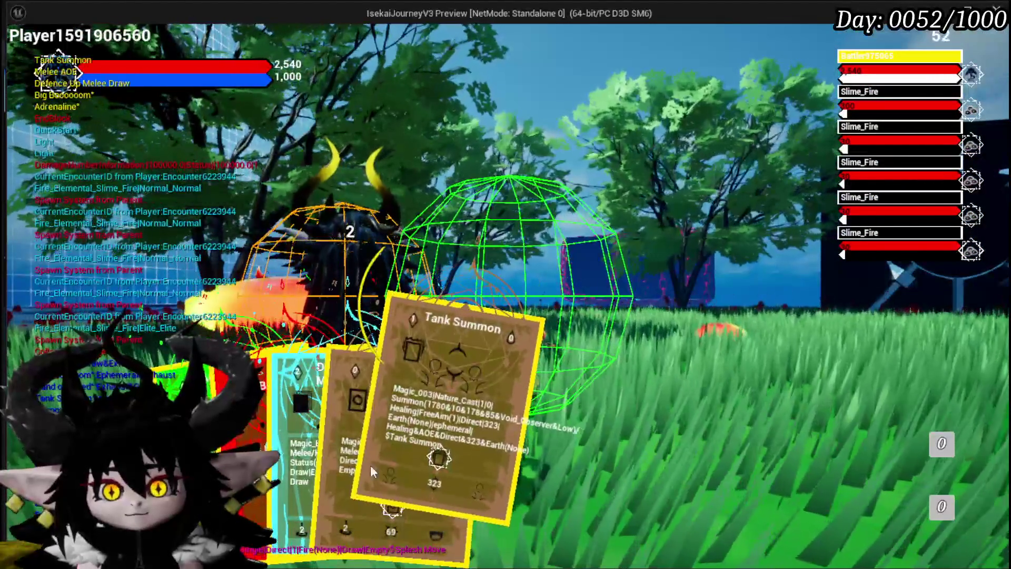
left_click(394, 465)
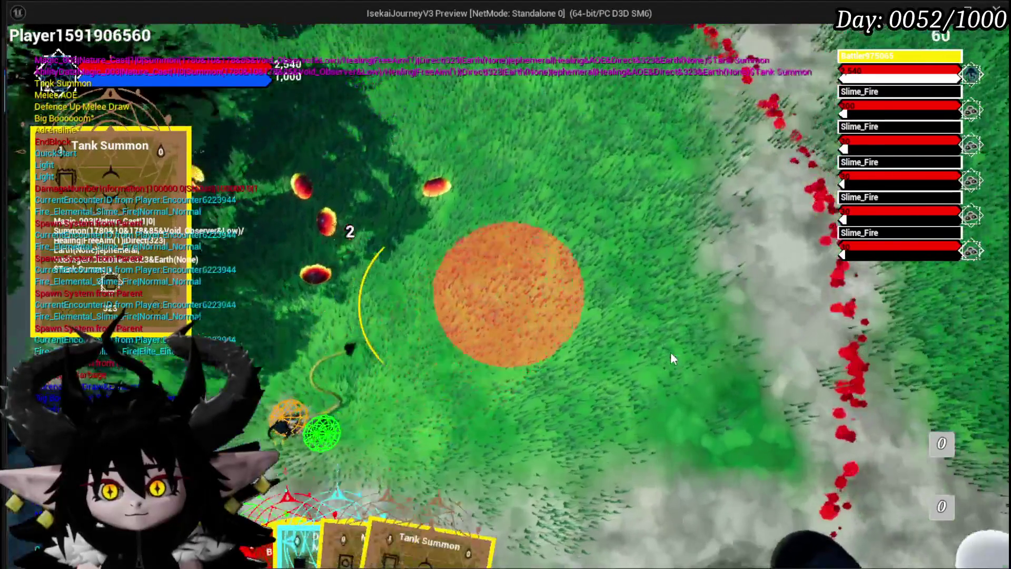
left_click(671, 352)
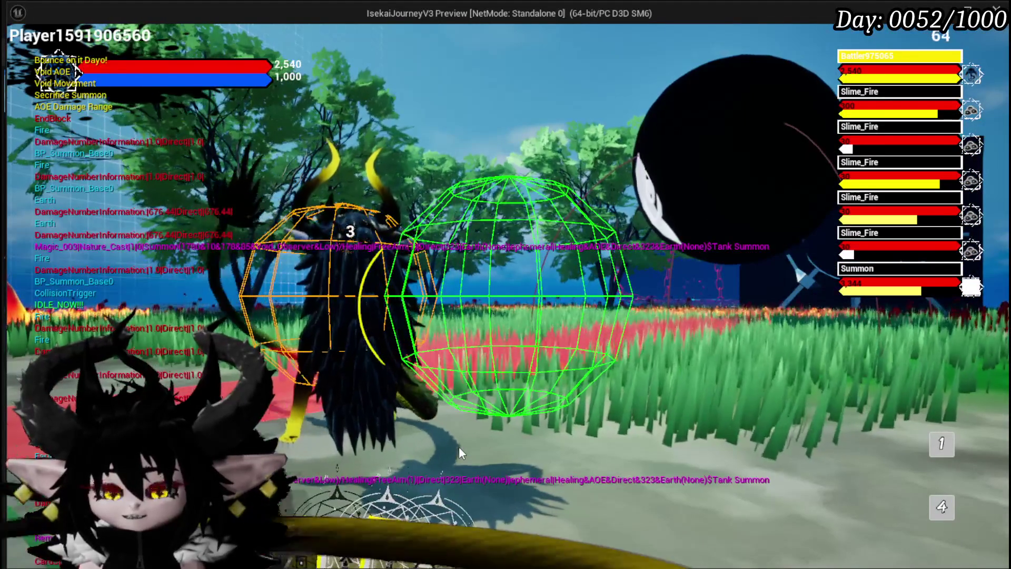
Cast the Secrifice Summon card on the target area, then stop the preview and bring up the settings menu.
mouse_move(846, 281)
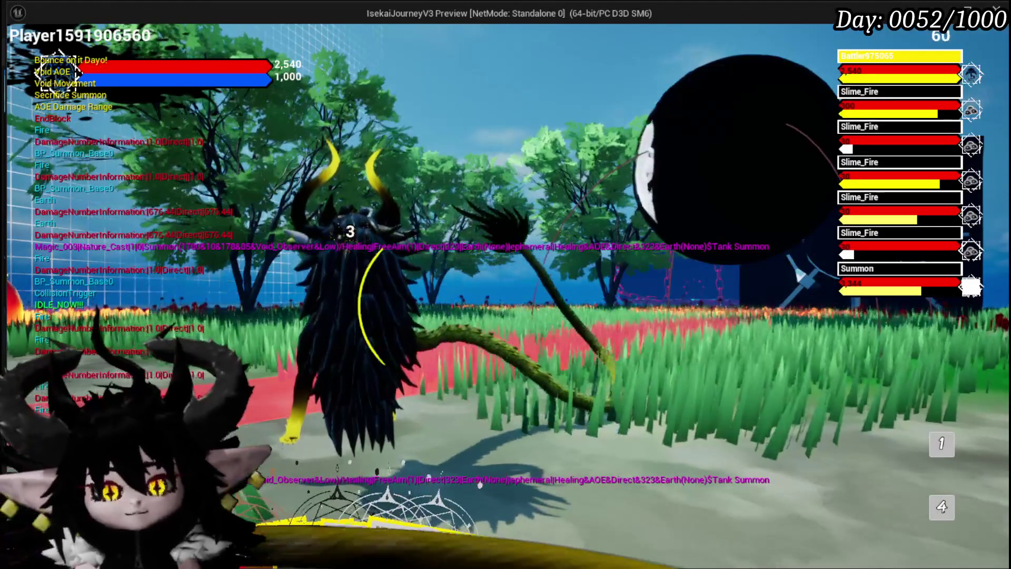
mouse_move(261, 411)
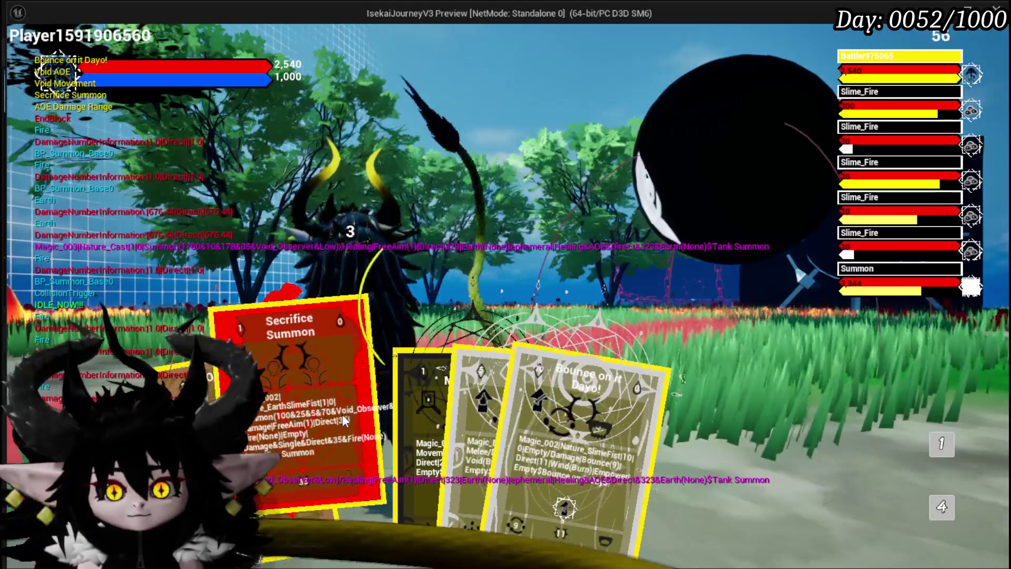
left_click(342, 420)
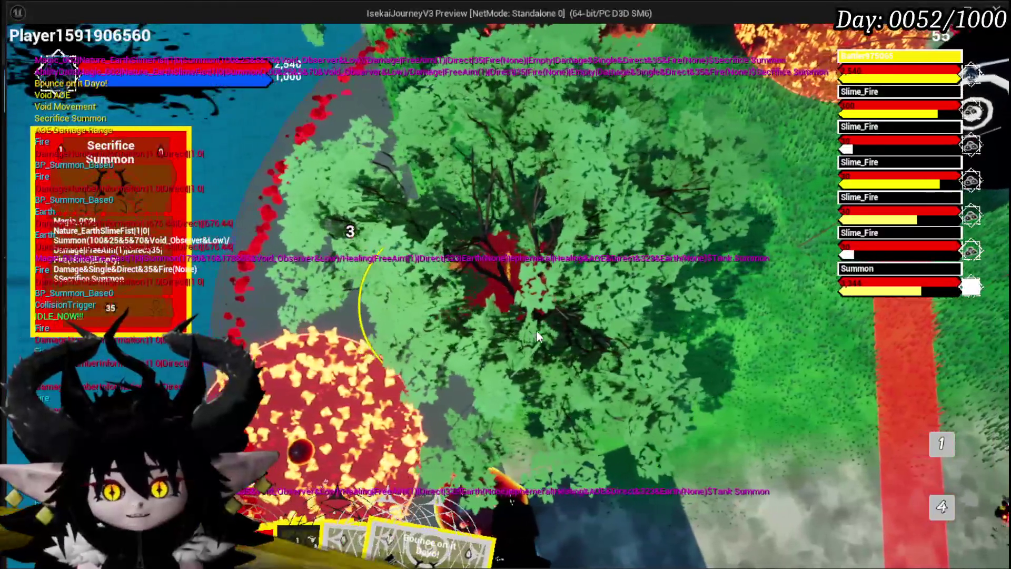
left_click(536, 330)
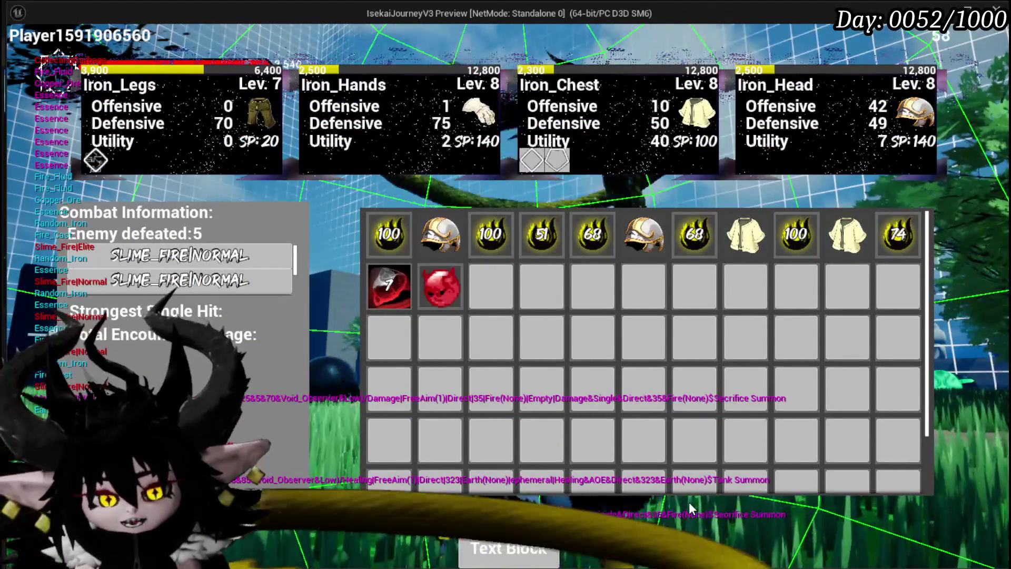
key("Escape")
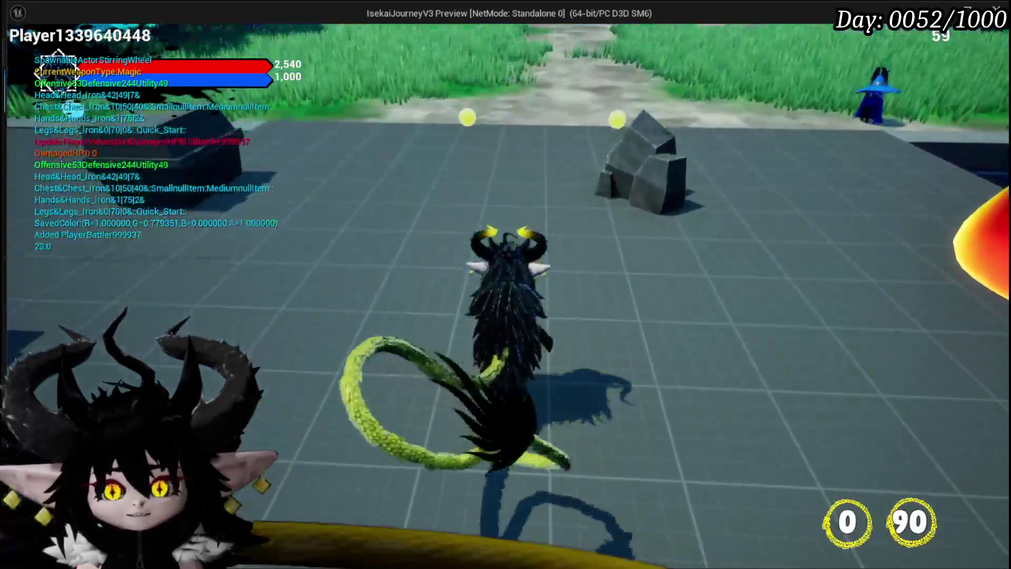
key("Escape")
Open the TO DO LIST and enter the task 'See through Material needs to be set from FreeAim Actor'.
left_click(449, 245)
scroll(763, 372, "down", 6)
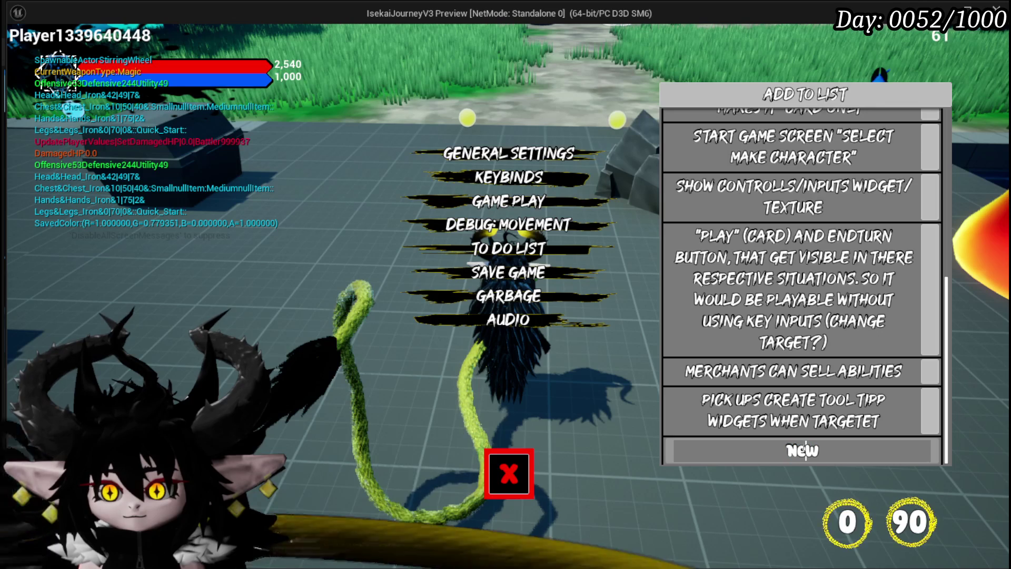
type("See")
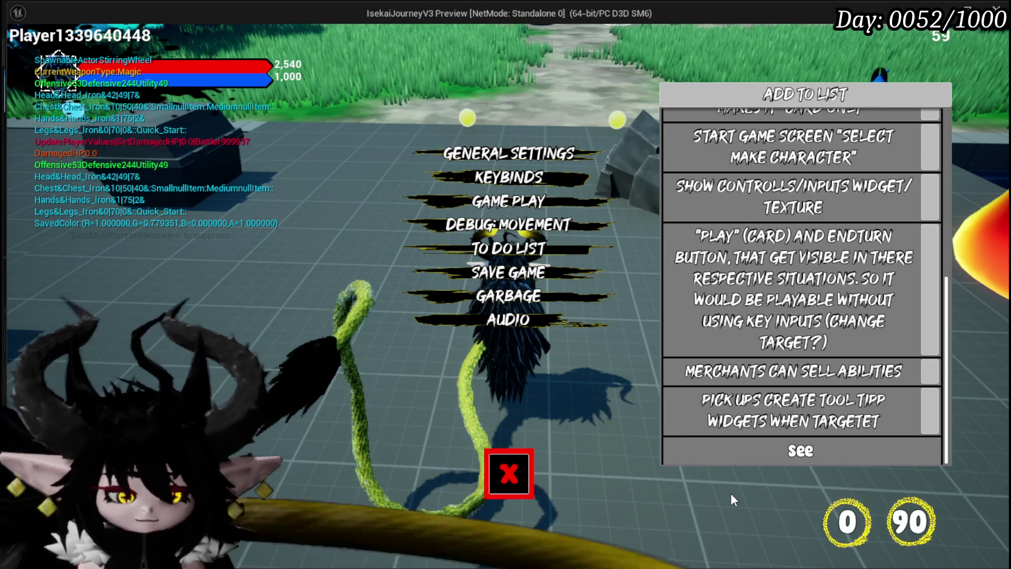
type(" through Ma")
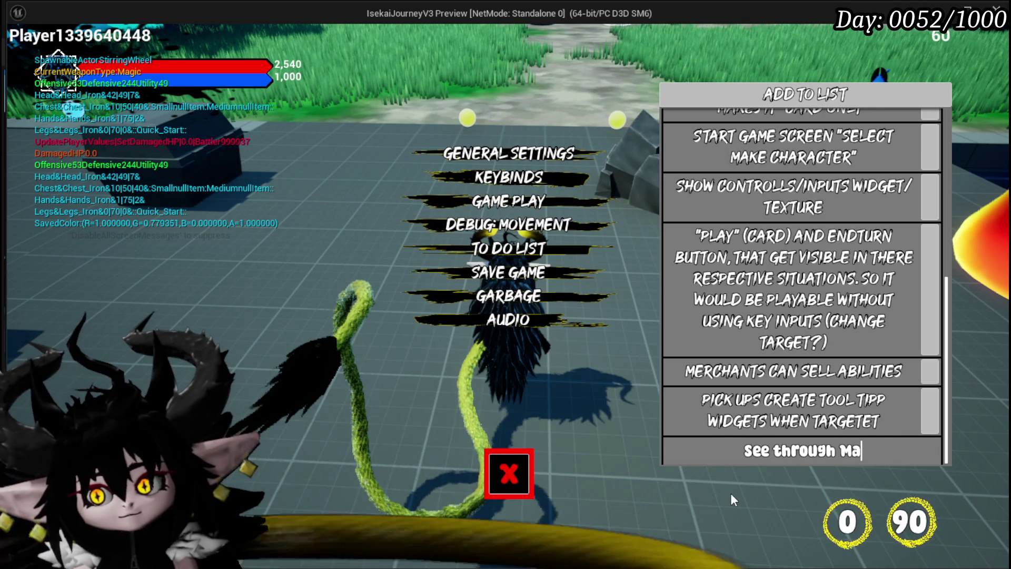
type("terial ne")
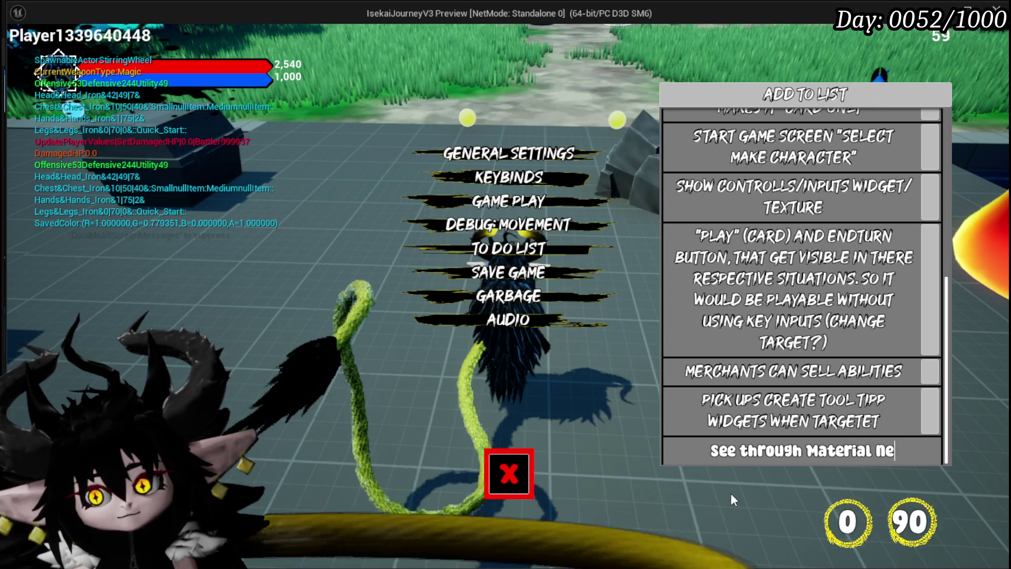
type("eds to be se")
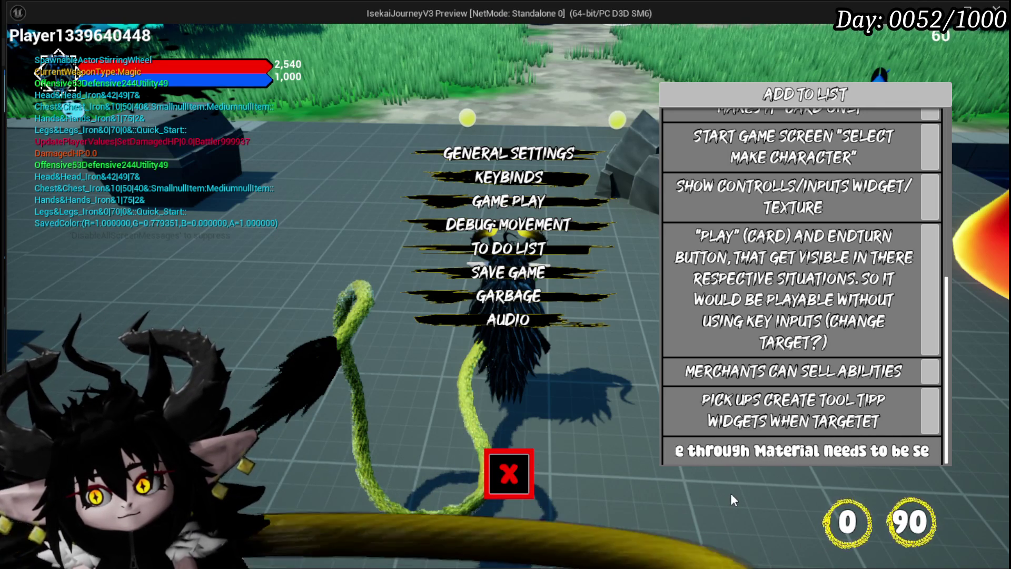
type("t from M")
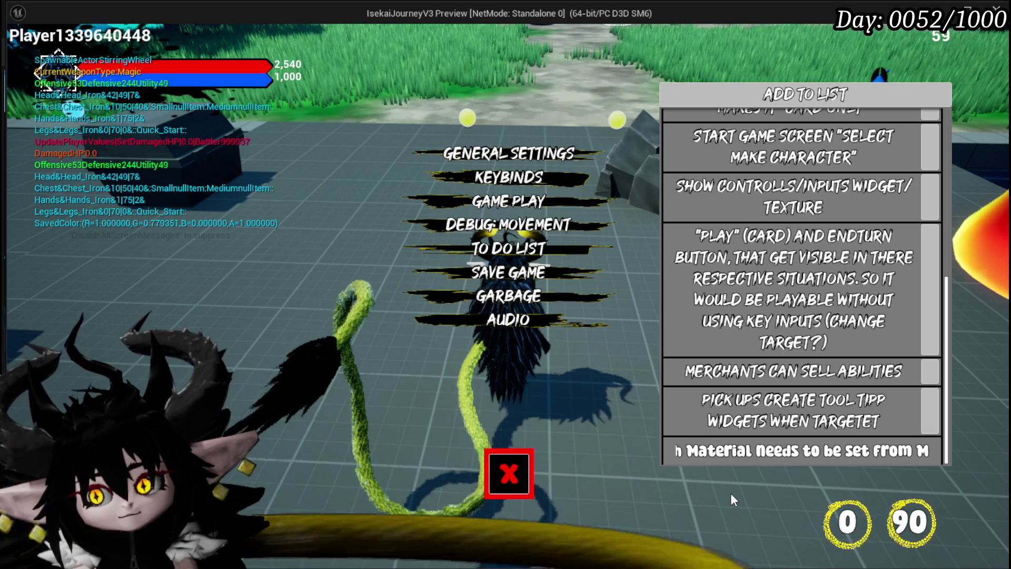
type("ovable")
key("BackSpace")
key("BackSpace")
key("BackSpace")
key("BackSpace")
key("BackSpace")
key("BackSpace")
type("FreeIma")
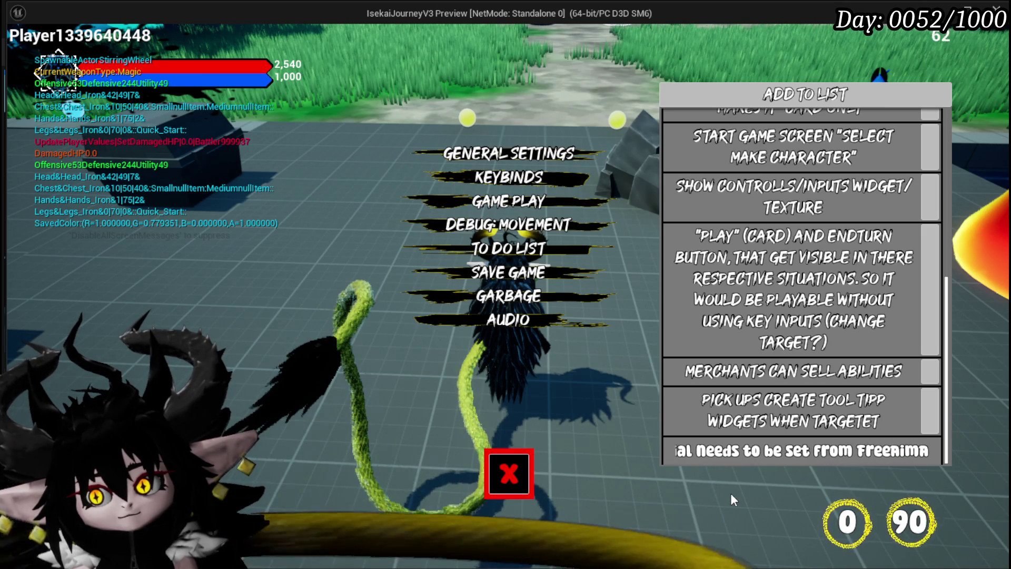
type("got")
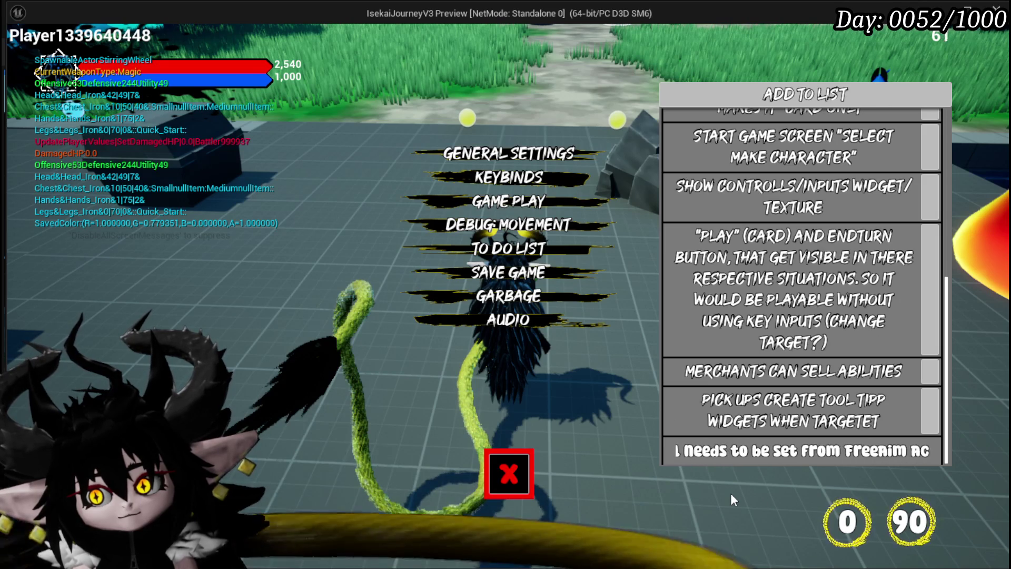
key("BackSpace")
key("BackSpace")
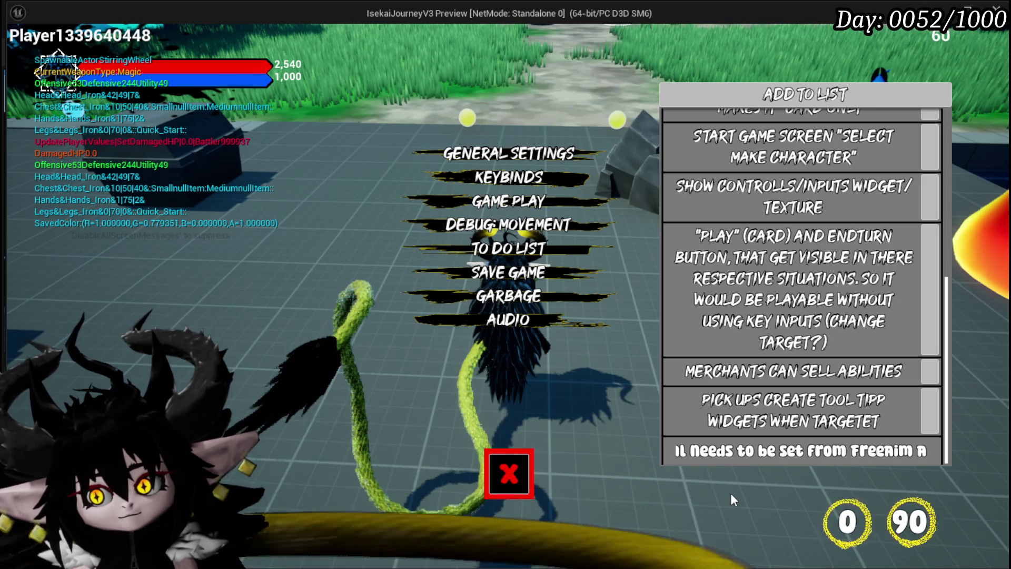
type("tor")
key("Return")
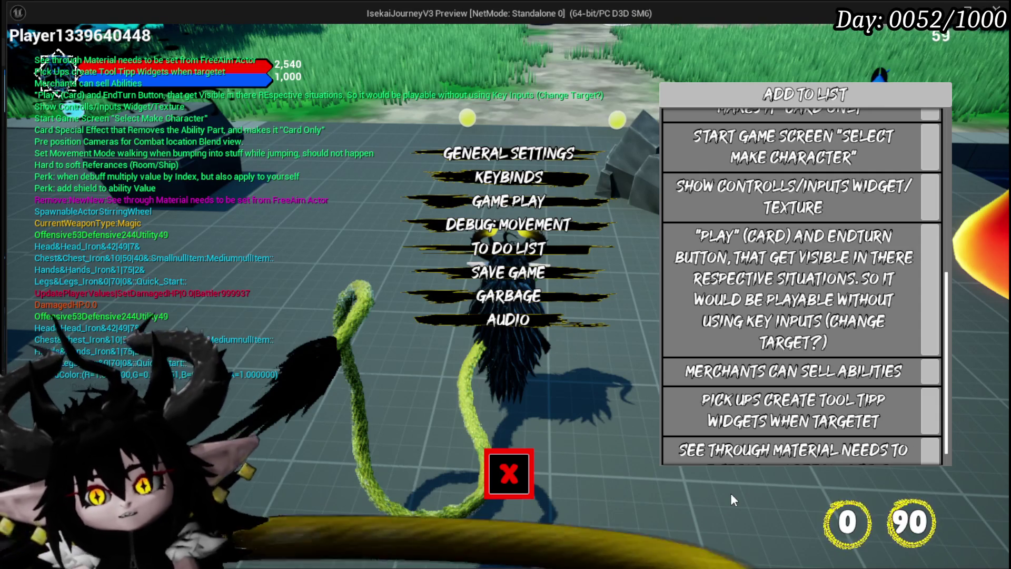
scroll(784, 308, "down", 1)
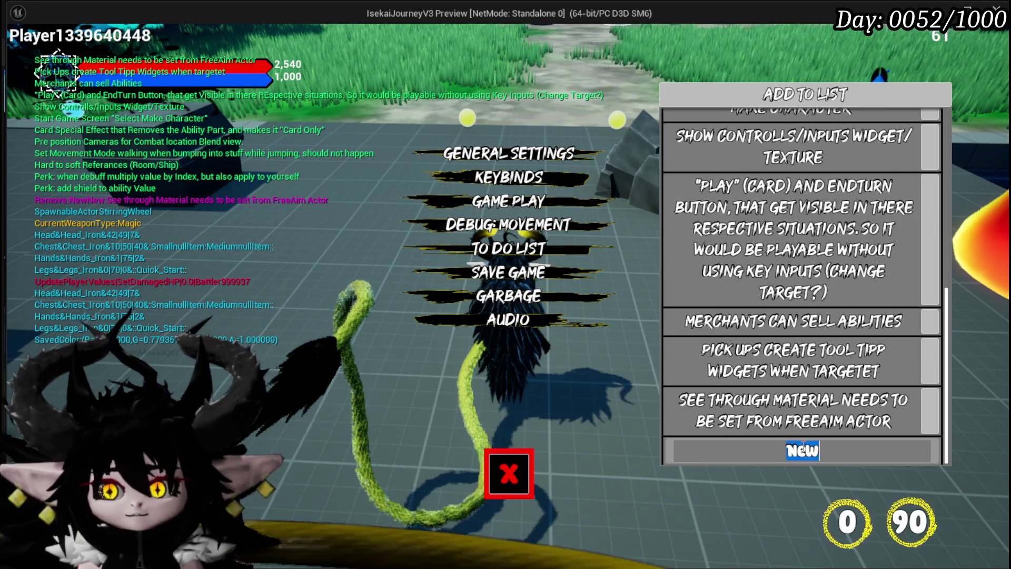
Add the to-do entry 'Lots of camera Rotation issus (Combat)'.
type("camer isco")
key("Return")
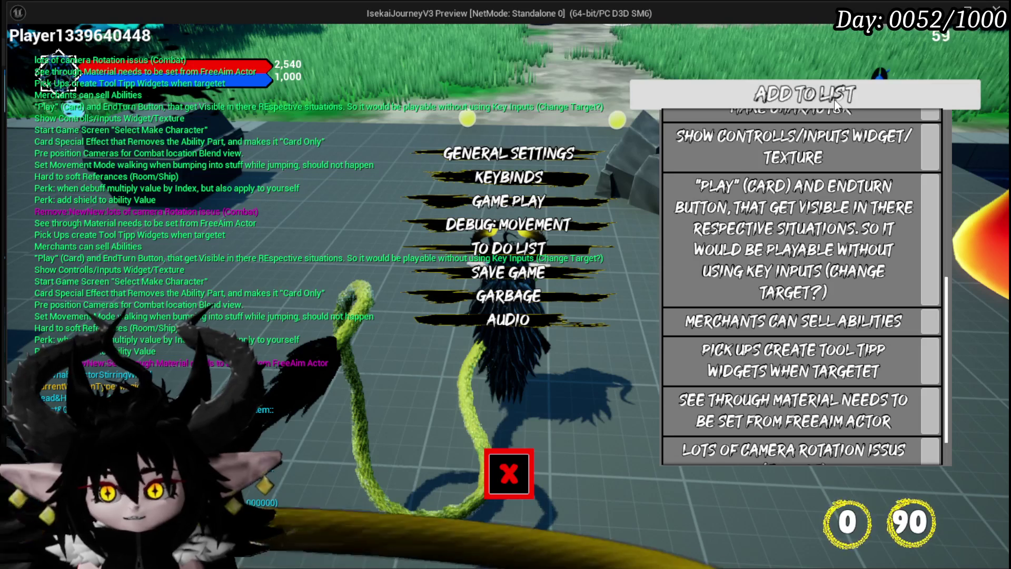
scroll(834, 251, "down", 2)
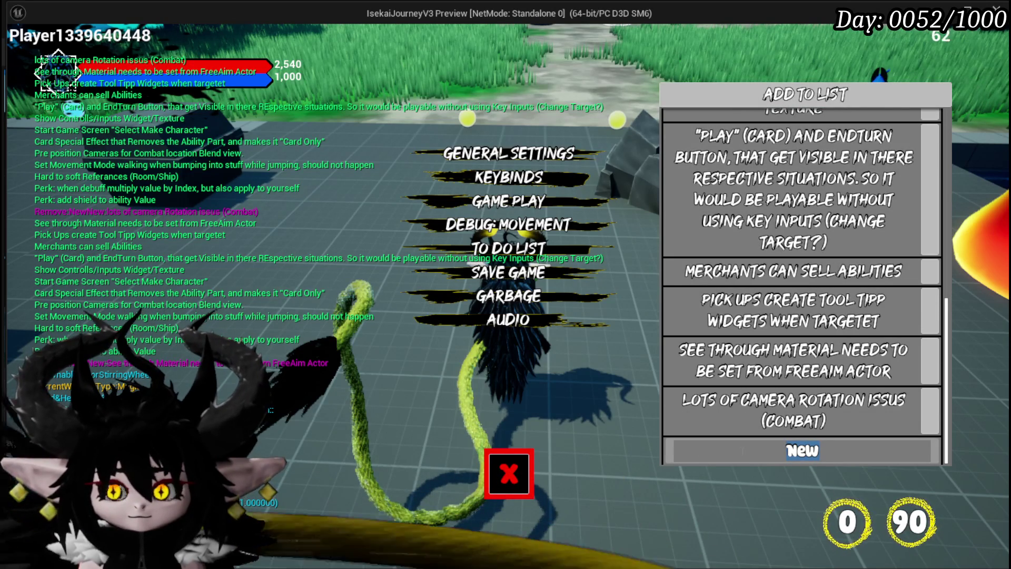
Add 'Sometimes we get locked out of Jumping' to the list, review it, and close the menu.
type("sometimes we get ")
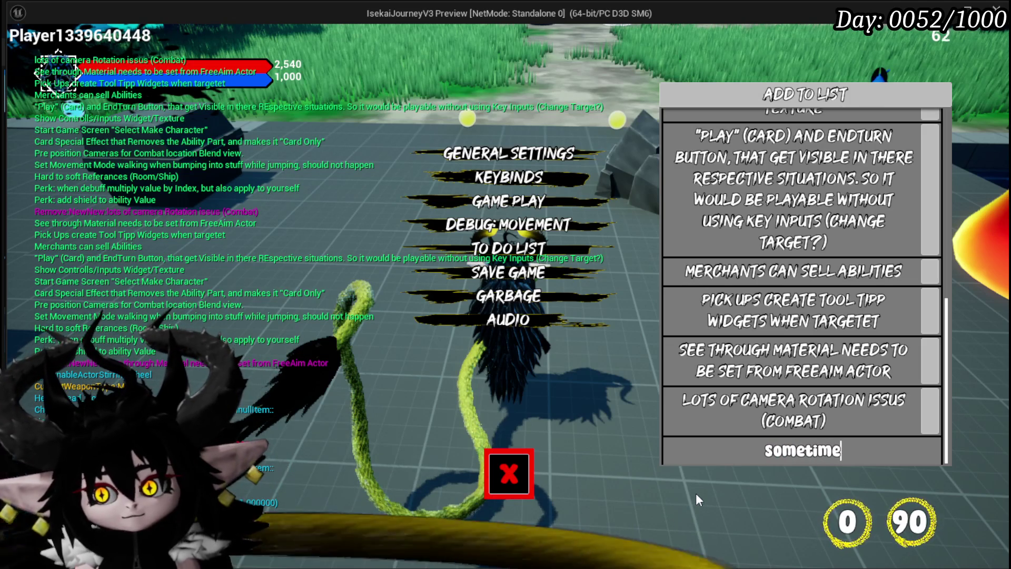
type("loc")
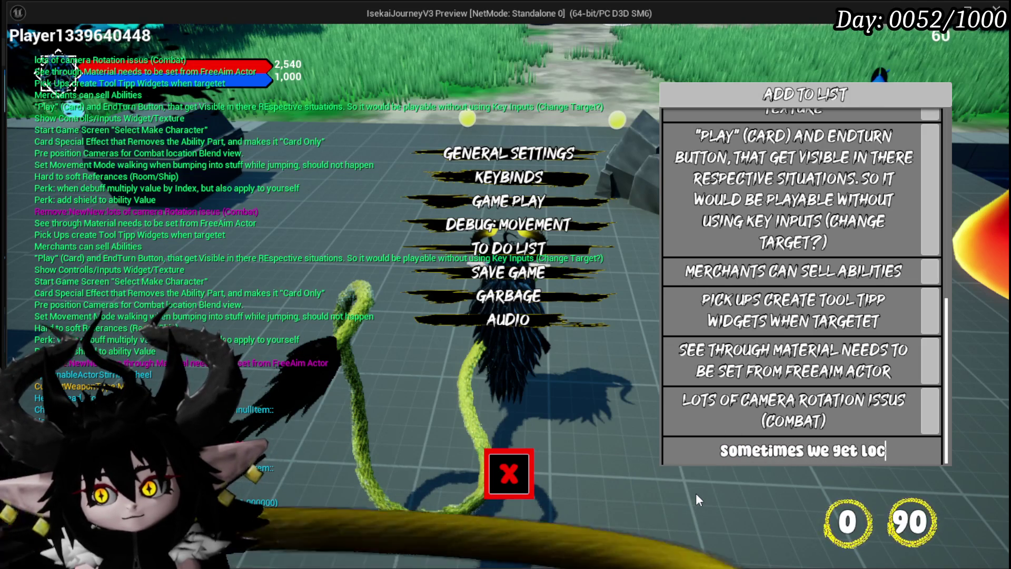
type("ked out of")
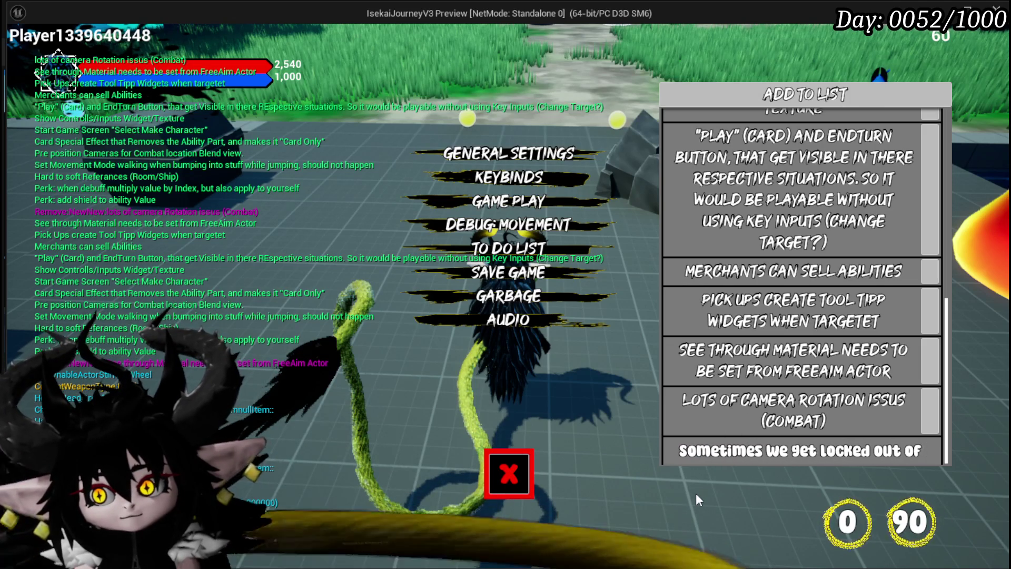
type(" jumping")
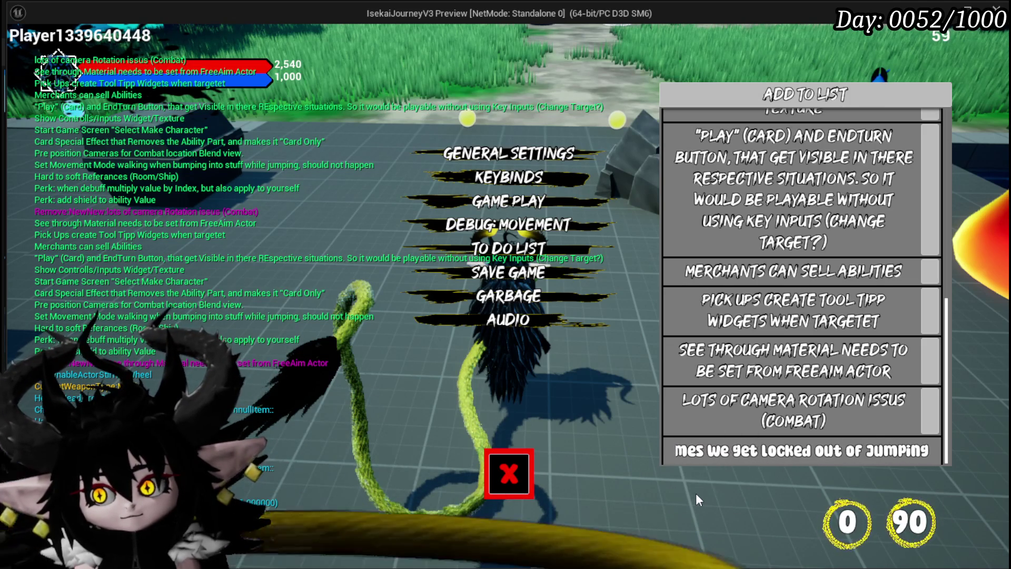
key("Return")
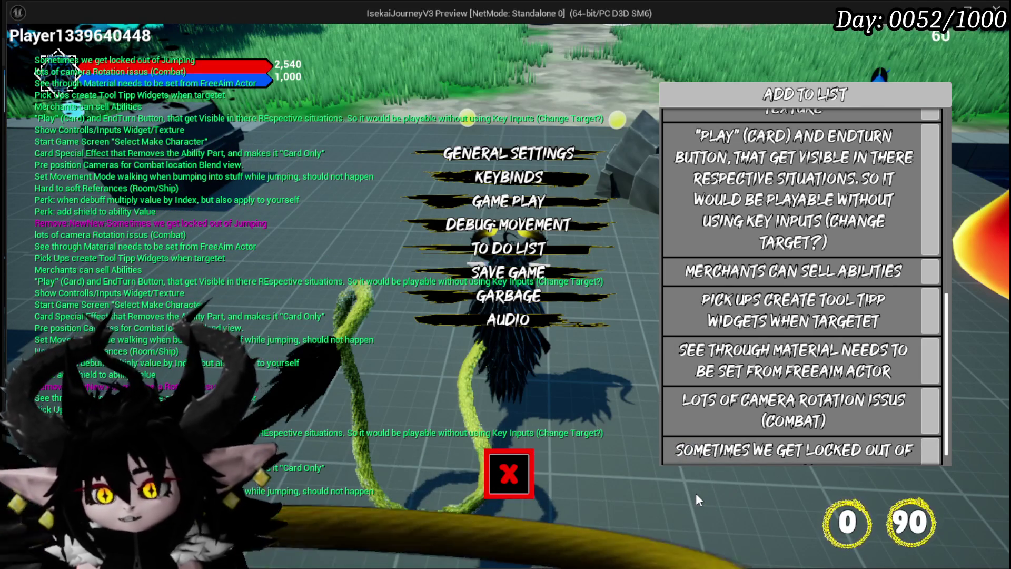
scroll(871, 281, "up", 2)
scroll(871, 279, "down", 2)
scroll(871, 276, "up", 3)
scroll(869, 272, "up", 2)
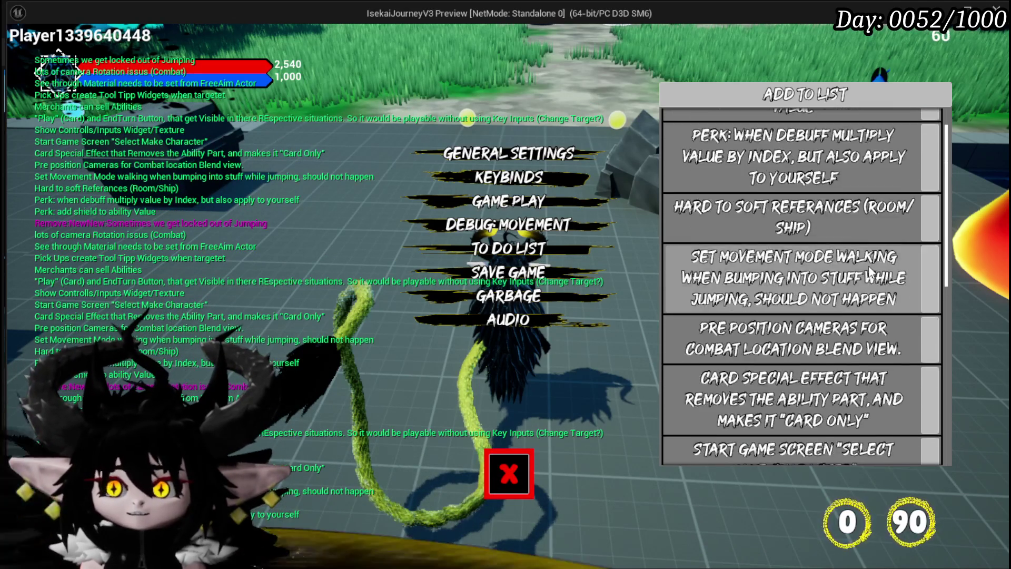
scroll(874, 274, "down", 5)
scroll(880, 276, "down", 3)
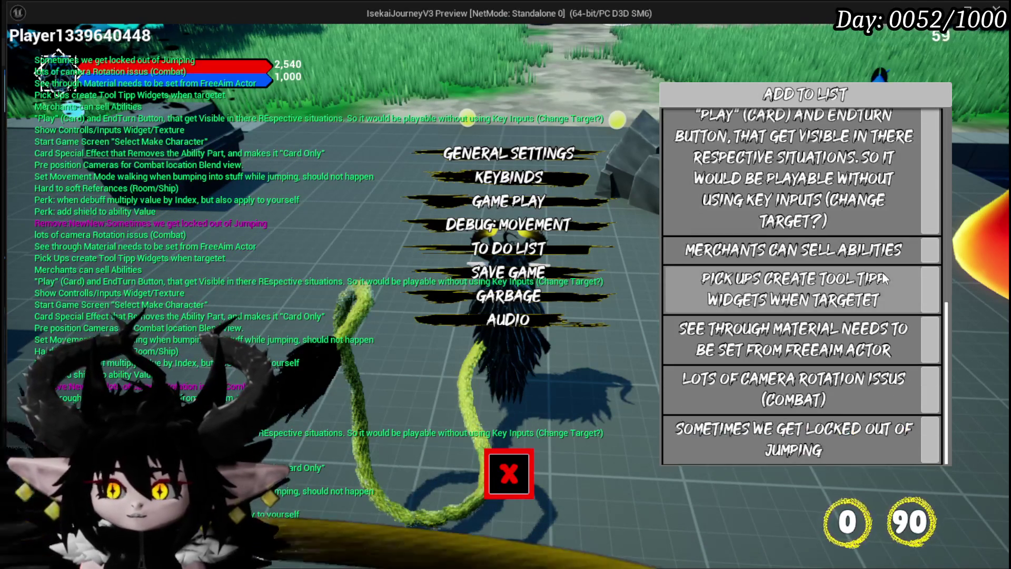
scroll(884, 274, "up", 5)
scroll(884, 273, "up", 3)
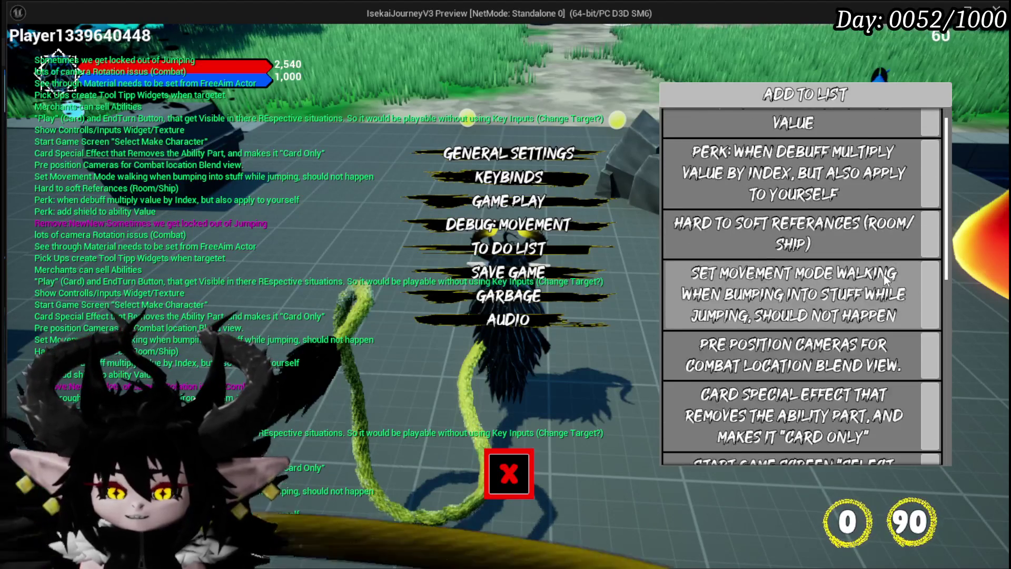
key("Escape")
Run the character along the grassy path toward the slimes and trees, then open the pause menu.
key("w")
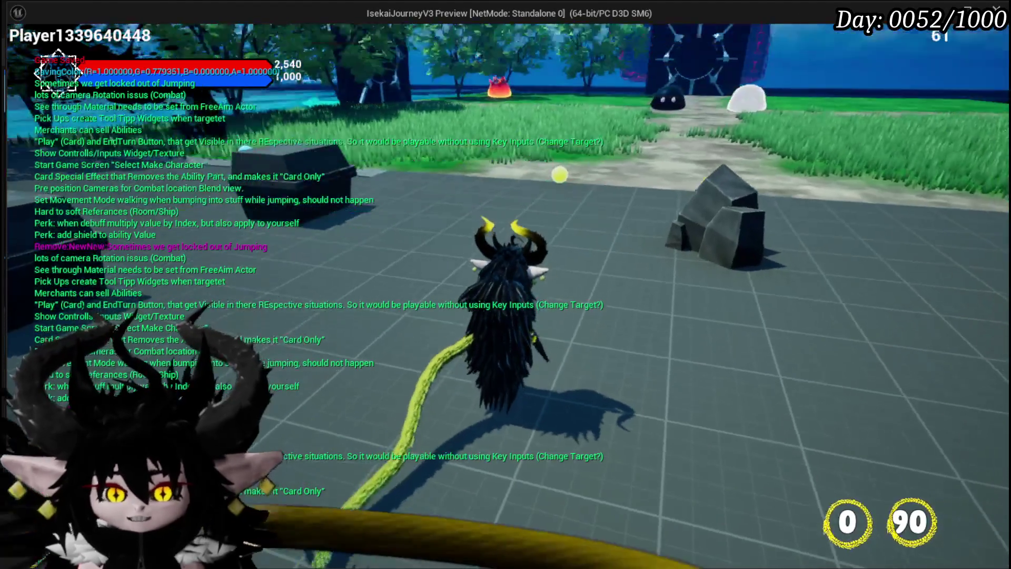
key("w")
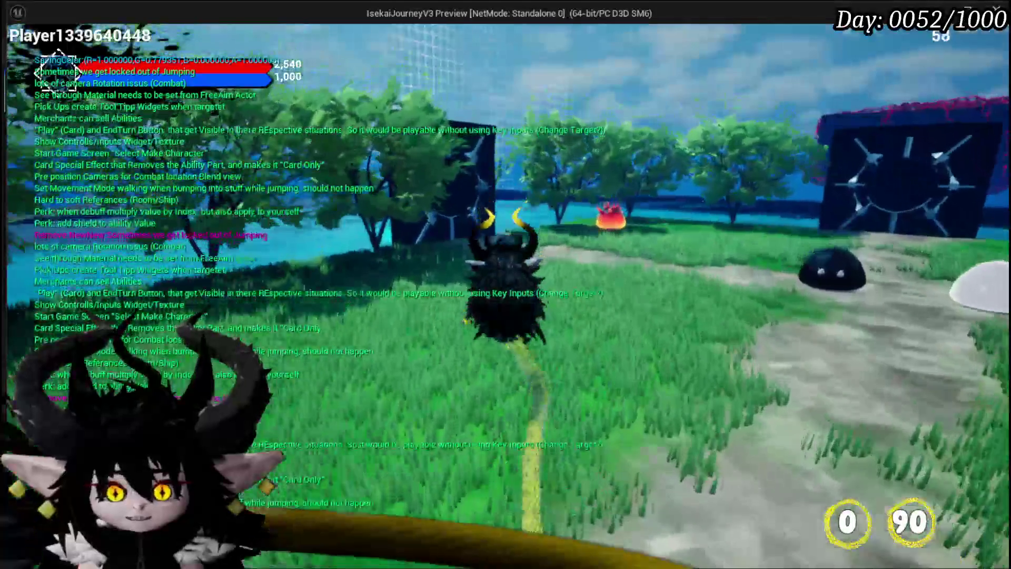
key("w")
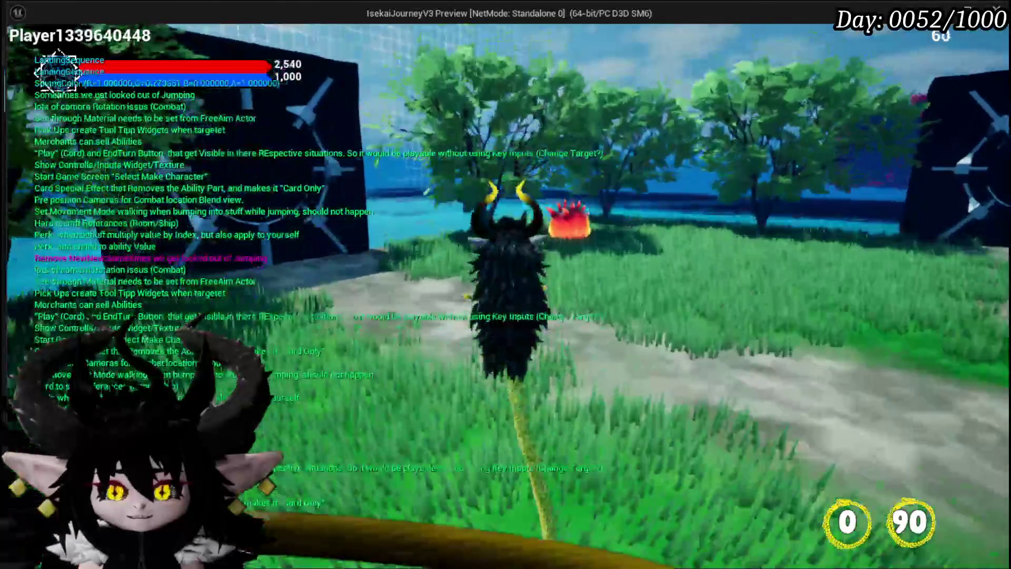
key("w")
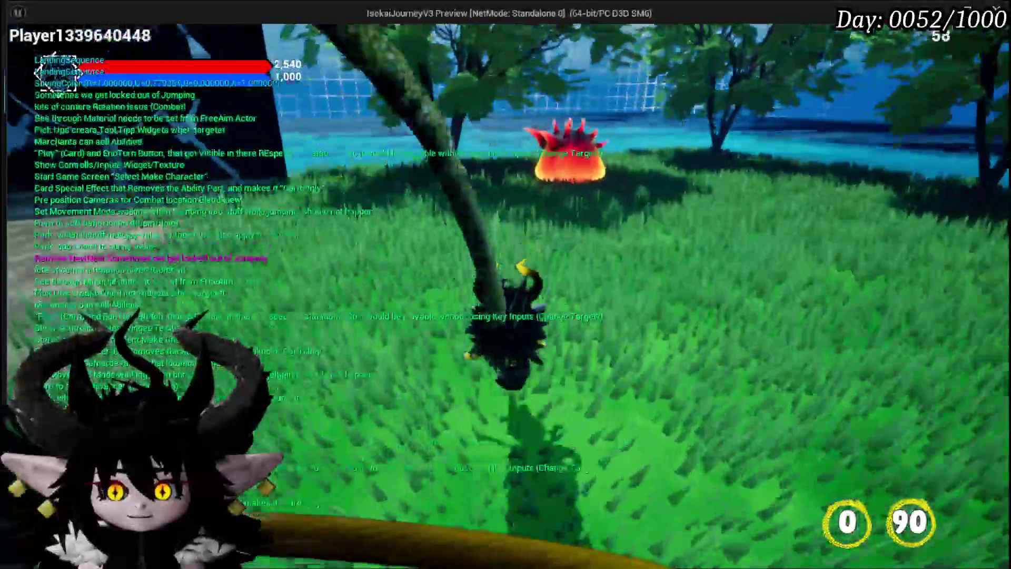
key("w")
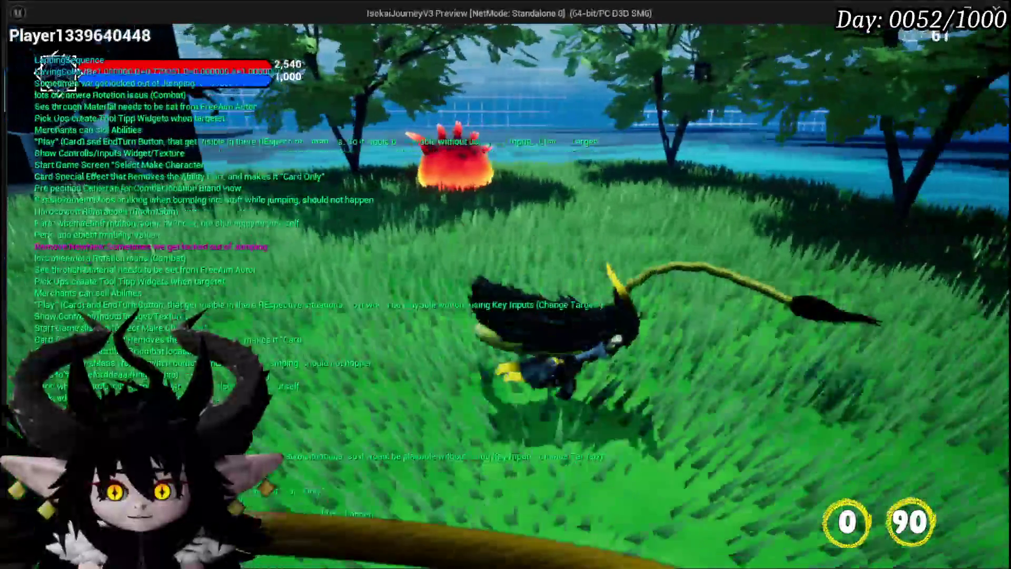
key("w")
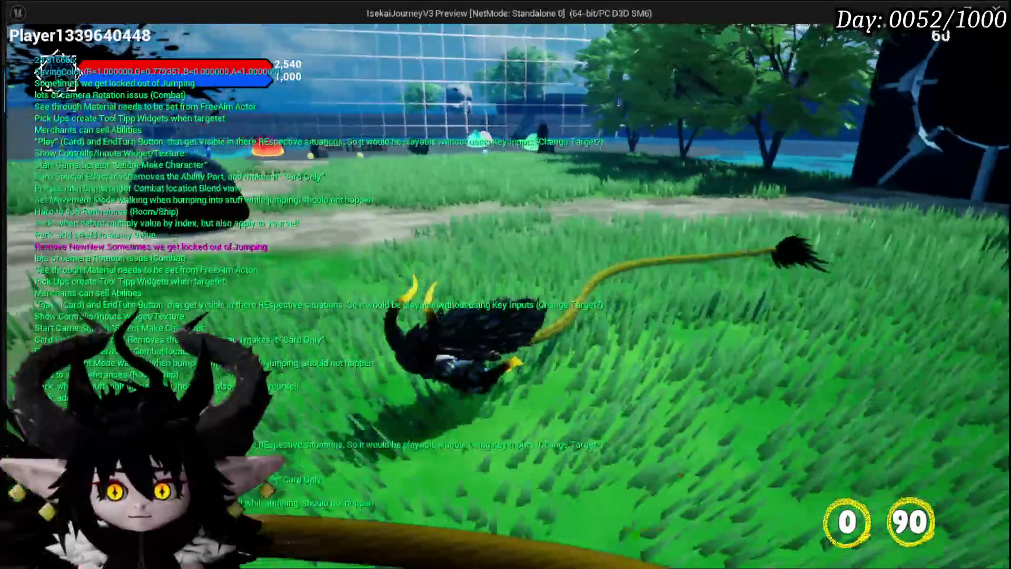
key("w")
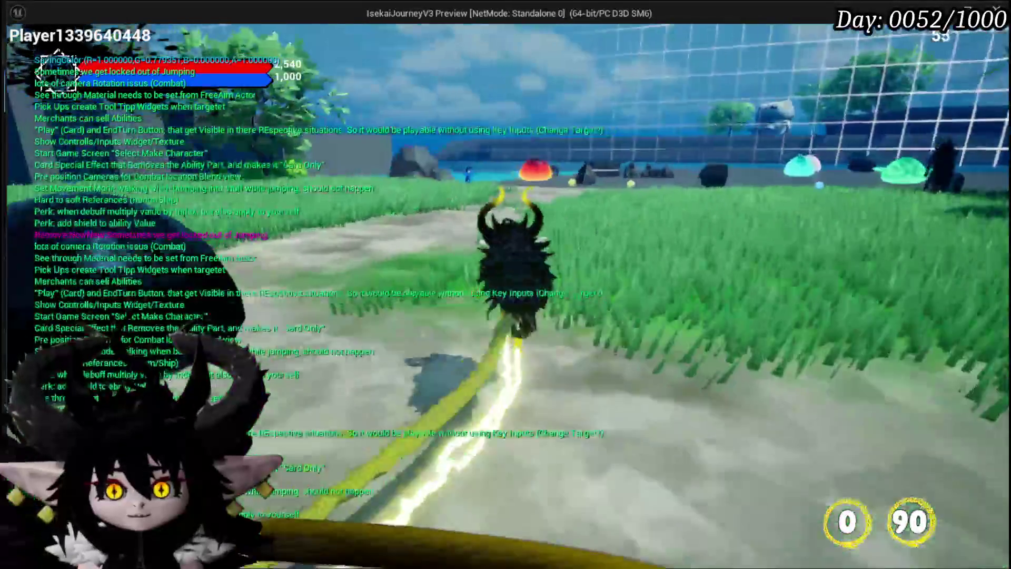
key("Escape")
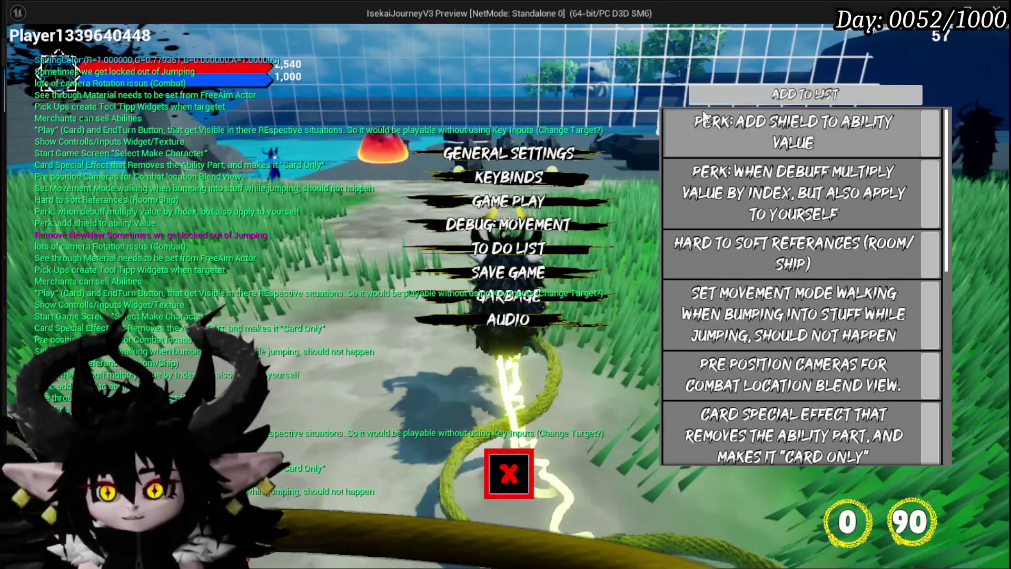
Enter 'Core Setup (Select Widget Color in Core)' in the NEW field, close the menu and walk forward.
scroll(783, 191, "down", 10)
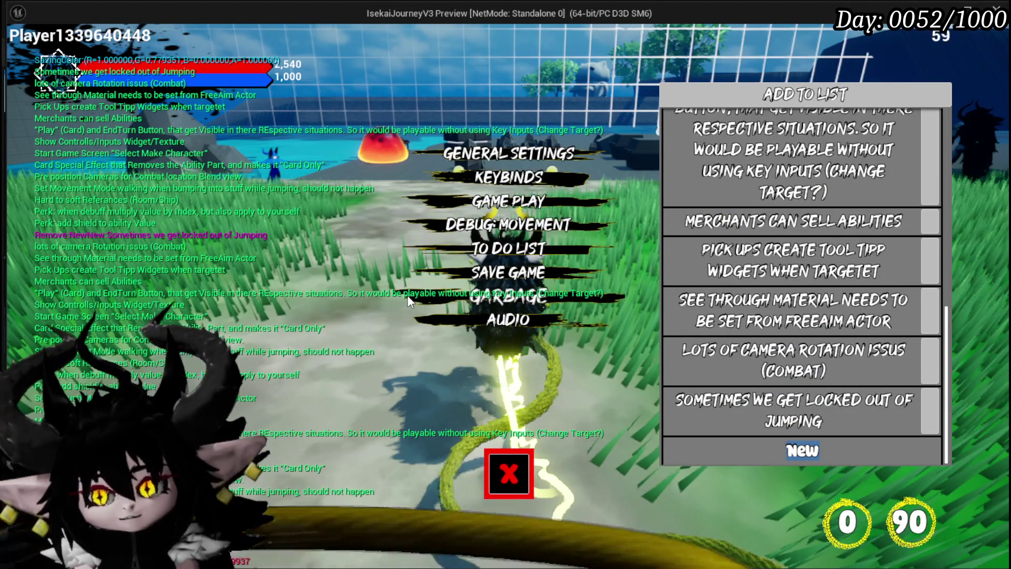
type("Core Setu")
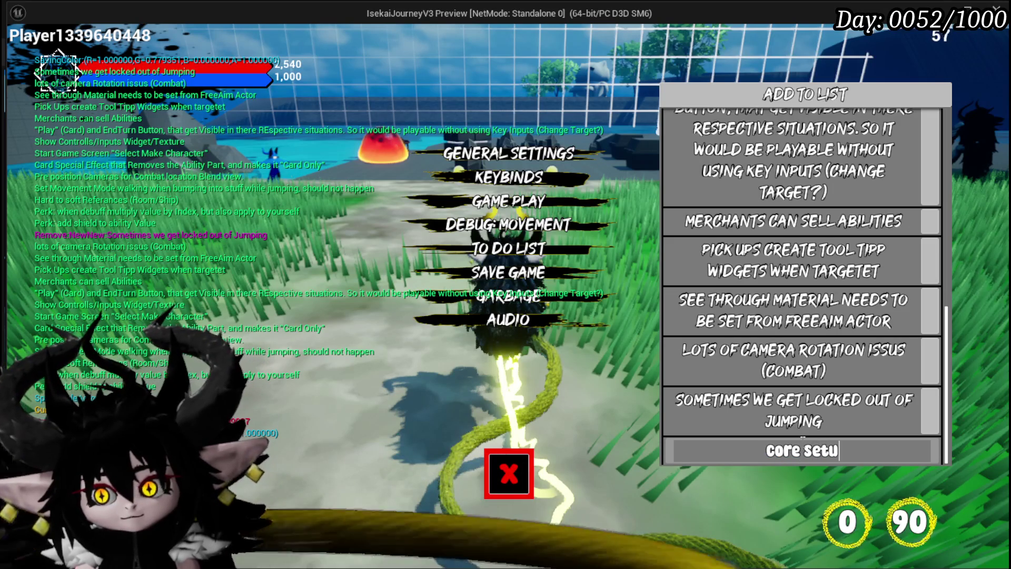
type("seidget col")
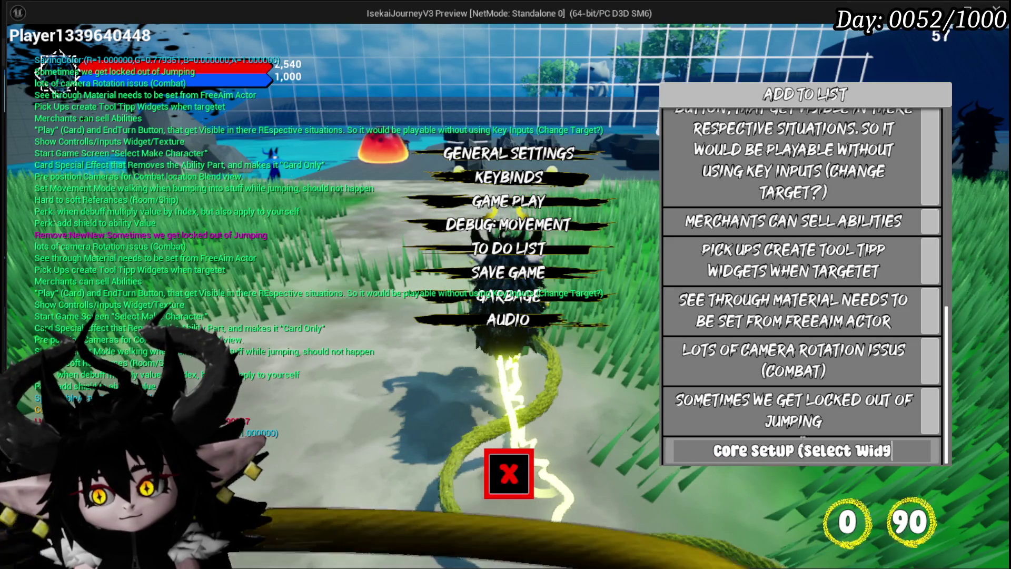
type(" in core")
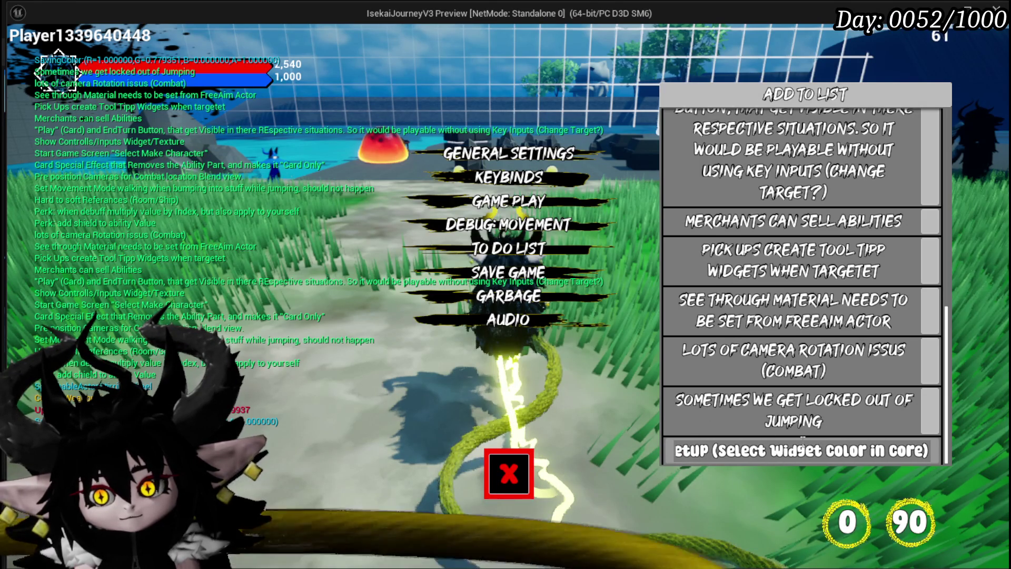
key("Return")
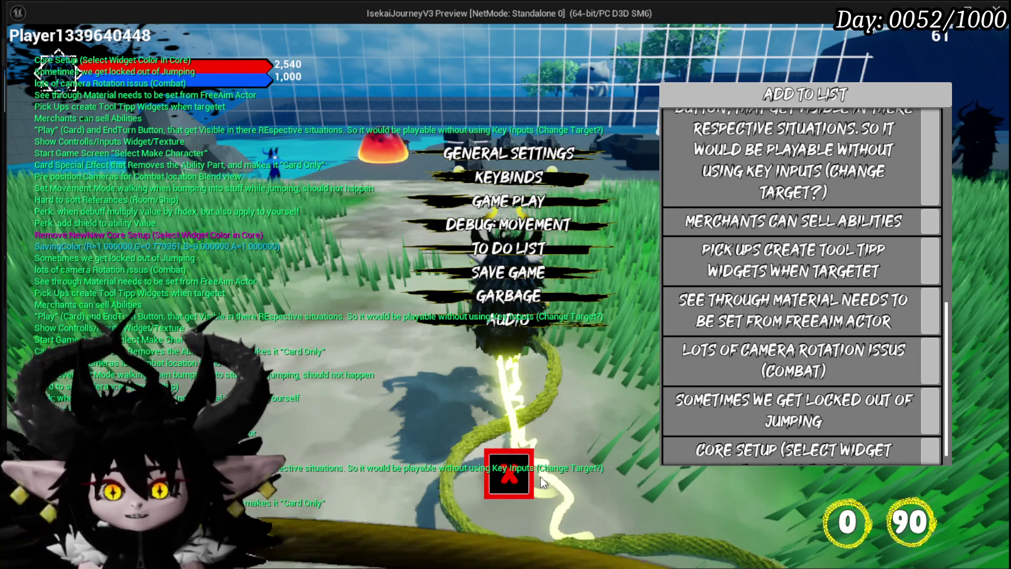
left_click(521, 476)
key("w")
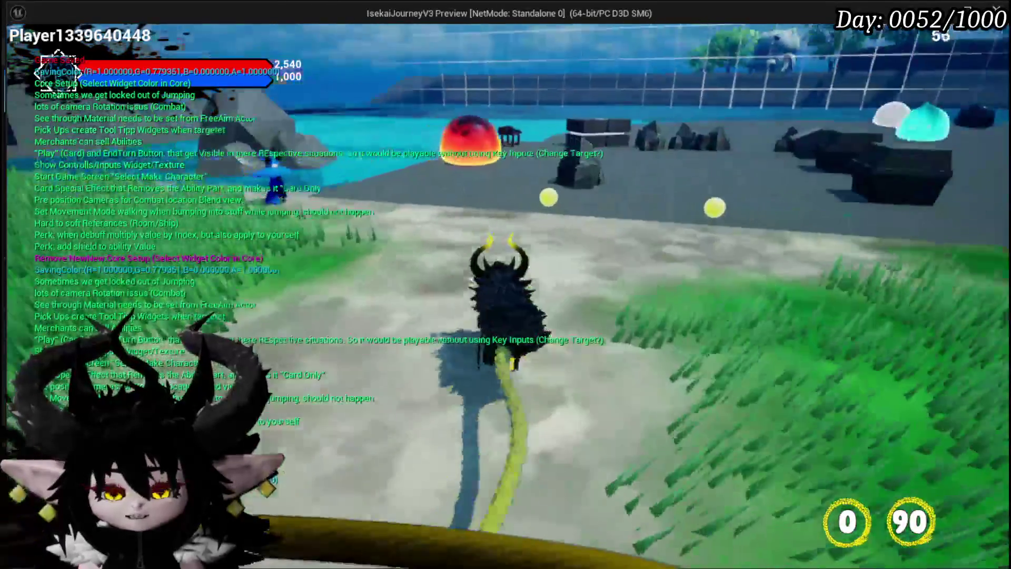
Open the EQUIPMENT screen from the character menu to inspect perks and hand gear, then stop the preview.
key("d")
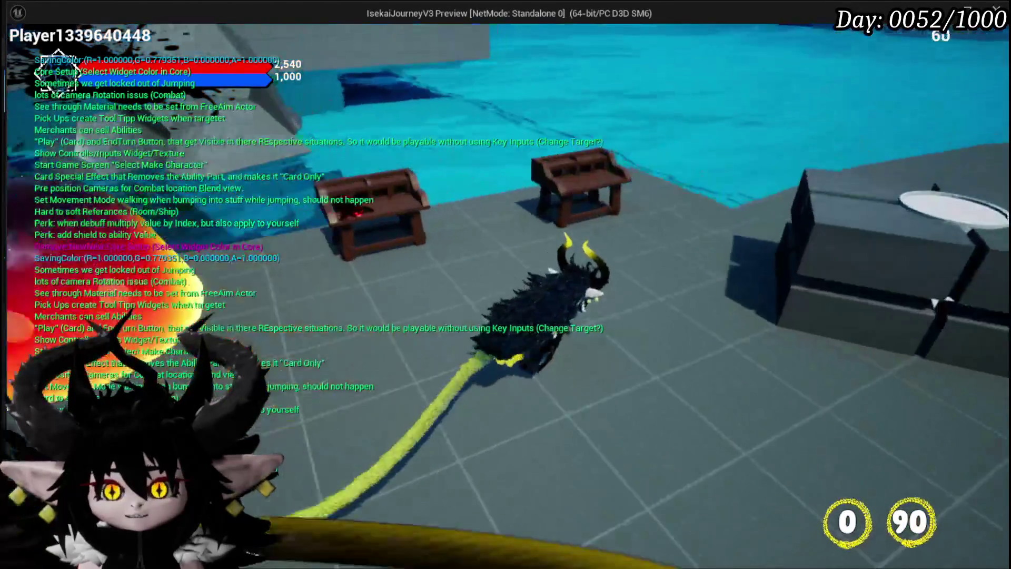
key("Escape")
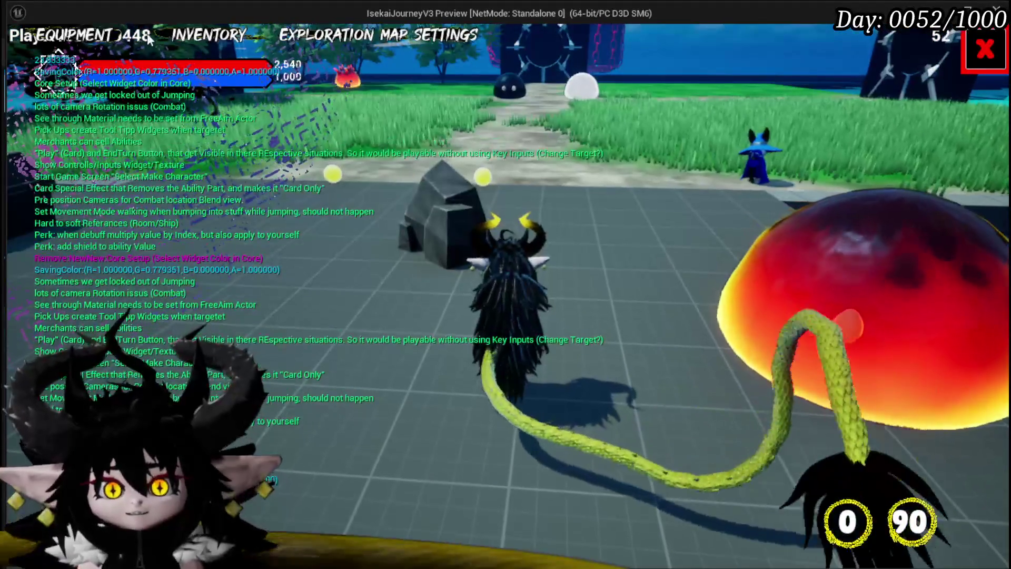
left_click(145, 39)
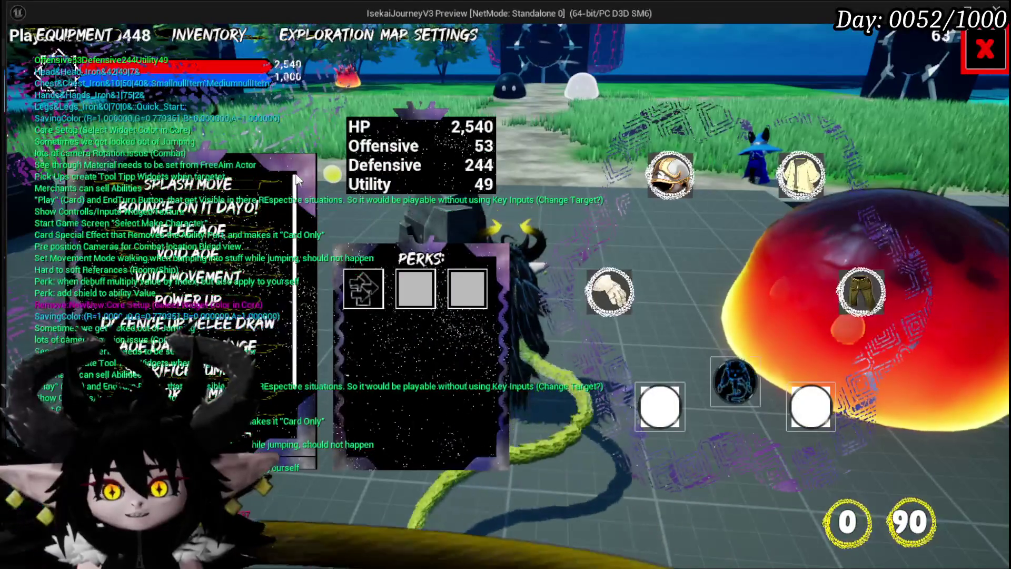
mouse_move(134, 289)
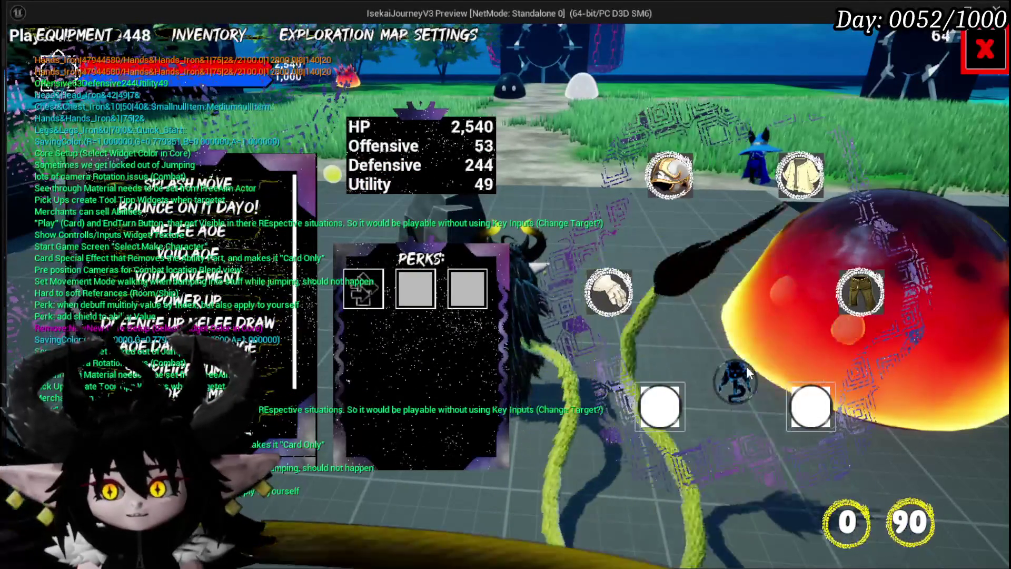
mouse_move(609, 294)
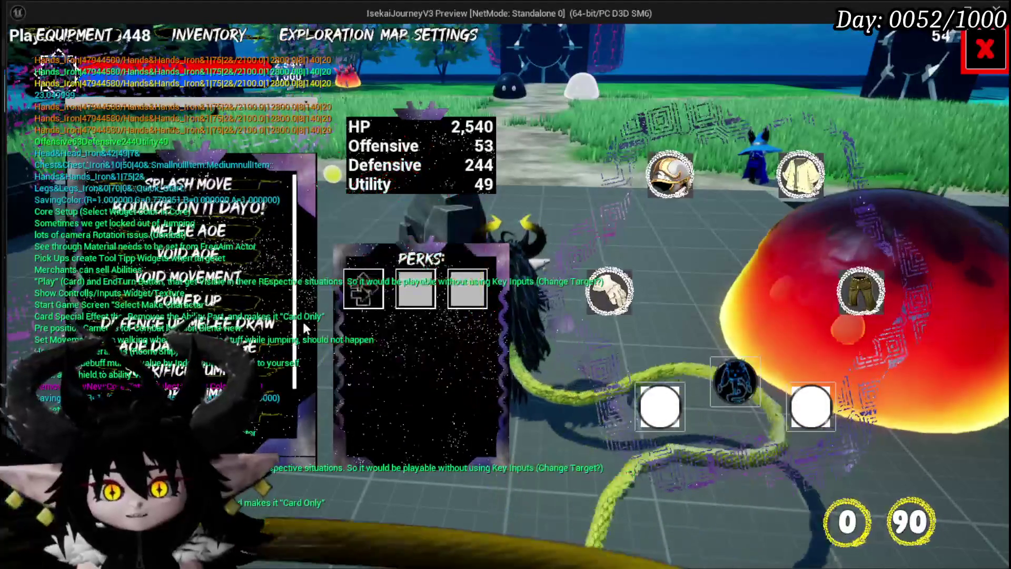
key("Escape")
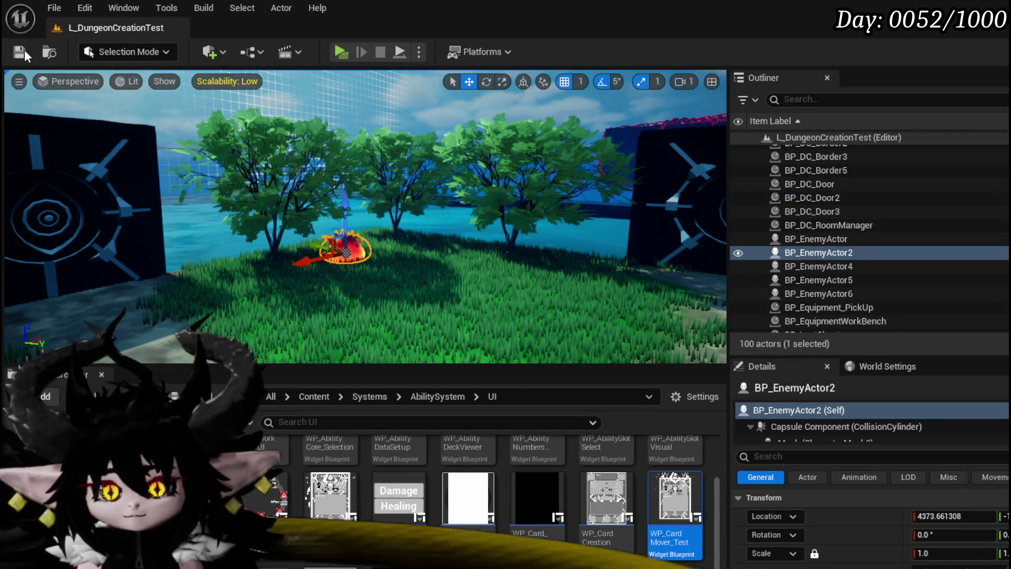
Save all assets, open the PlayerStatsHUD widget blueprint, and select its WP_AbilityDeckViewer widget.
left_click(24, 50)
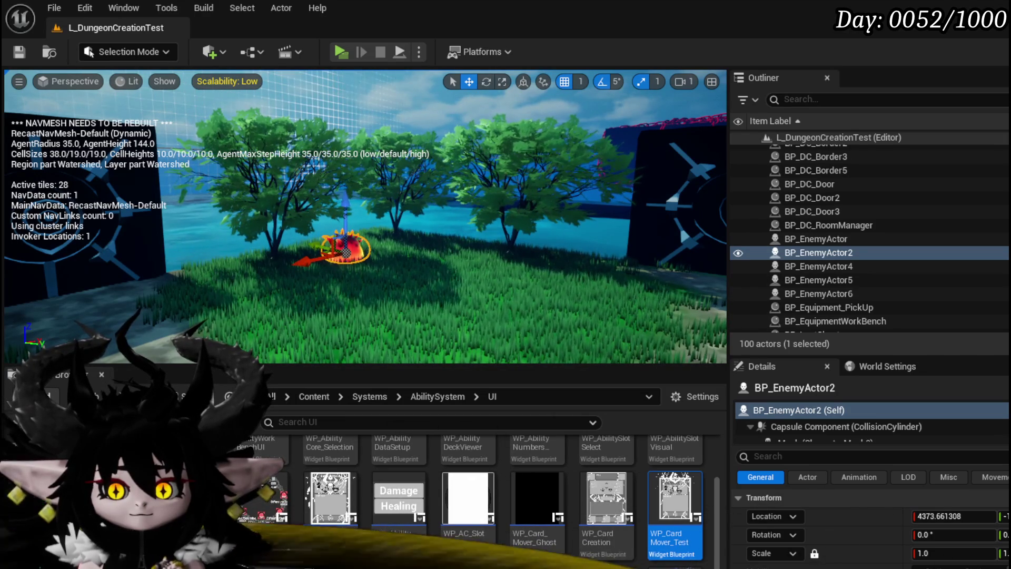
key("alt+Left")
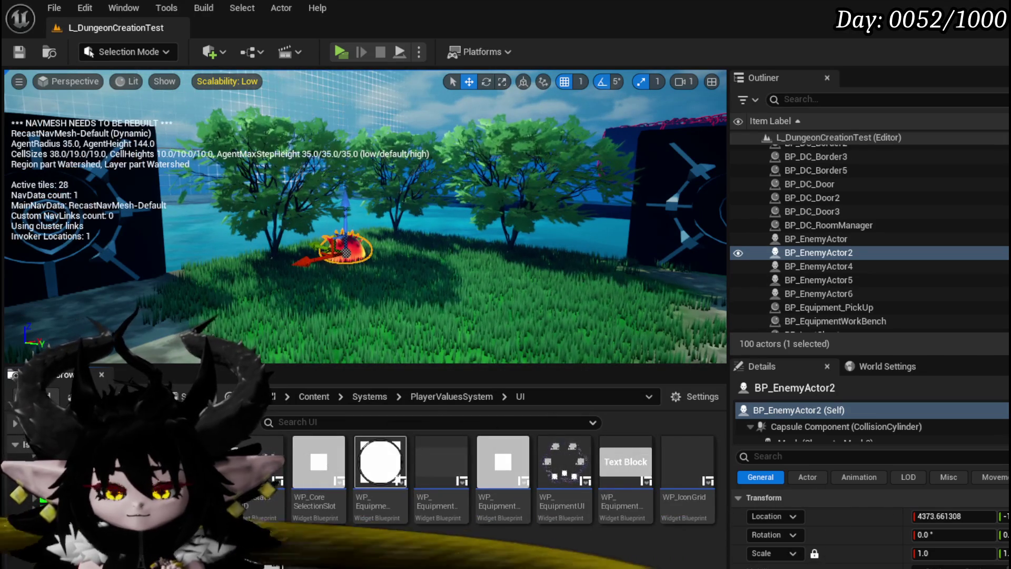
double_click(257, 474)
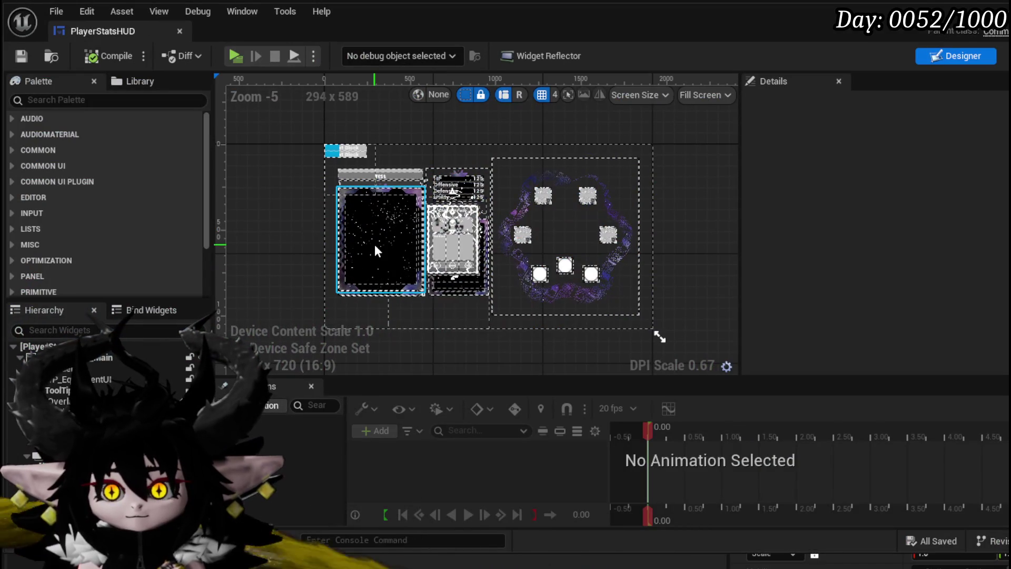
left_click(377, 251)
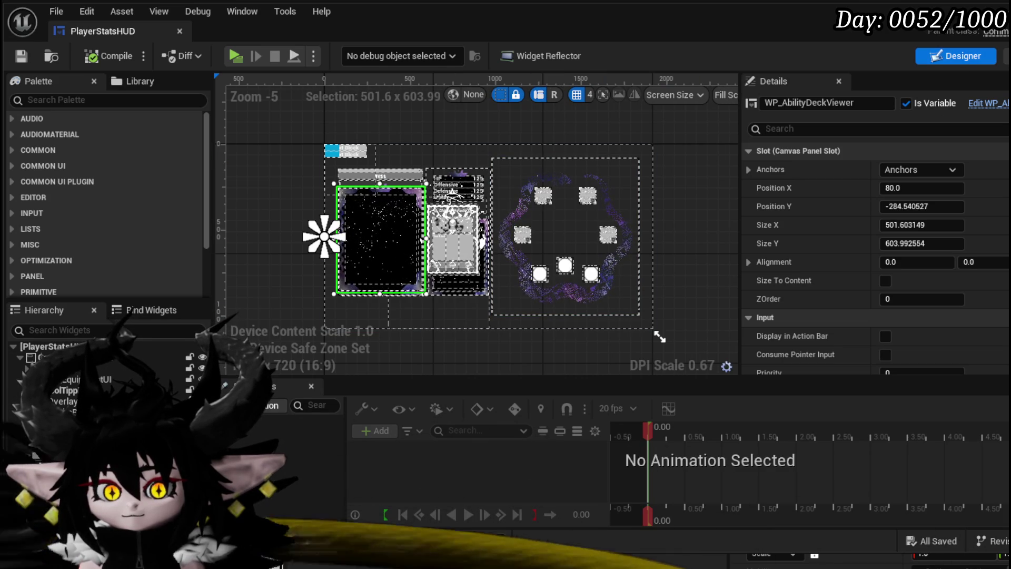
In the event graph, build a Collapsed Set Visibility node for WP Ability Deck Viewer and cut it.
left_click(1006, 56)
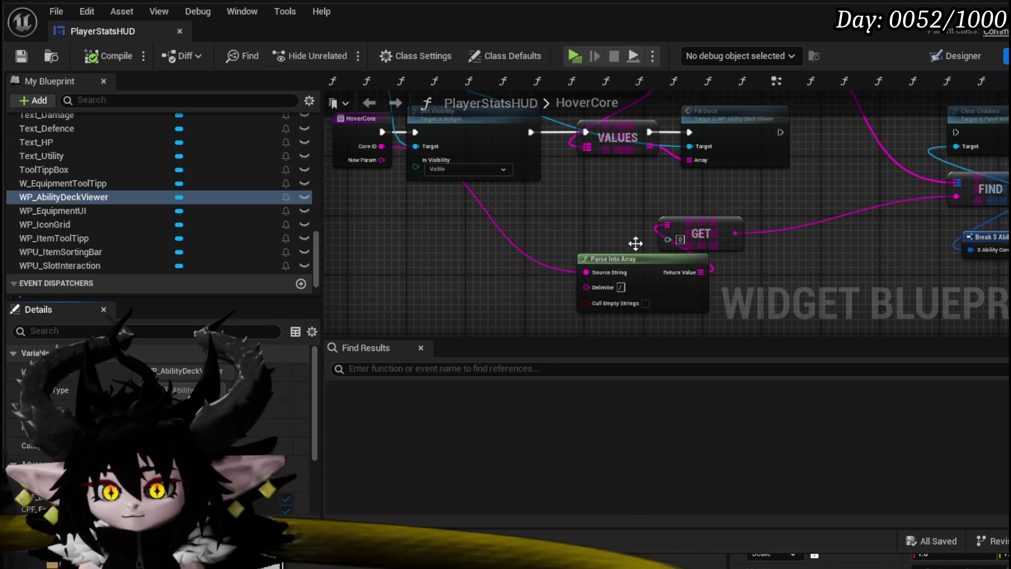
scroll(506, 235, "down", 5)
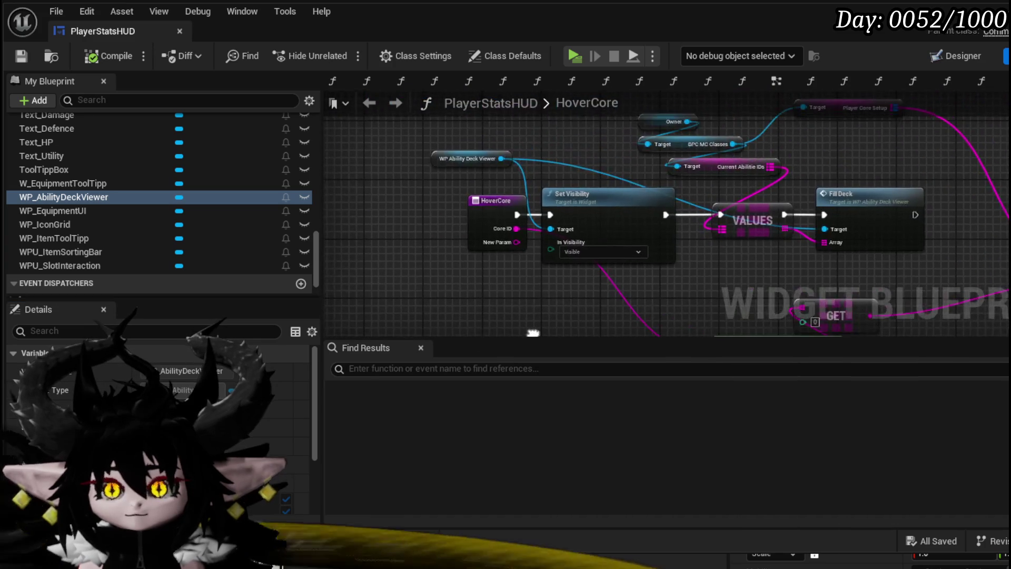
left_click_drag(556, 310, 649, 239)
left_click_drag(63, 195, 363, 217)
left_click_drag(440, 243, 447, 242)
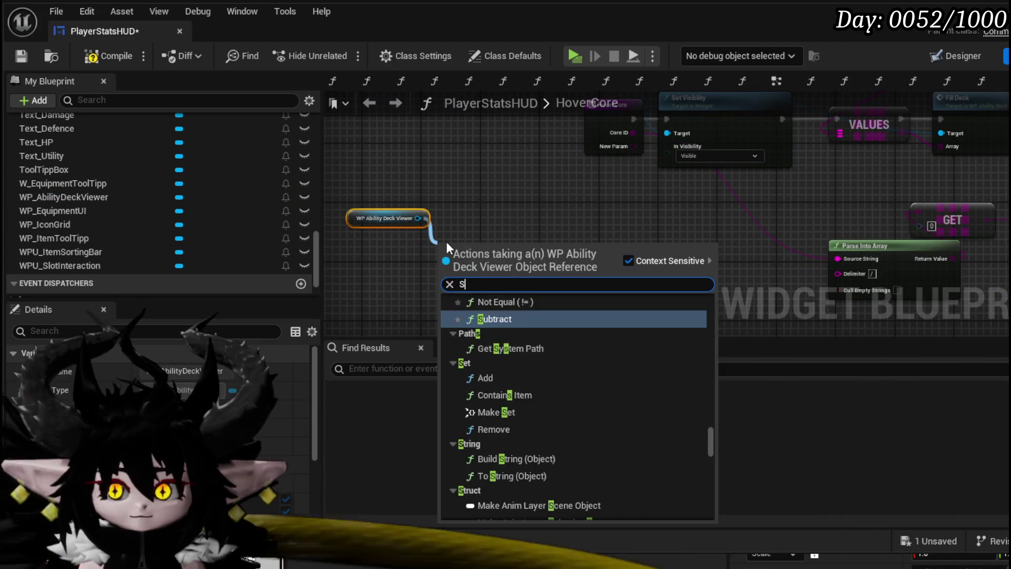
type("Set Visi")
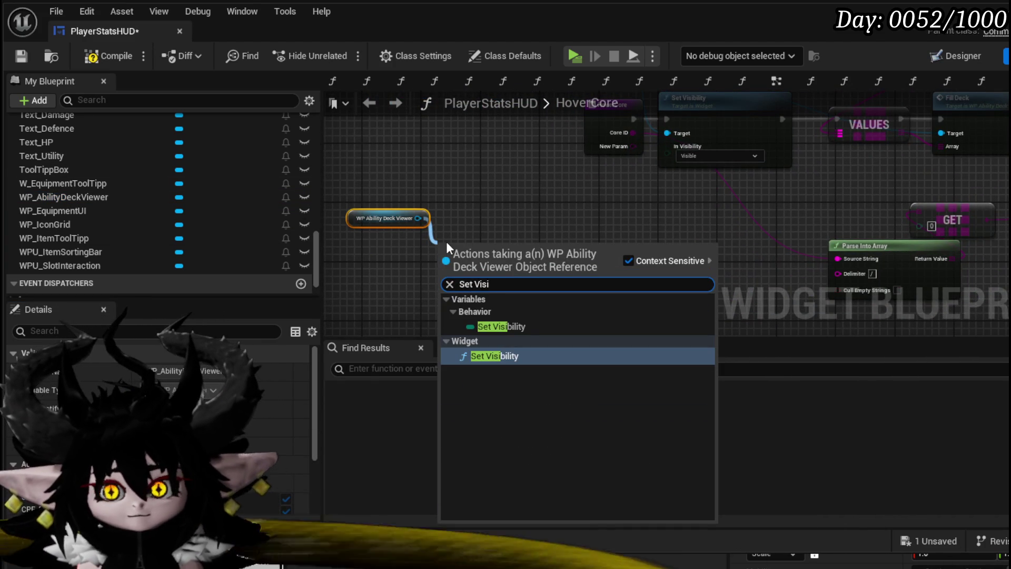
key("Return")
left_click(469, 304)
left_click(478, 324)
left_click_drag(492, 261, 499, 201)
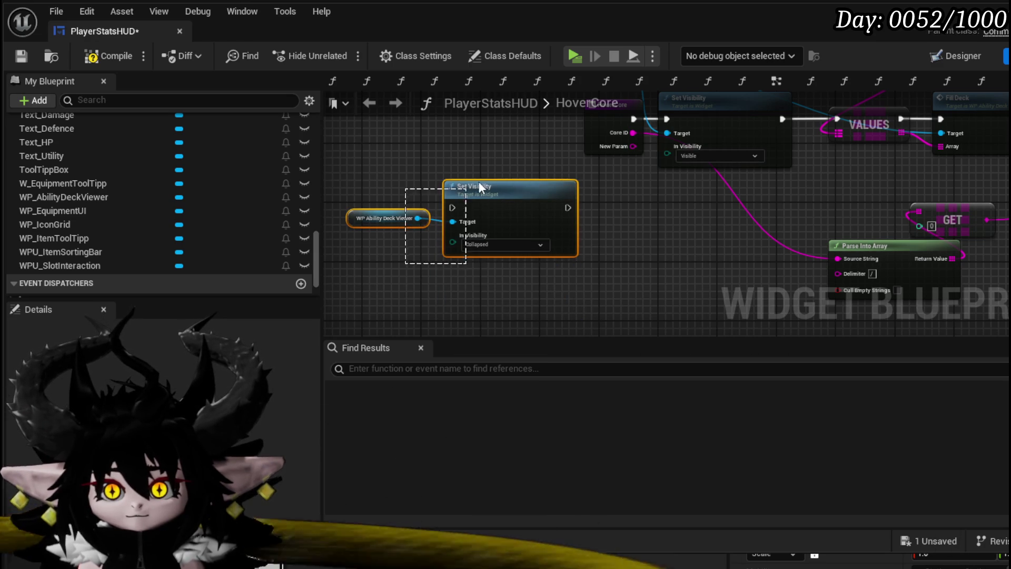
key("Delete")
Compile and save, then delete the FIND and KEYS node group from HoverCore.
left_click(94, 56)
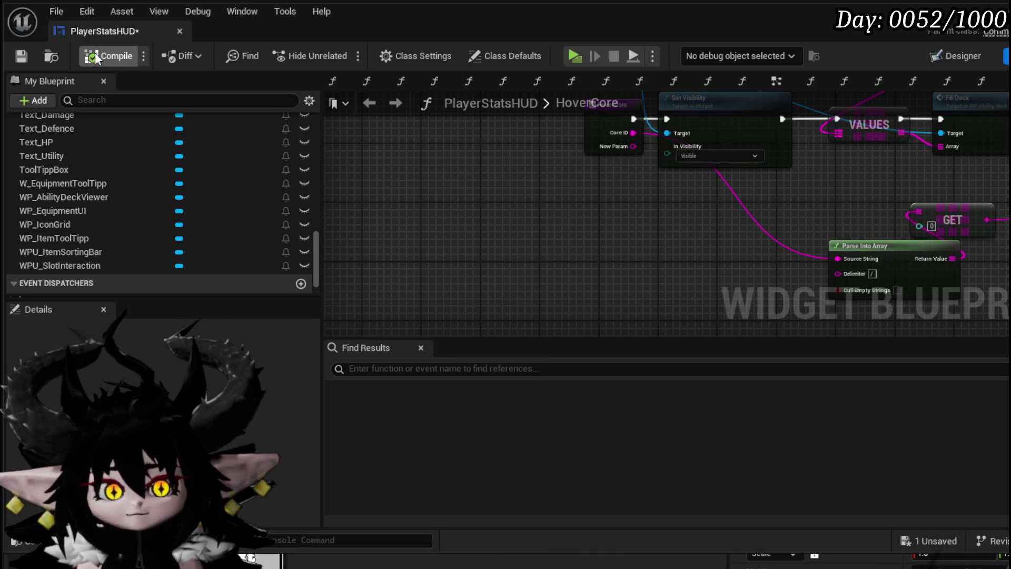
left_click(13, 57)
scroll(470, 210, "down", 3)
scroll(504, 213, "up", 3)
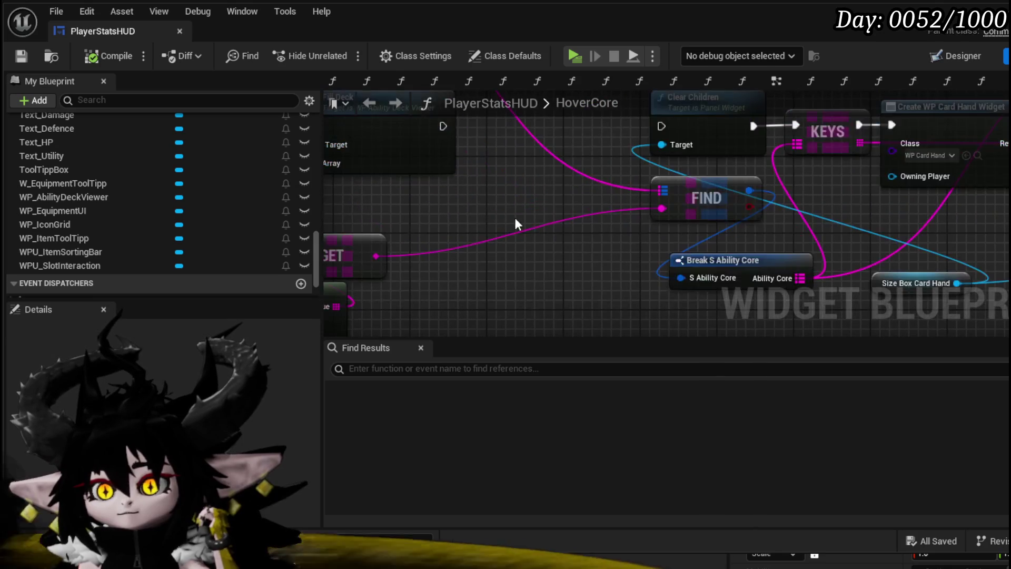
scroll(504, 213, "down", 5)
left_click_drag(483, 298, 708, 206)
left_click_drag(451, 308, 795, 200)
key("Delete")
Check the remaining Set Visibility, VALUES and Fill Deck chain, then compile and save.
scroll(570, 181, "up", 5)
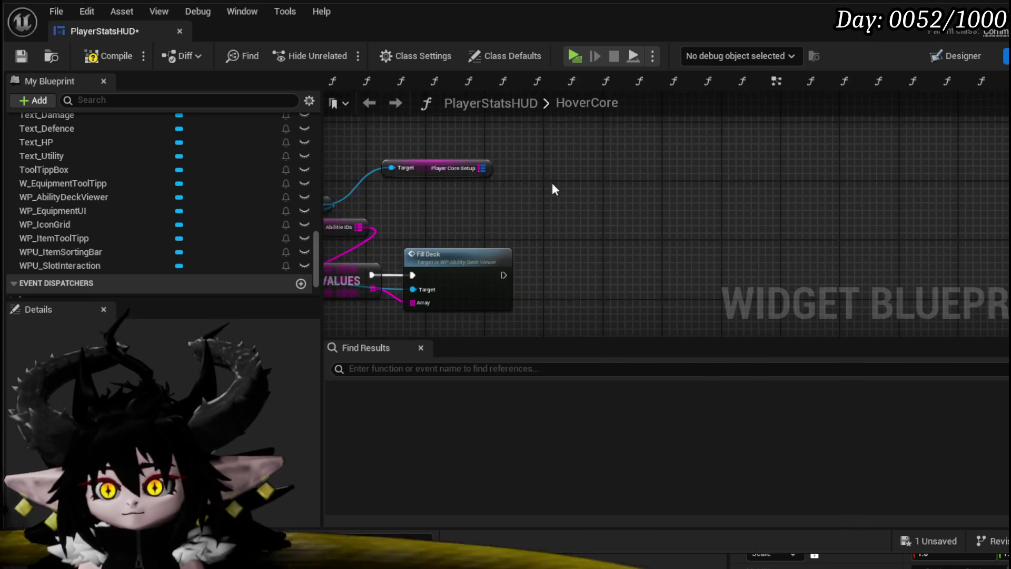
left_click_drag(614, 181, 763, 267)
scroll(738, 275, "down", 3)
scroll(552, 236, "up", 3)
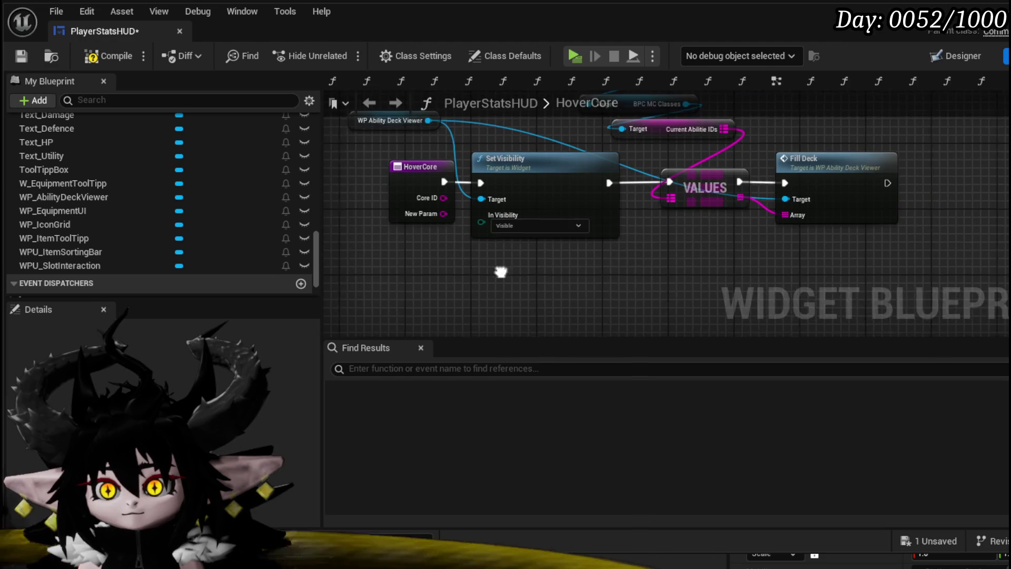
left_click(114, 53)
left_click(21, 56)
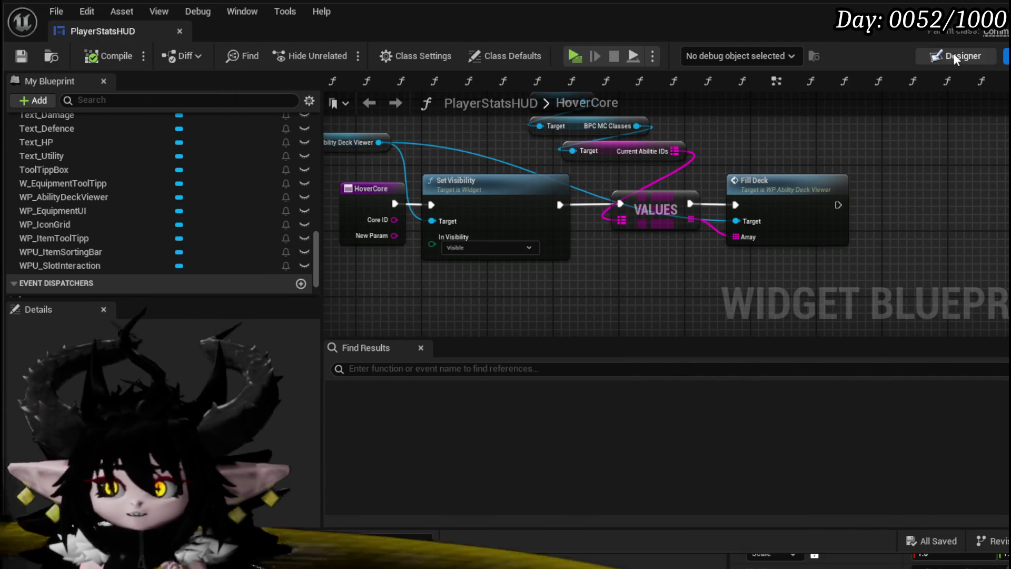
scroll(207, 146, "up", 5)
scroll(209, 144, "up", 10)
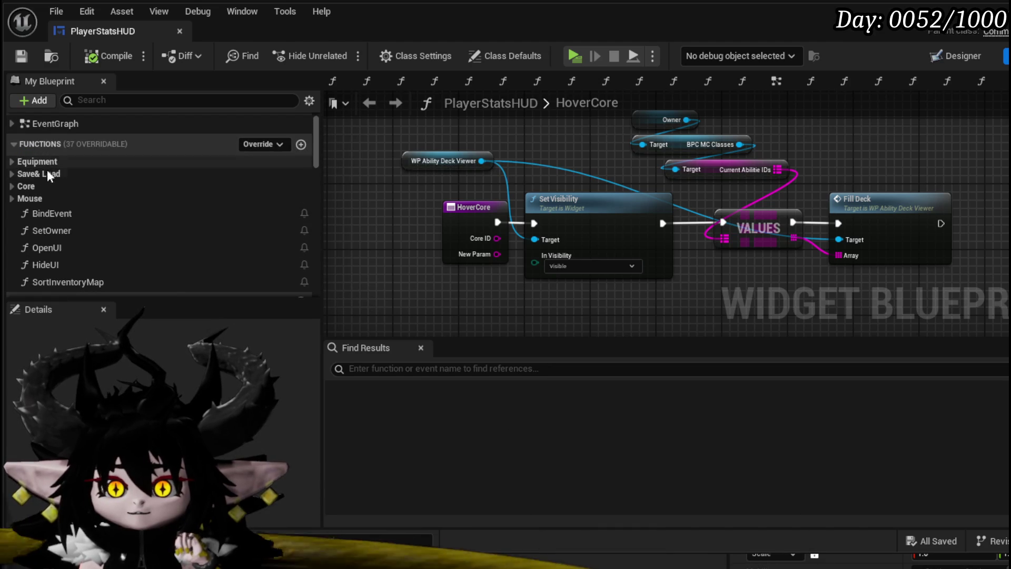
left_click(13, 186)
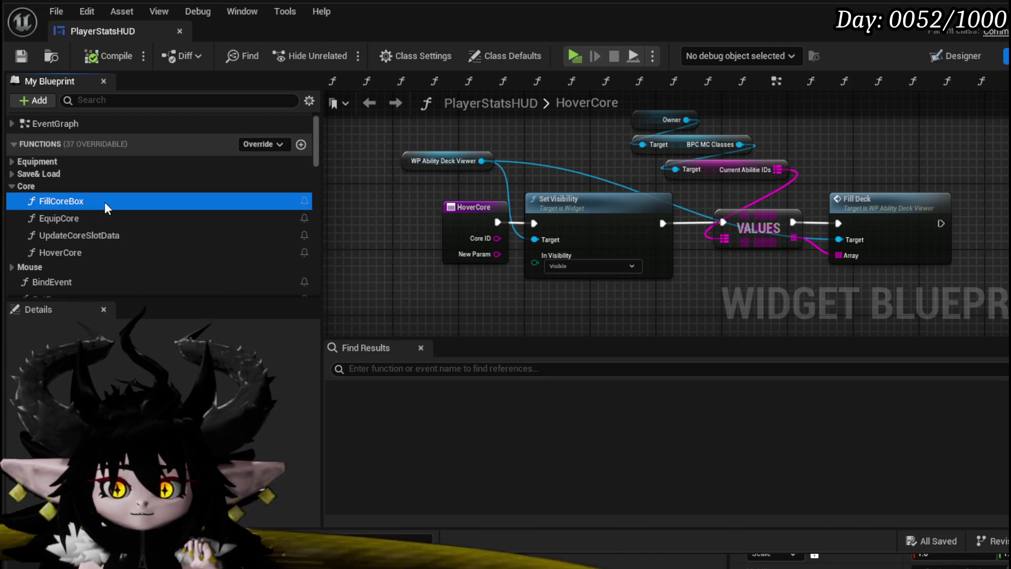
Paste the Collapsed Set Visibility node into FillCoreBox, right after its entry node.
double_click(104, 201)
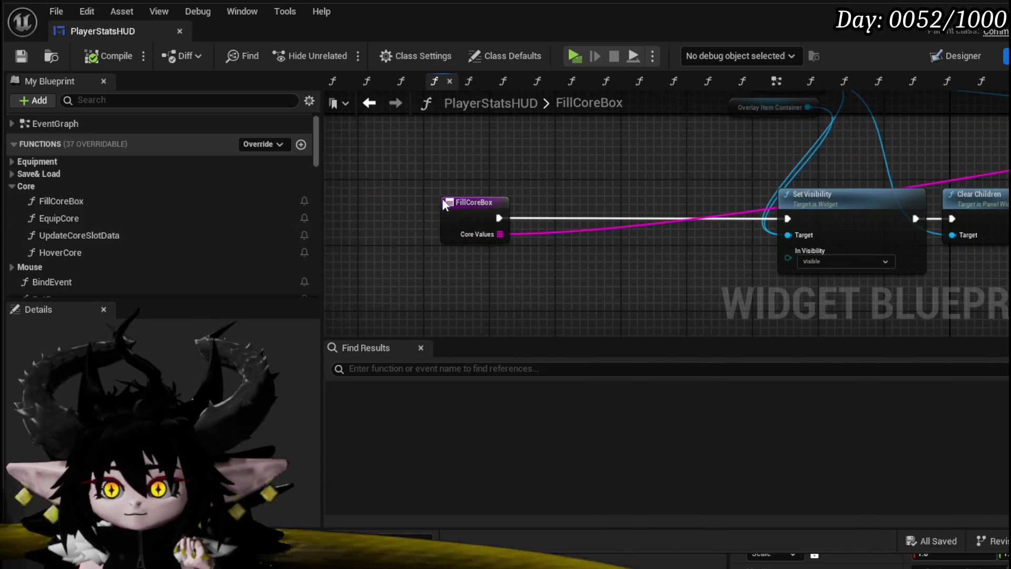
scroll(589, 179, "down", 3)
mouse_move(734, 226)
left_mouse_down()
mouse_move(590, 162)
mouse_move(602, 237)
mouse_move(585, 195)
left_mouse_up()
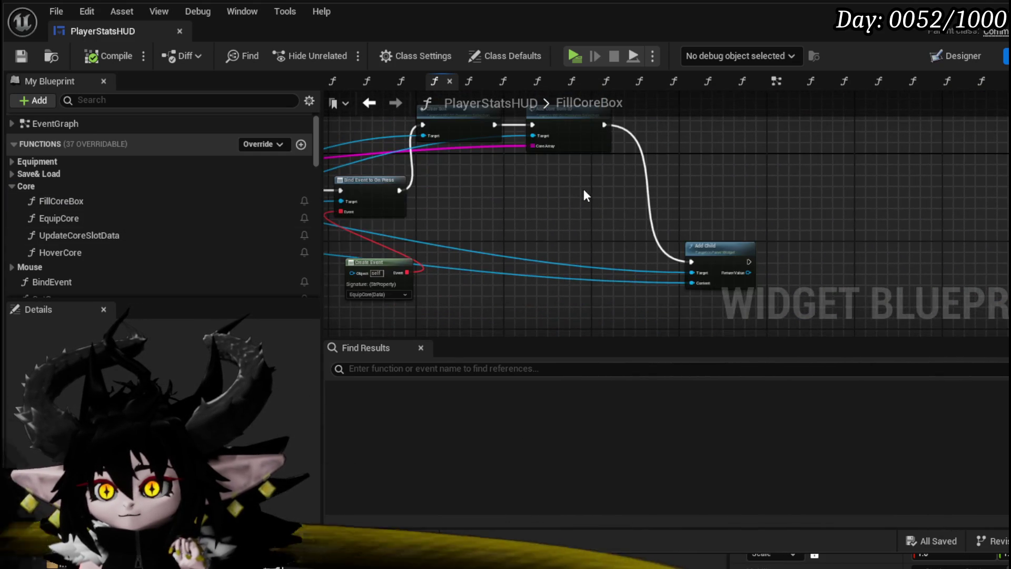
scroll(584, 196, "down", 3)
left_click_drag(488, 184, 536, 175)
scroll(541, 206, "up", 3)
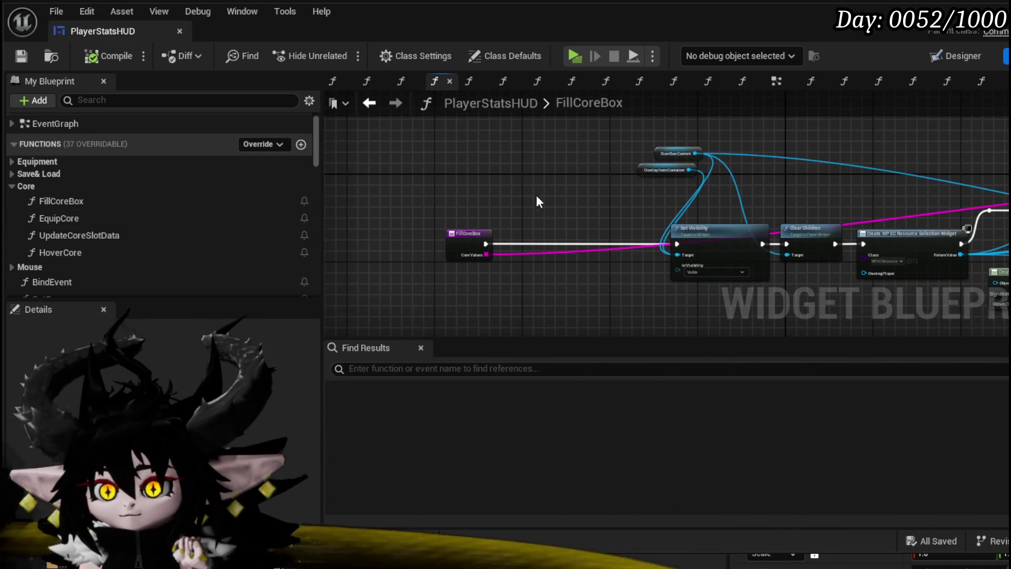
key("ctrl+v")
left_click(514, 244)
left_click_drag(603, 212, 561, 238)
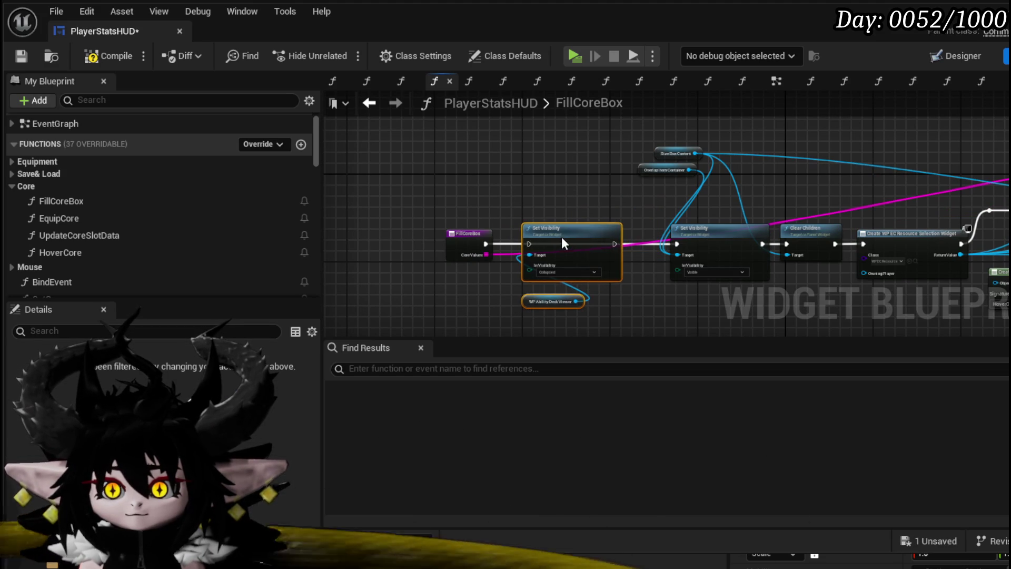
Wire it between the FillCoreBox entry and the visible Set Visibility, then compile and save.
scroll(561, 238, "up", 2)
left_click_drag(443, 253, 520, 256)
left_click_drag(670, 253, 778, 253)
left_click(560, 167)
left_click(21, 55)
scroll(466, 261, "down", 2)
left_click(471, 255)
left_click(21, 56)
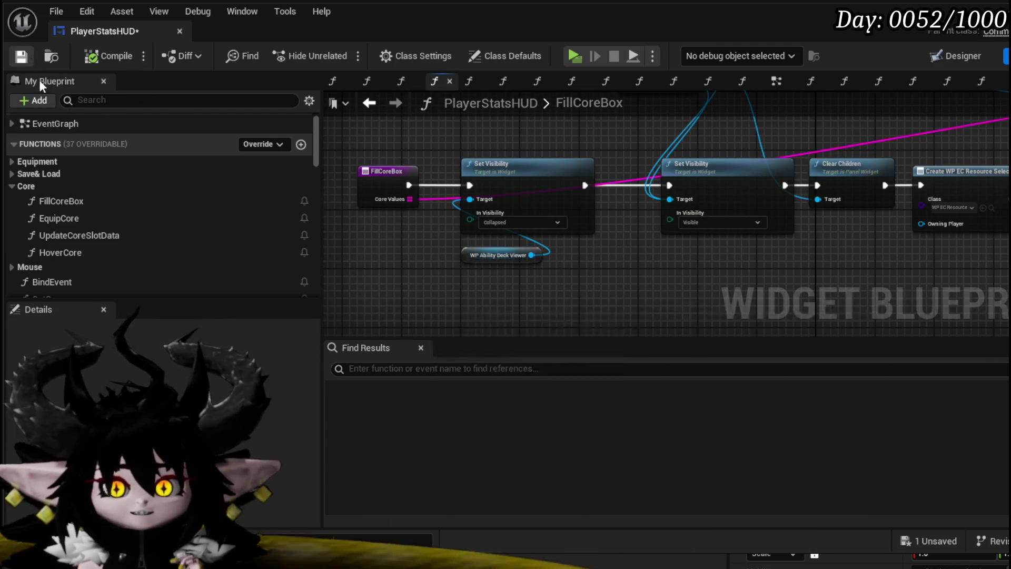
scroll(121, 251, "down", 4)
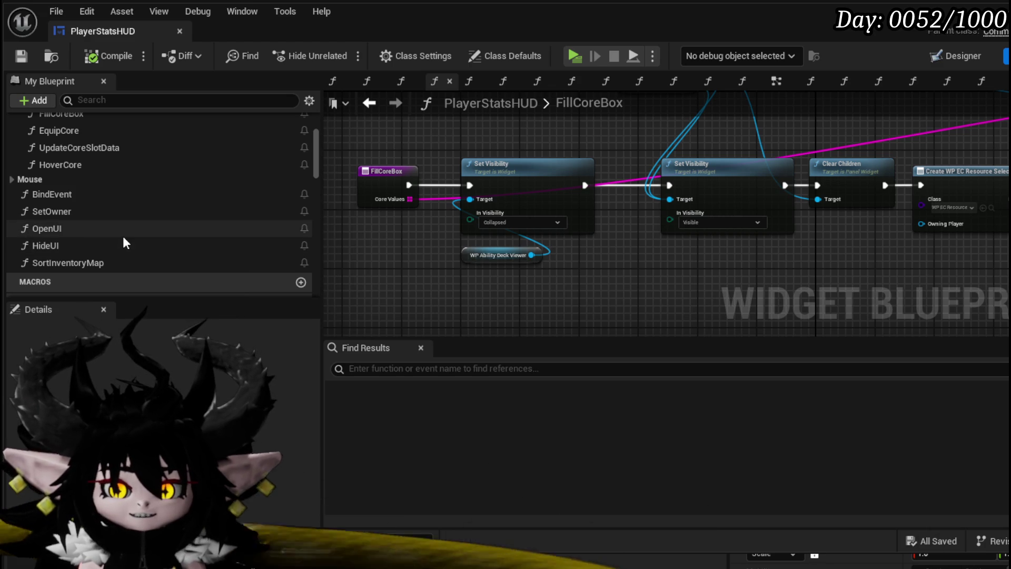
double_click(47, 229)
Paste the Collapsed Set Visibility at the end of OpenUI, chain it after the last node, and compile.
left_click_drag(514, 257, 484, 209)
left_click_drag(575, 164, 374, 177)
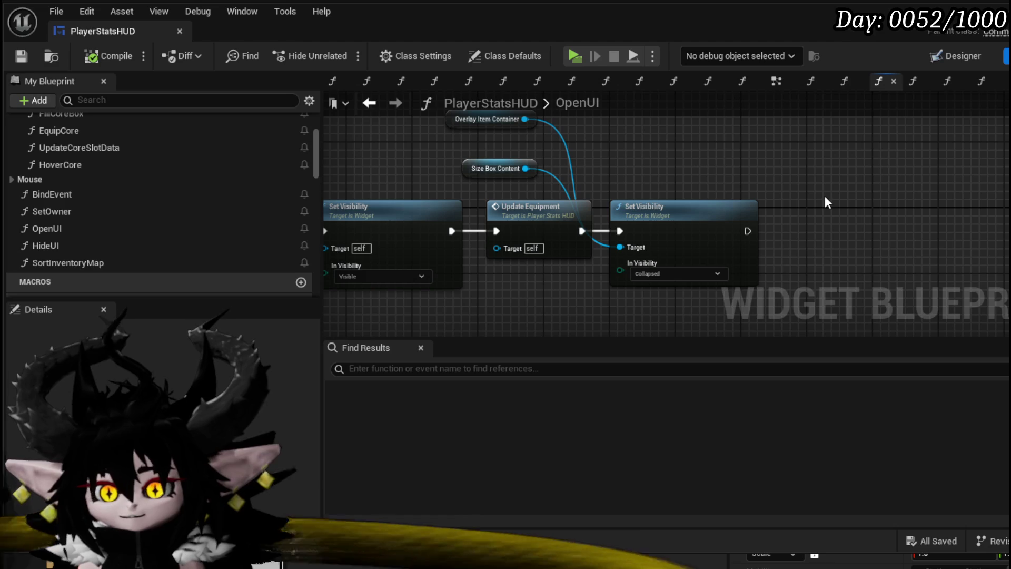
key("ctrl+v")
left_click_drag(745, 230, 888, 207)
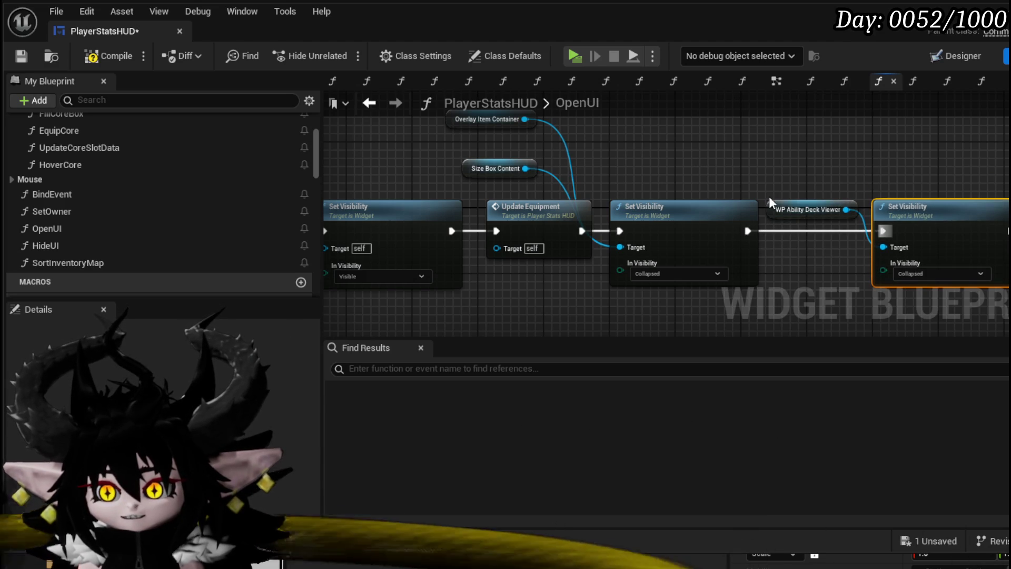
left_click_drag(770, 200, 847, 158)
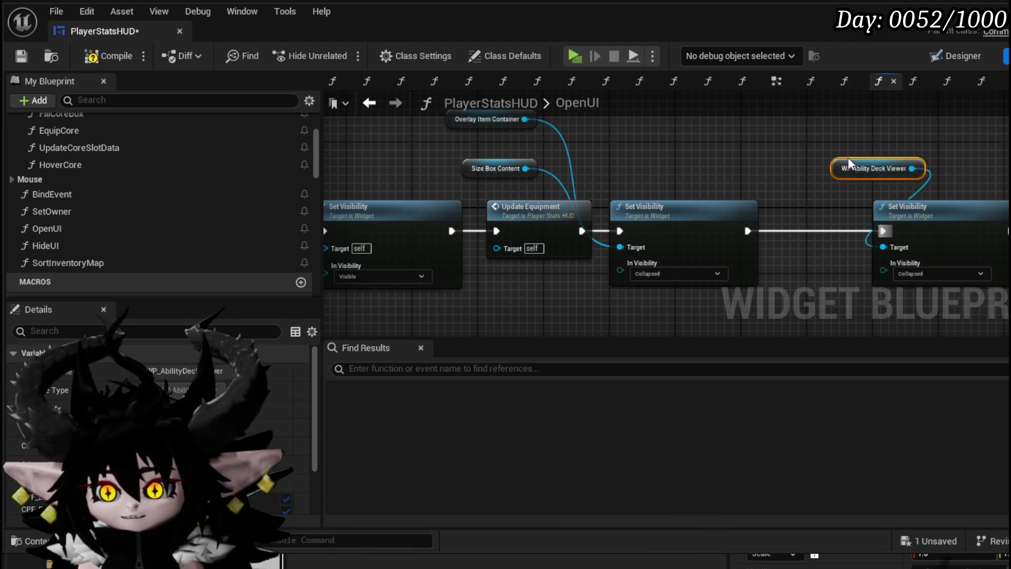
left_click(121, 60)
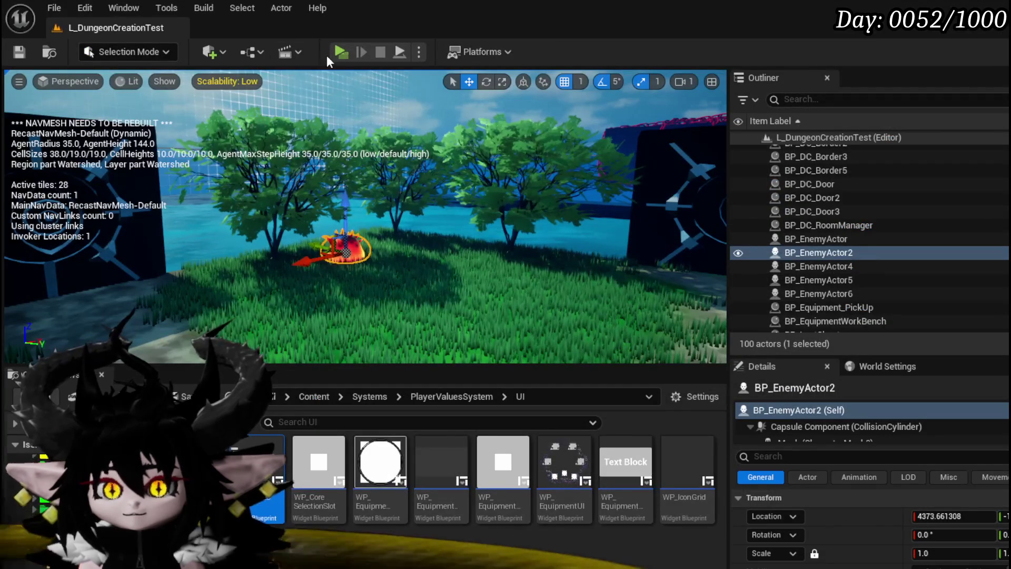
Play-test the Equipment screen, hovering cores to see ability cards like Splash Move, then stop and Save All.
left_click(341, 52)
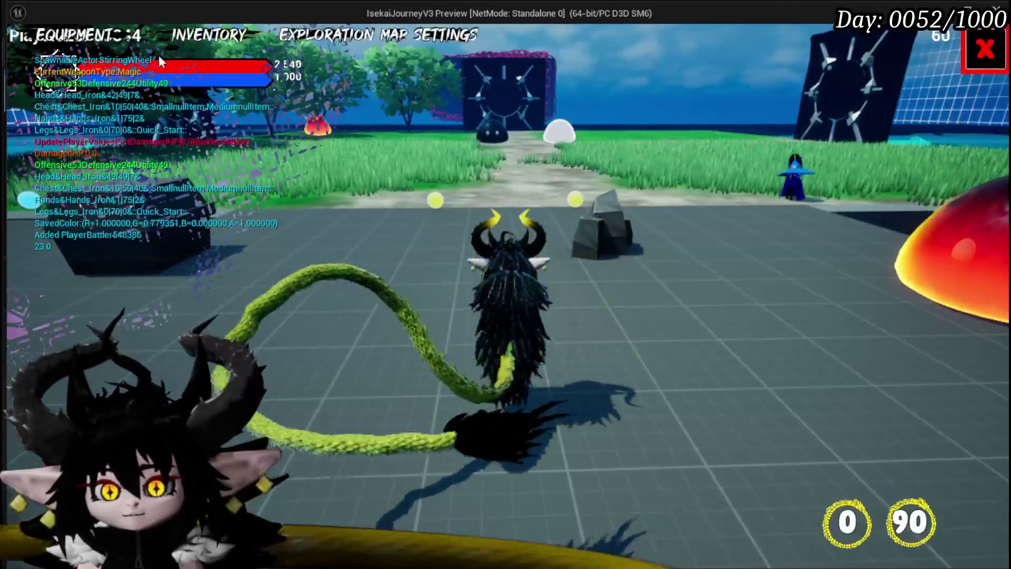
left_click(97, 36)
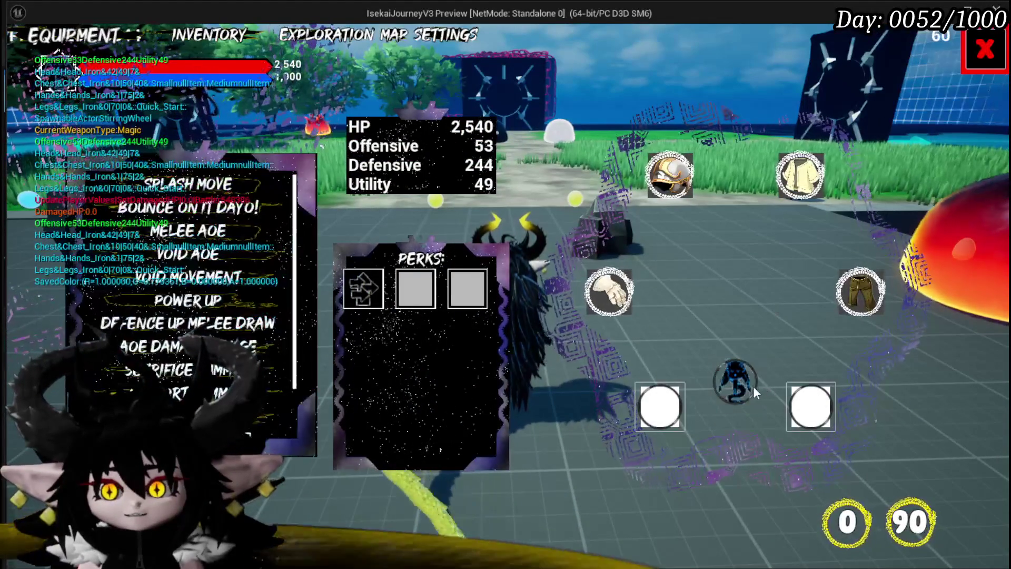
mouse_move(222, 192)
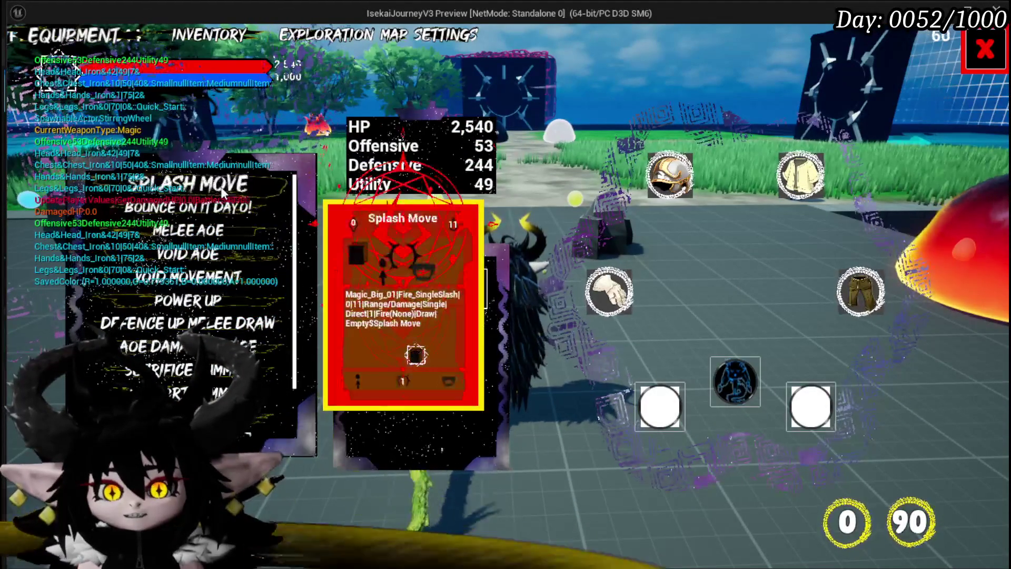
mouse_move(617, 288)
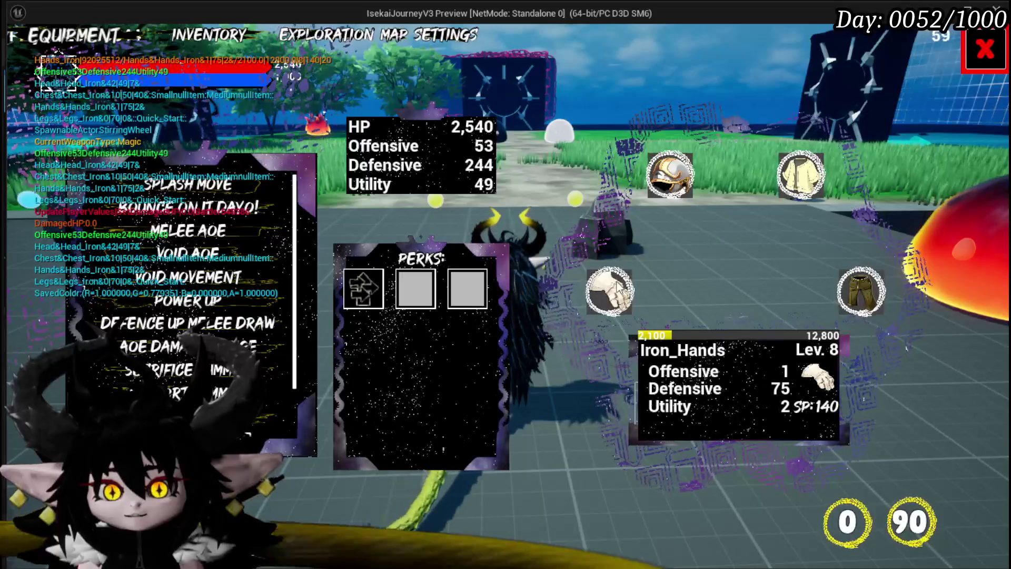
mouse_move(189, 300)
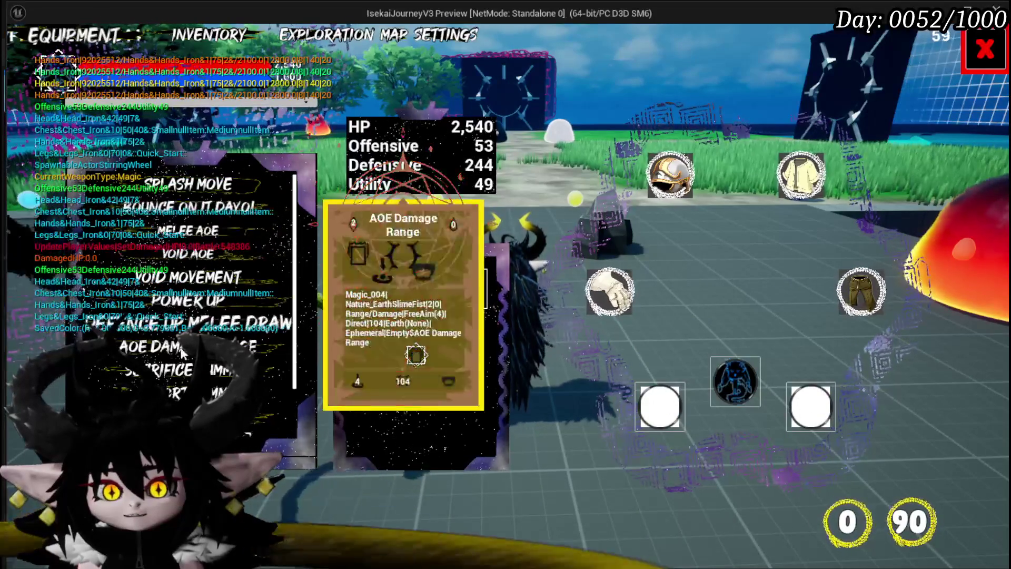
mouse_move(722, 382)
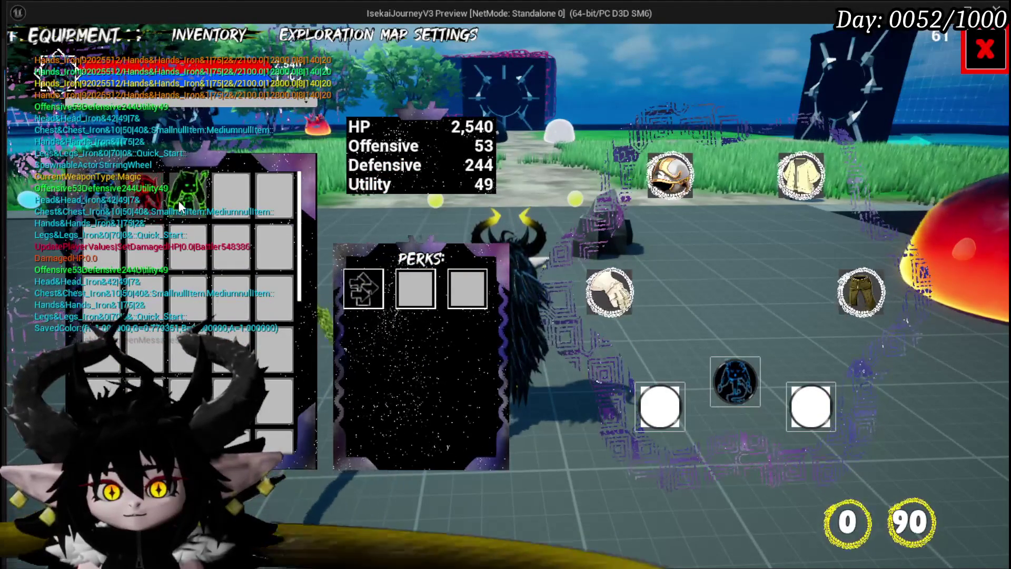
left_click(625, 291)
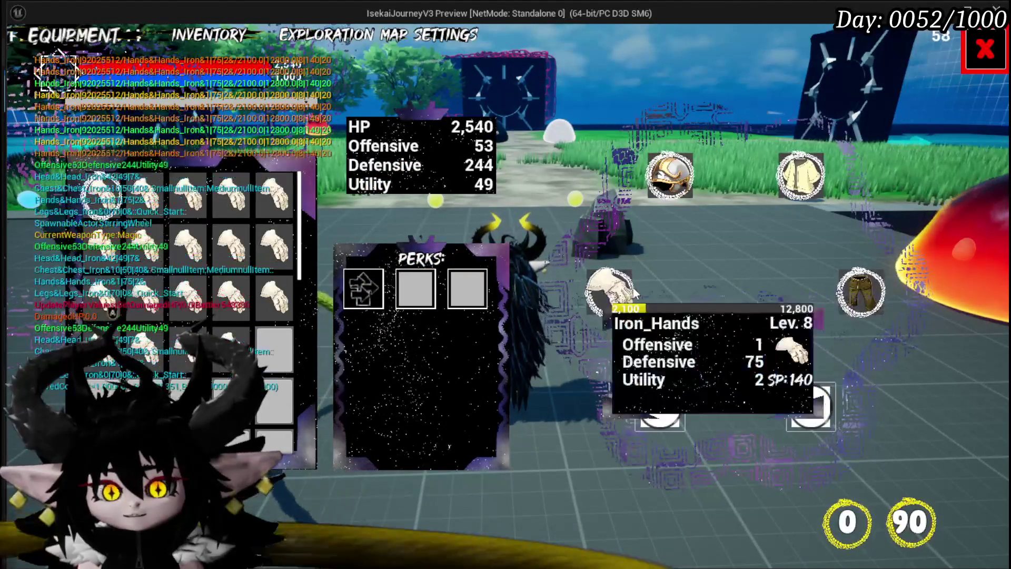
key("Escape")
left_click(24, 48)
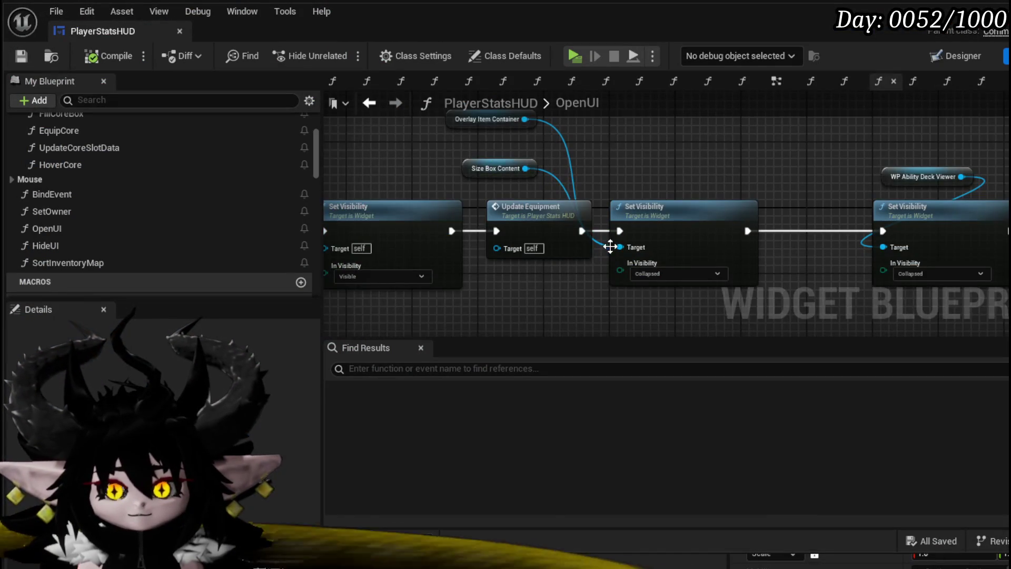
Delete the added collapse step from OpenUI, then compile and save.
left_click_drag(603, 252, 367, 231)
key("Delete")
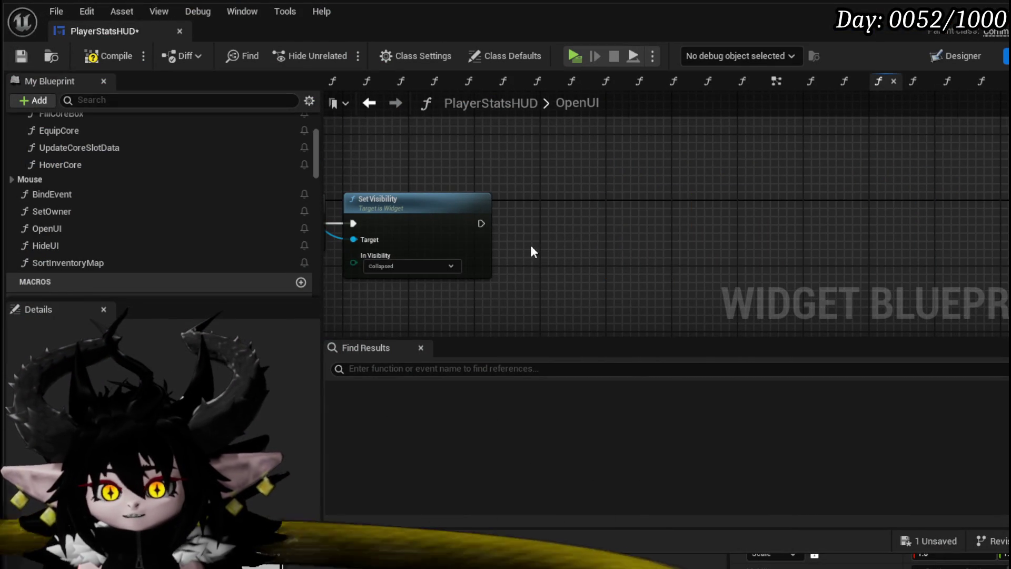
key("Home")
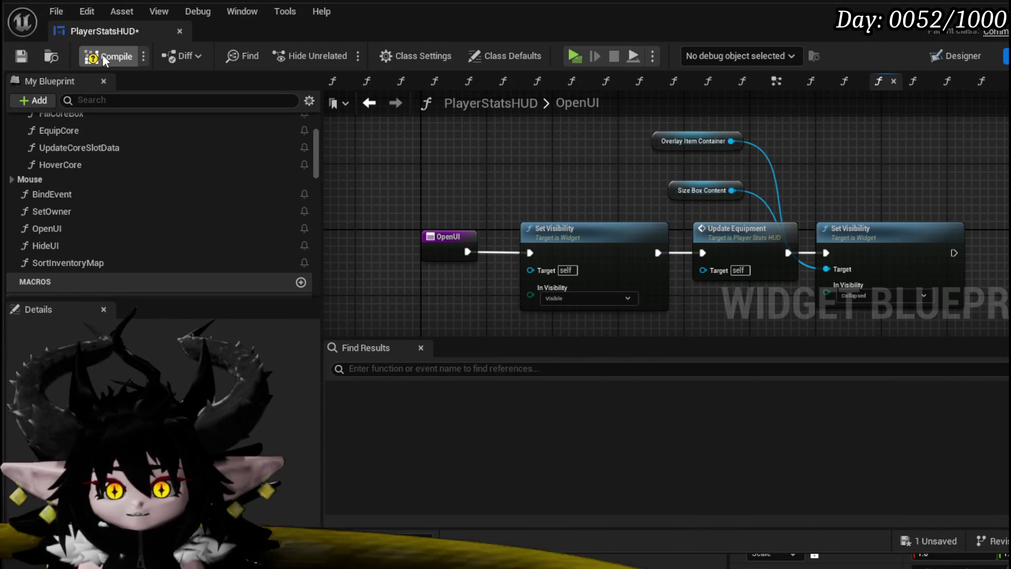
left_click(107, 54)
left_click(21, 55)
Restore the collapse step with WP Ability Deck Viewer wired as its target, save, and expand the Equipment functions.
mouse_move(538, 174)
left_mouse_down()
mouse_move(317, 176)
mouse_move(372, 175)
left_mouse_up()
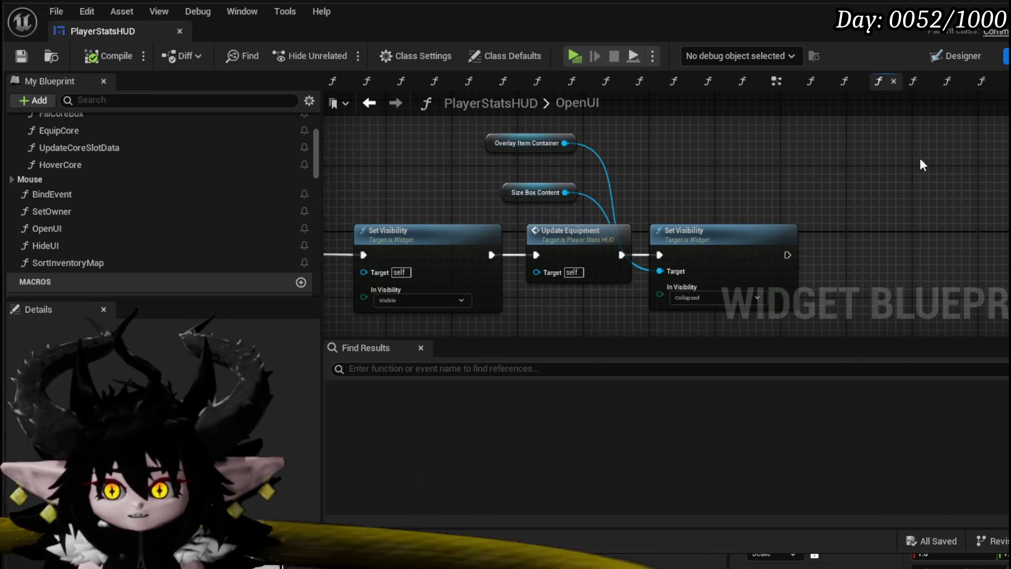
key("ctrl+z")
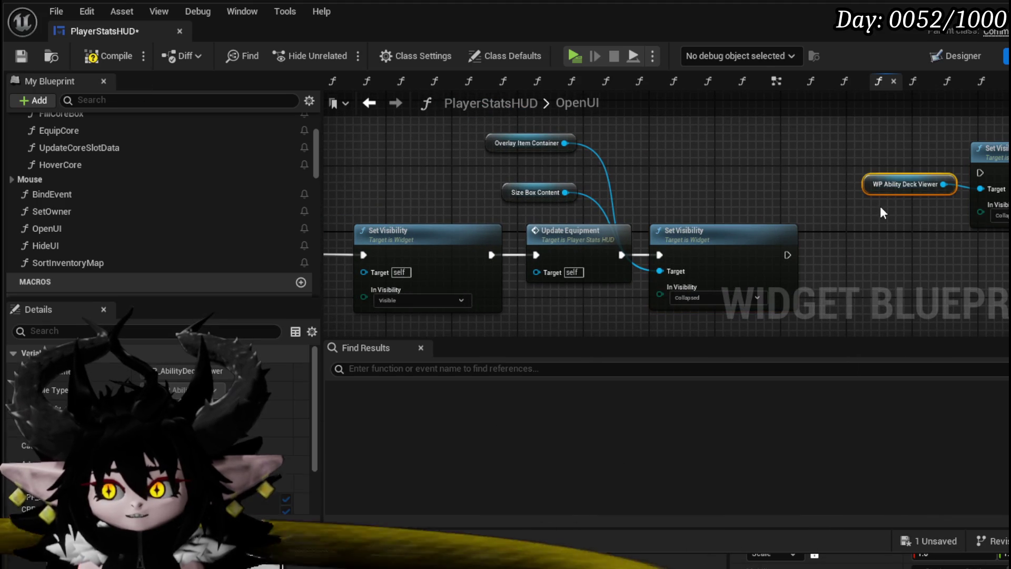
left_click_drag(884, 186, 559, 167)
left_click_drag(662, 283, 660, 271)
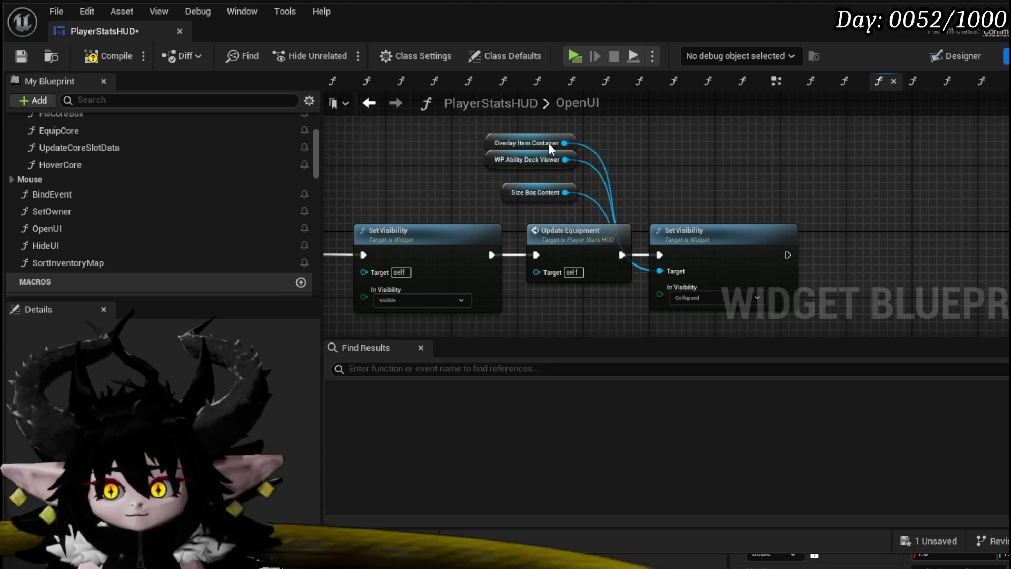
left_click(21, 57)
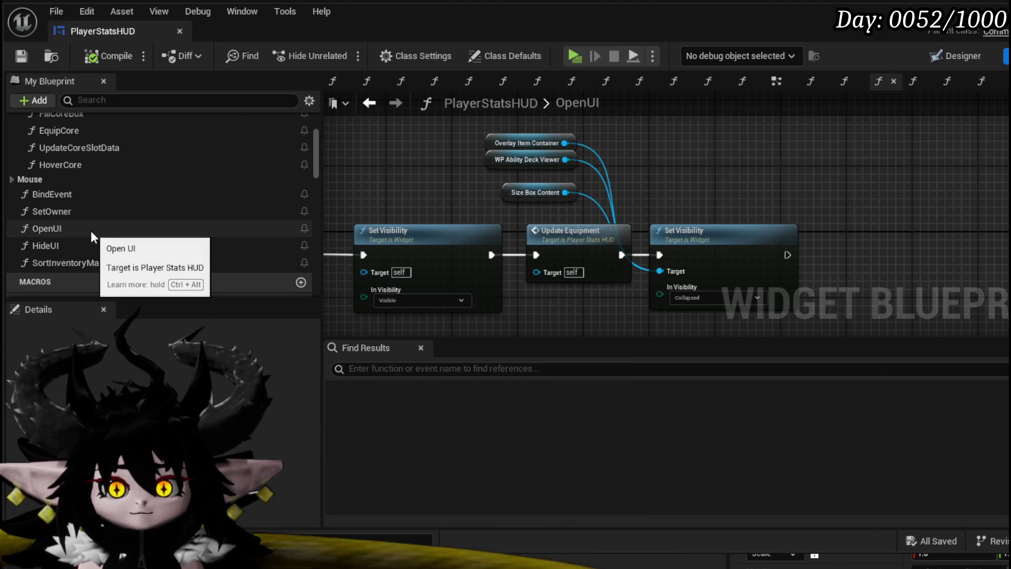
scroll(91, 231, "up", 4)
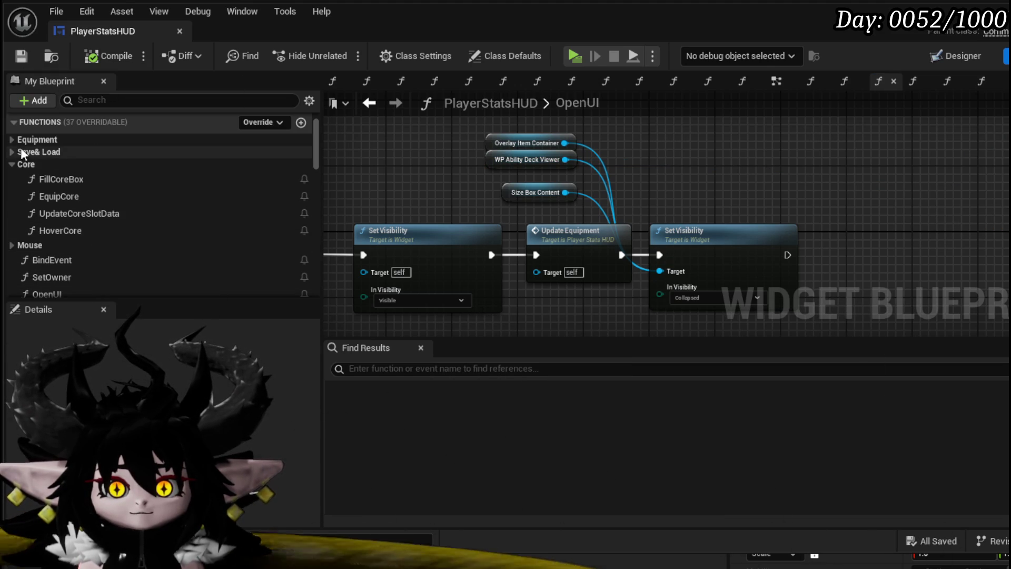
left_click(10, 139)
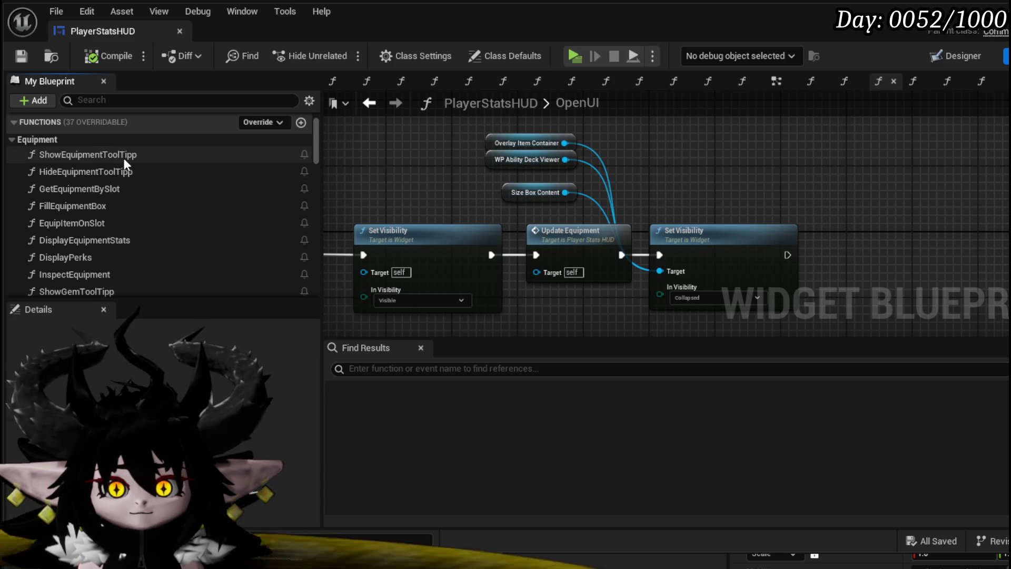
scroll(126, 189, "down", 1)
Put a pasted Collapsed Set Visibility for WP Ability Deck Viewer first in FillEquipmentBox's exec chain, then play.
double_click(94, 183)
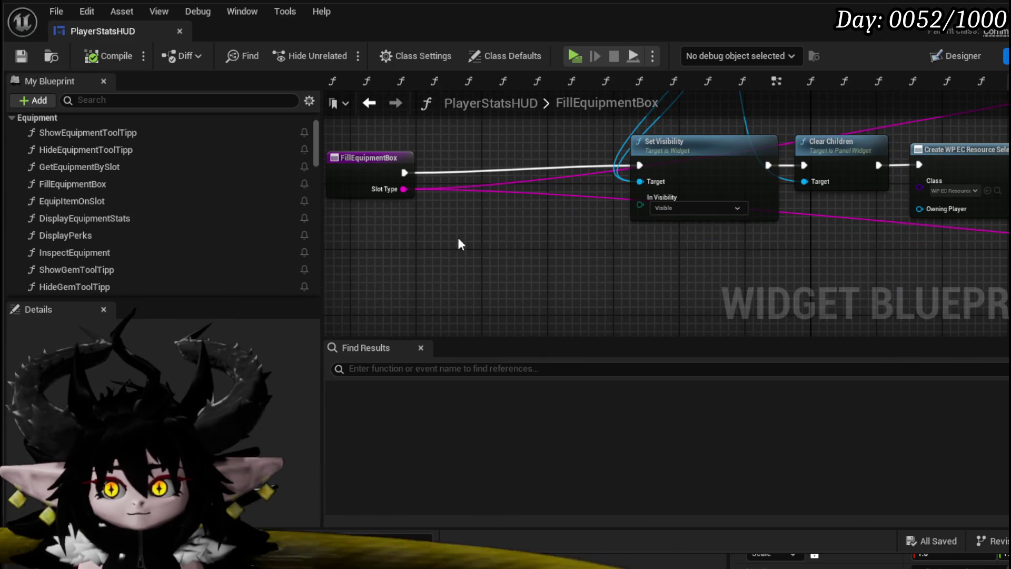
key("ctrl+v")
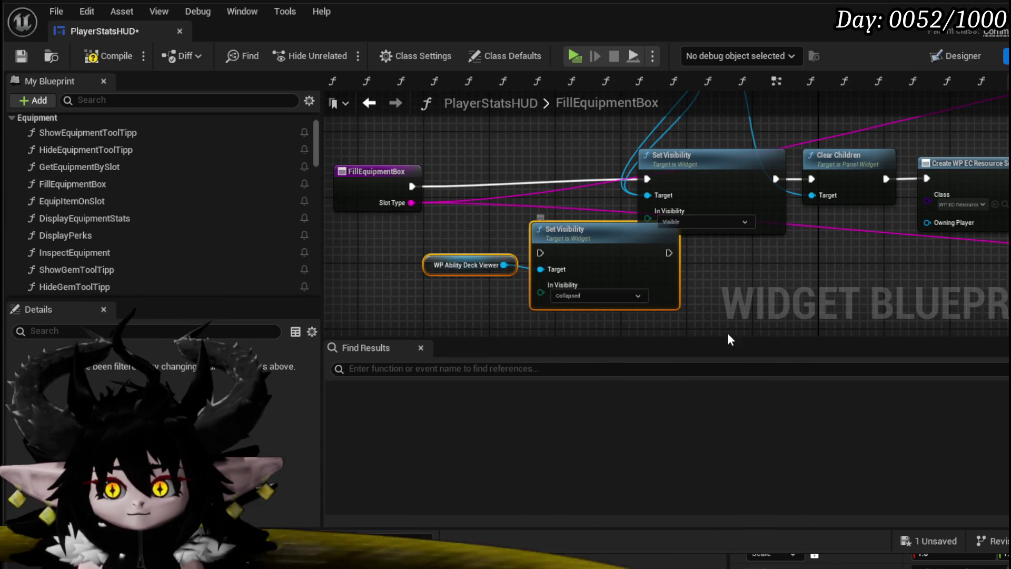
left_click_drag(560, 223, 483, 150)
left_click_drag(410, 167, 468, 168)
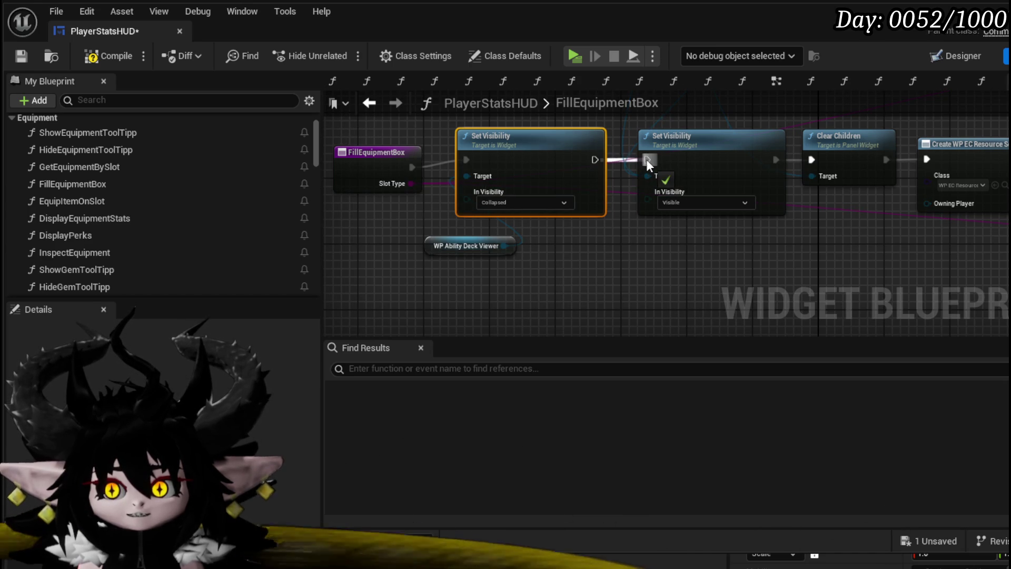
left_click_drag(647, 159, 647, 160)
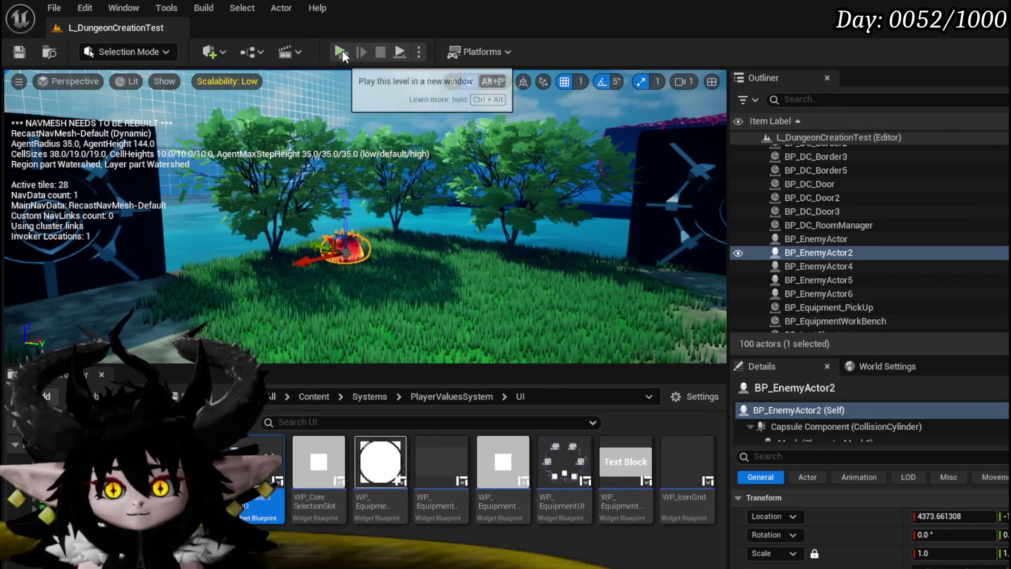
left_click(341, 51)
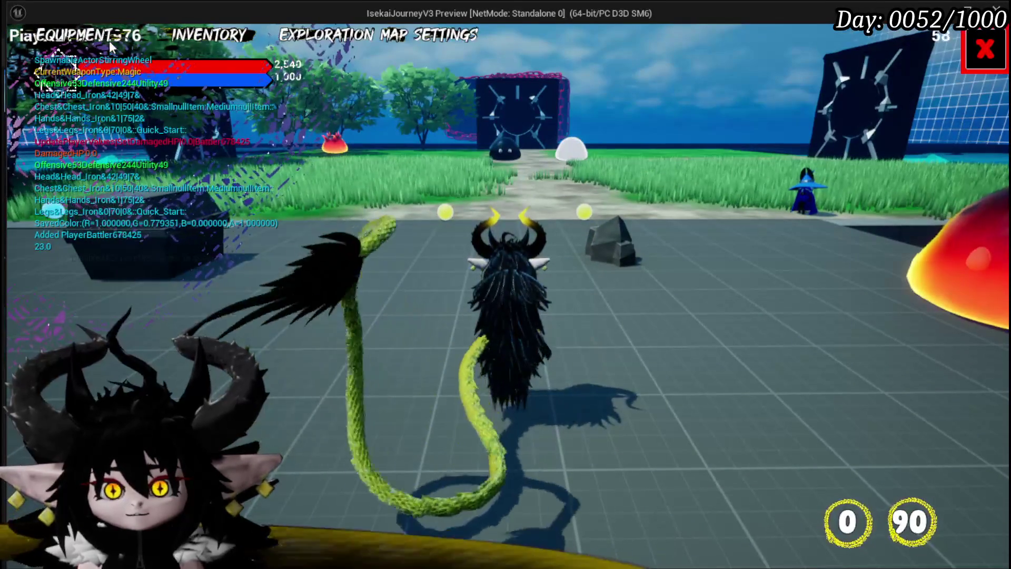
Open the in-game Equipment screen and check the Iron_Head helmet and gloves slots.
left_click(106, 45)
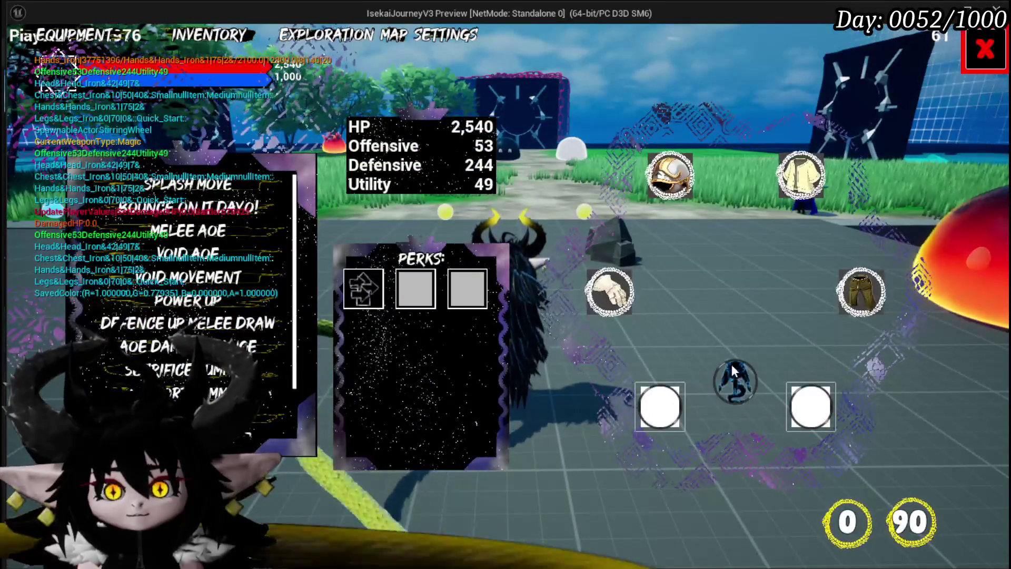
left_click(669, 179)
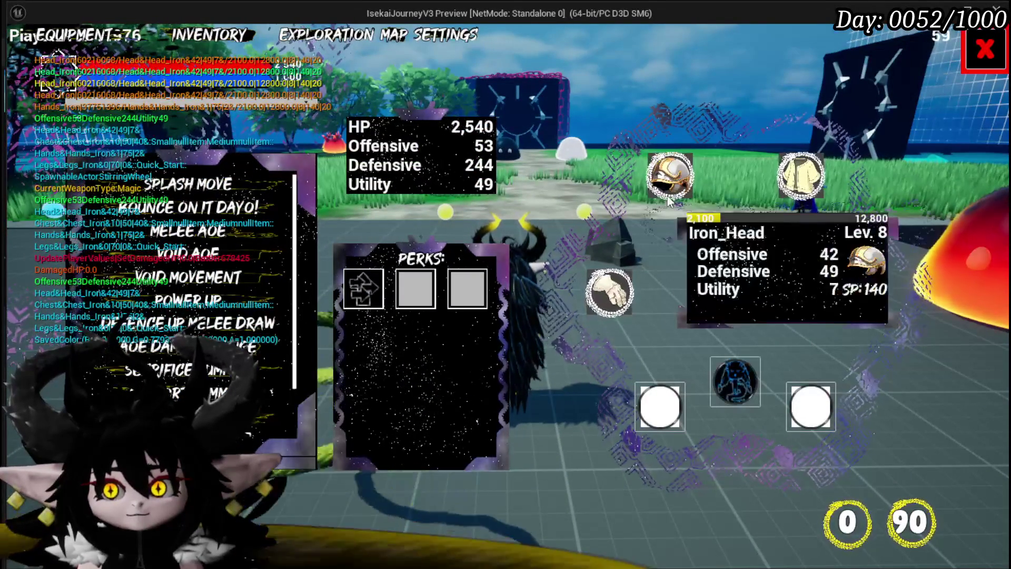
left_click(669, 200)
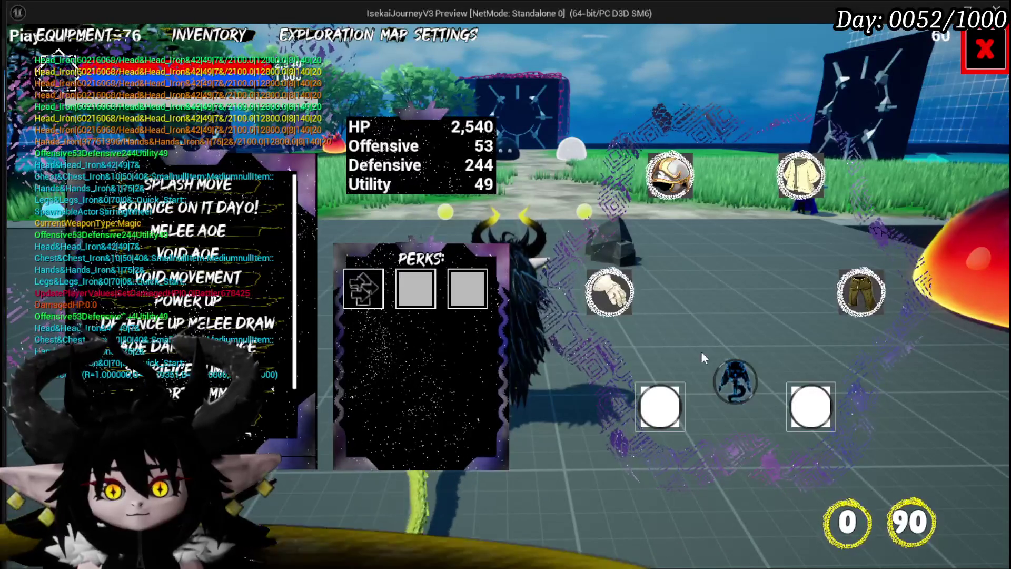
left_click(609, 293)
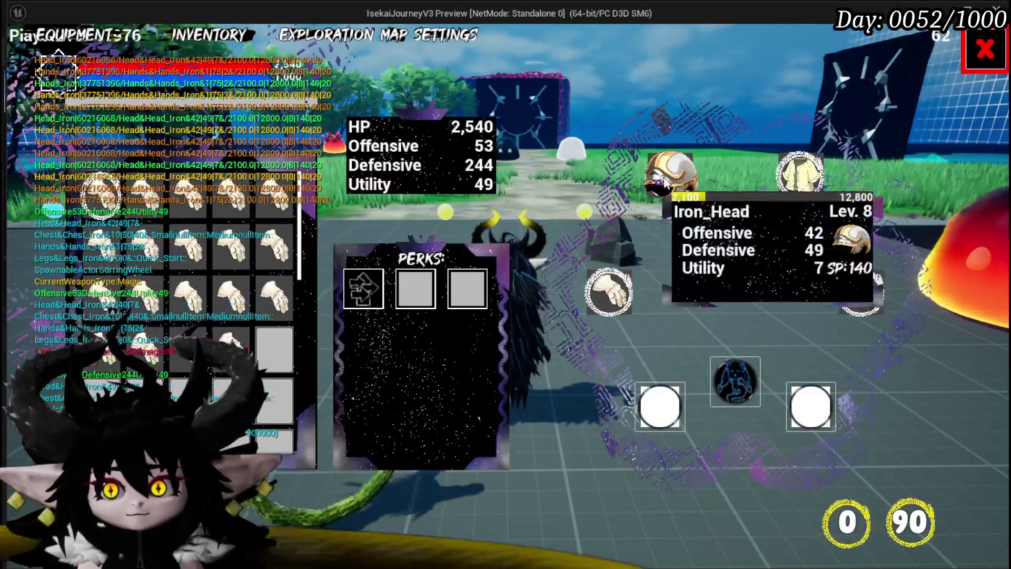
left_click(738, 380)
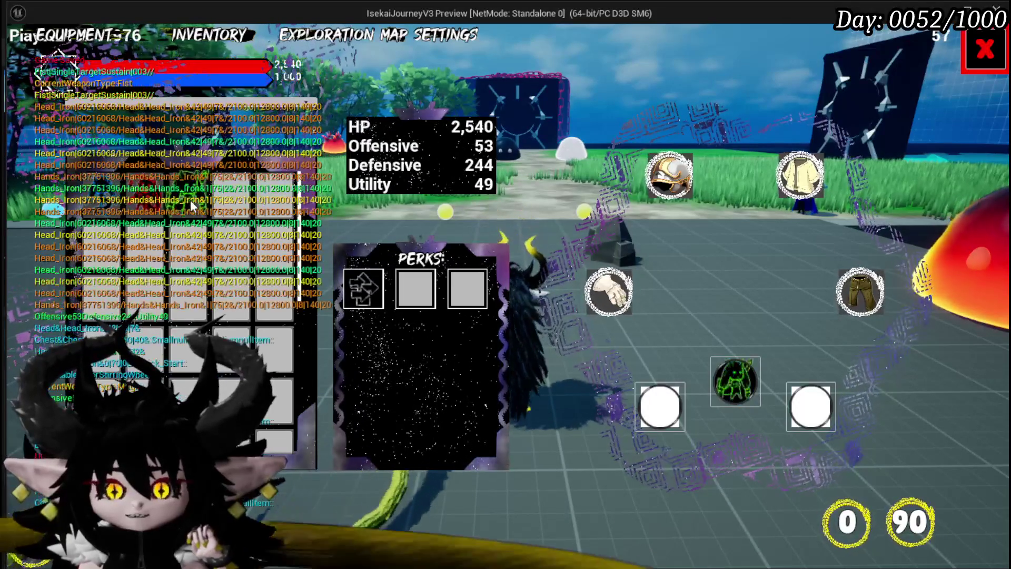
left_click(737, 374)
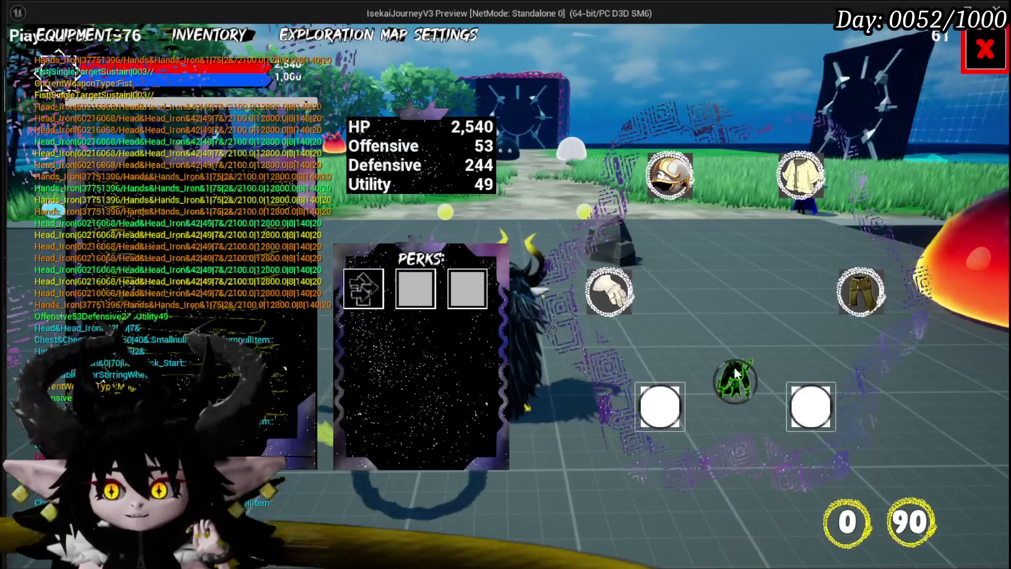
Switch the weapon type to Magic, open the left slot's spell list, then stop the preview.
mouse_move(231, 212)
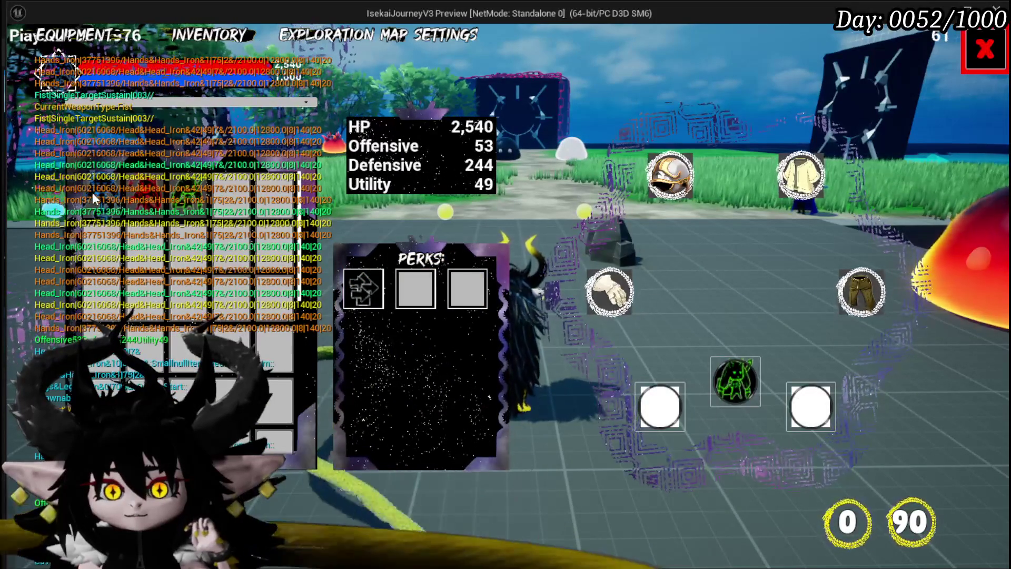
key("2")
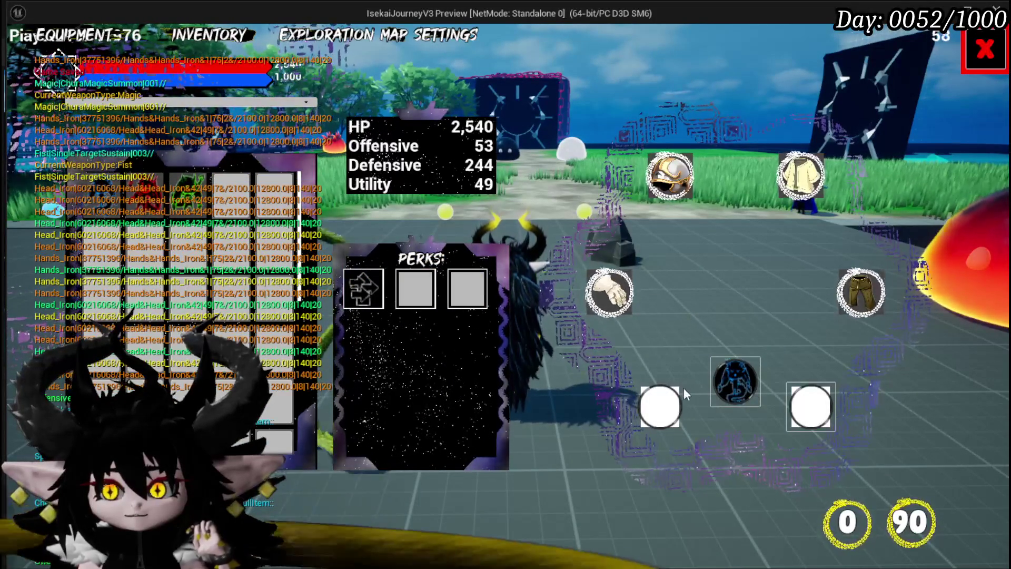
left_click(669, 401)
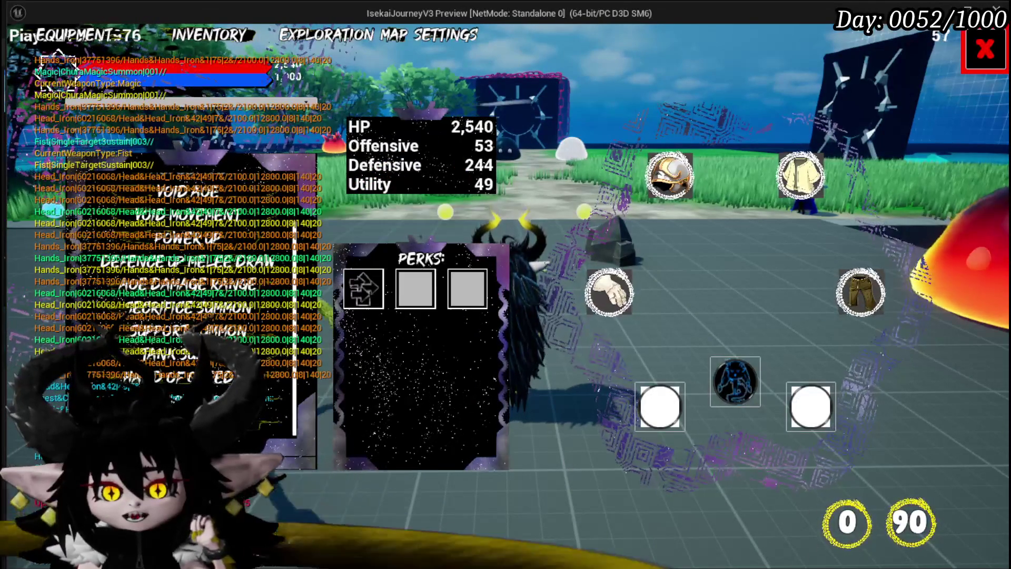
key("Escape")
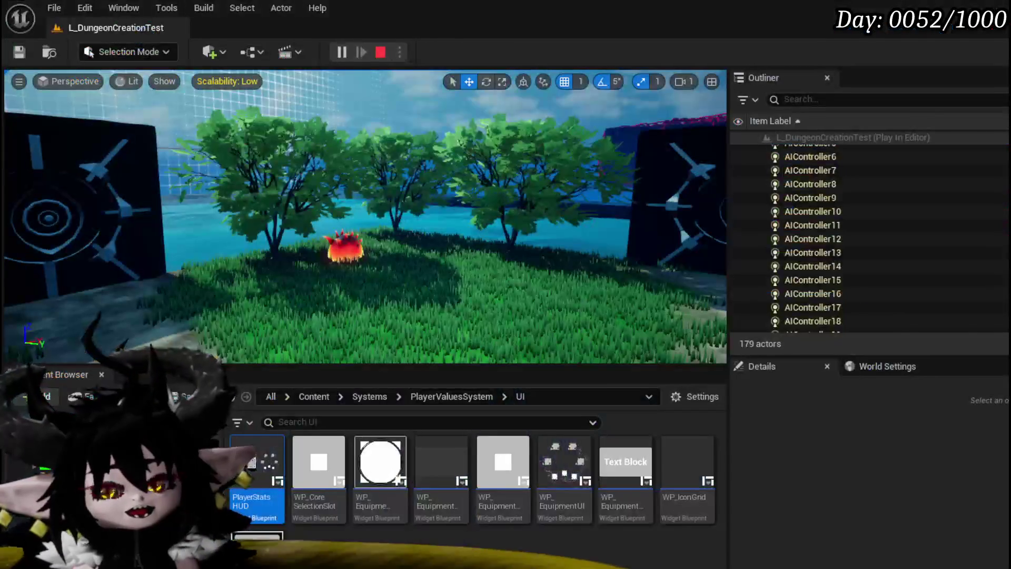
In PlayerStatsHUD's Designer, drag WP_AbilityDeckViewer's bottom edge down, save, and play.
double_click(269, 468)
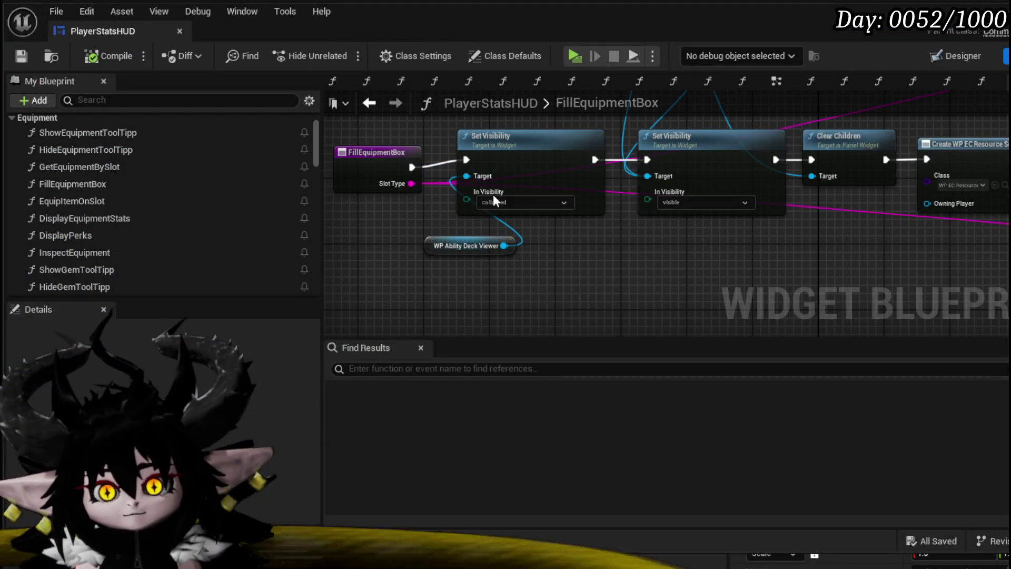
left_click(965, 57)
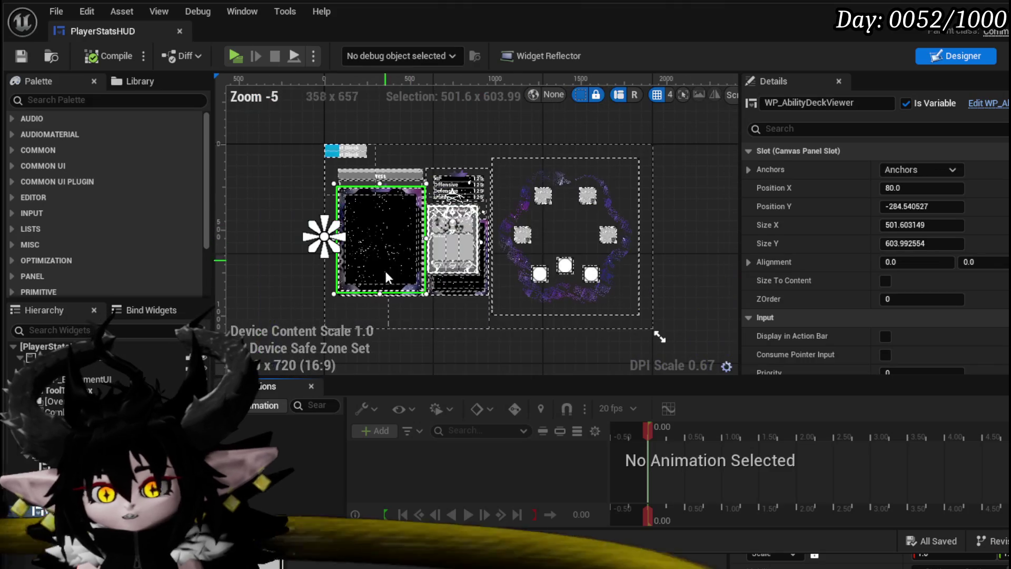
scroll(386, 251, "up", 8)
left_click_drag(351, 232, 346, 254)
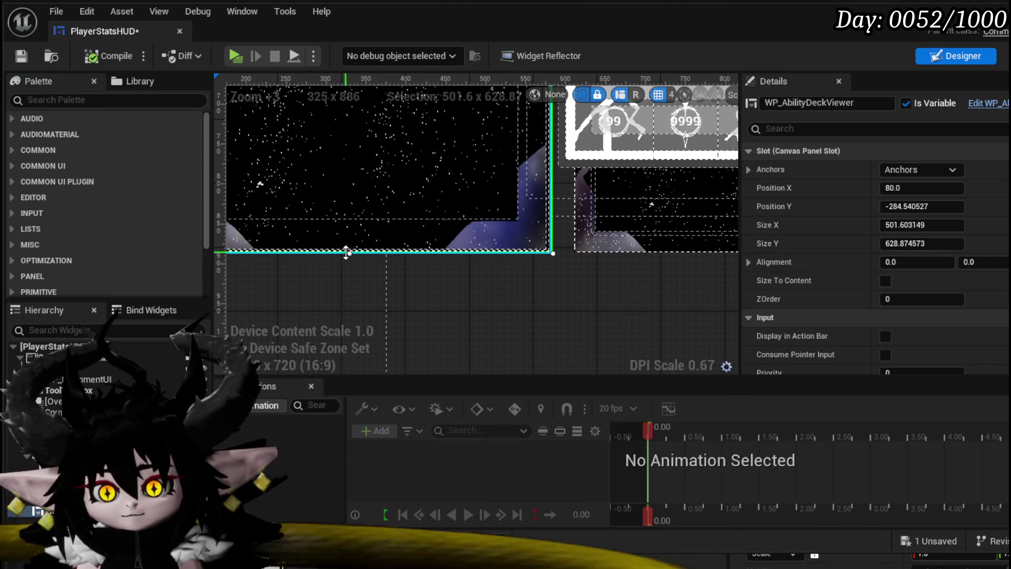
scroll(426, 220, "down", 8)
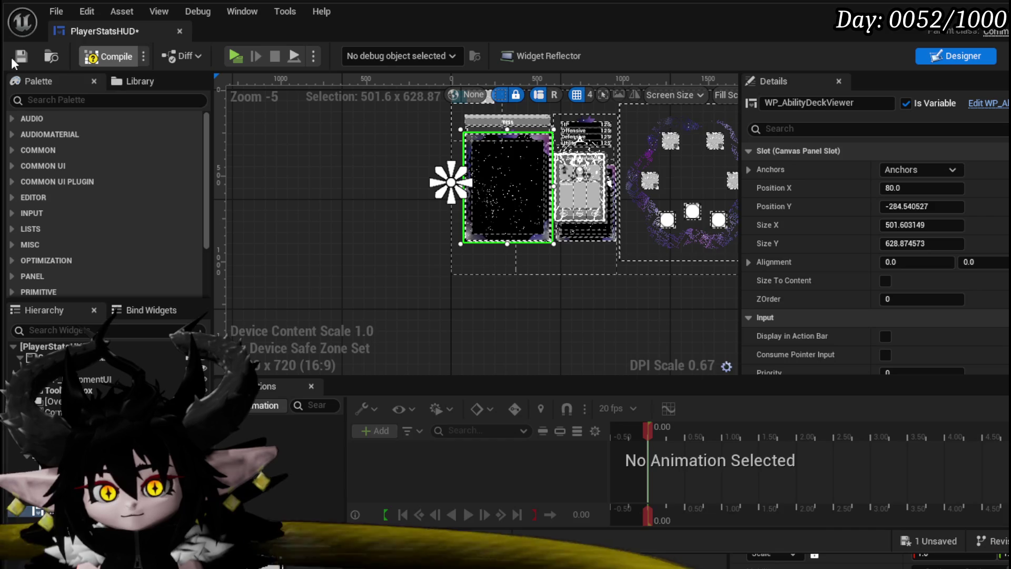
left_click(19, 58)
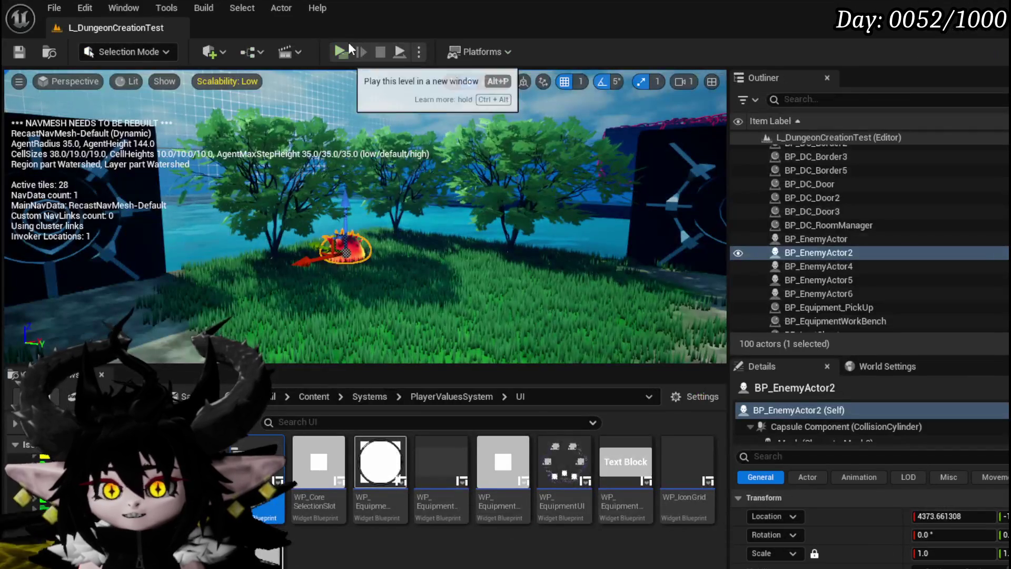
left_click(352, 52)
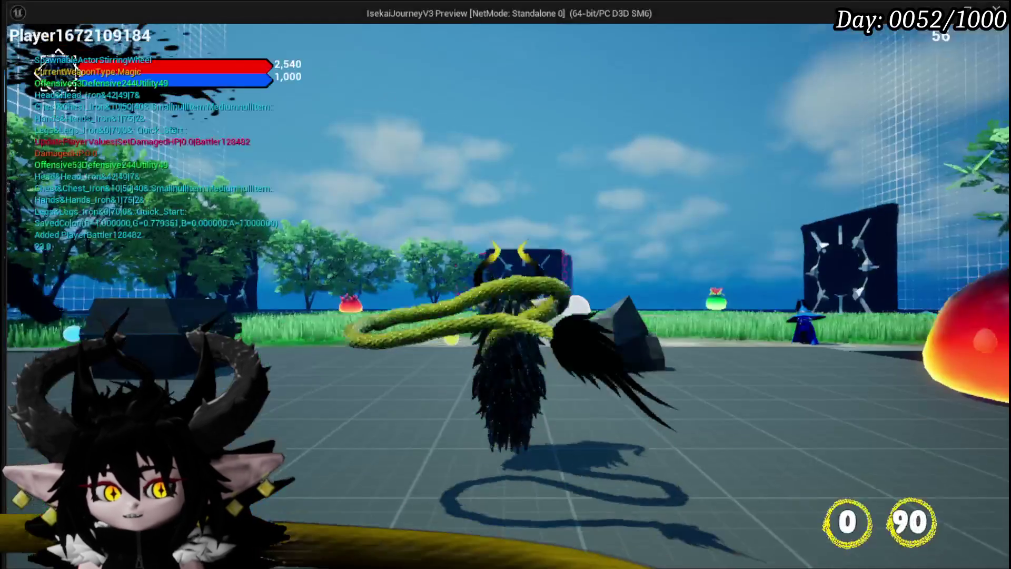
Walk to the bench and start a New ability in the eight-slot ability editor.
key("w")
key("e")
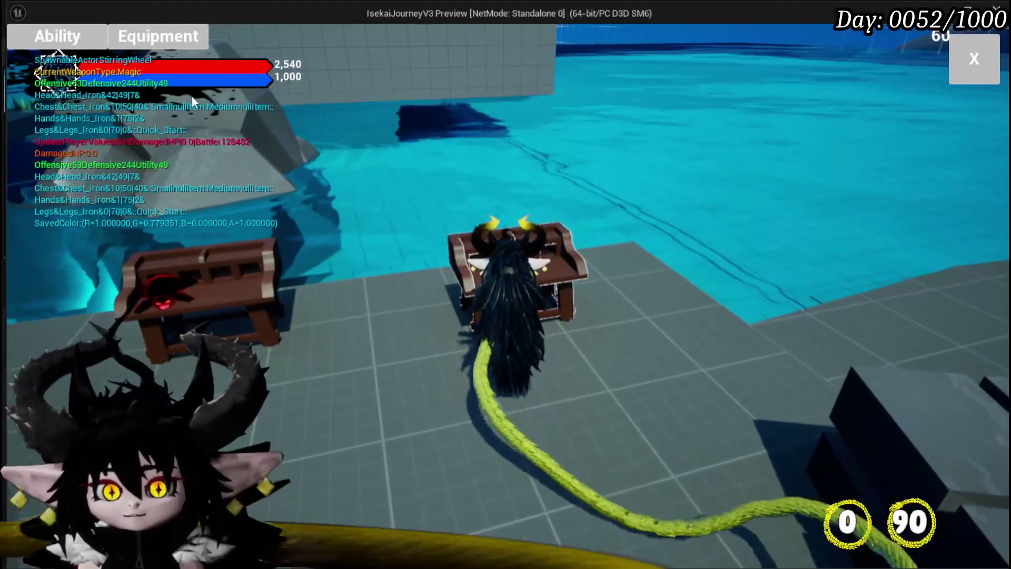
left_click(58, 37)
left_click(121, 102)
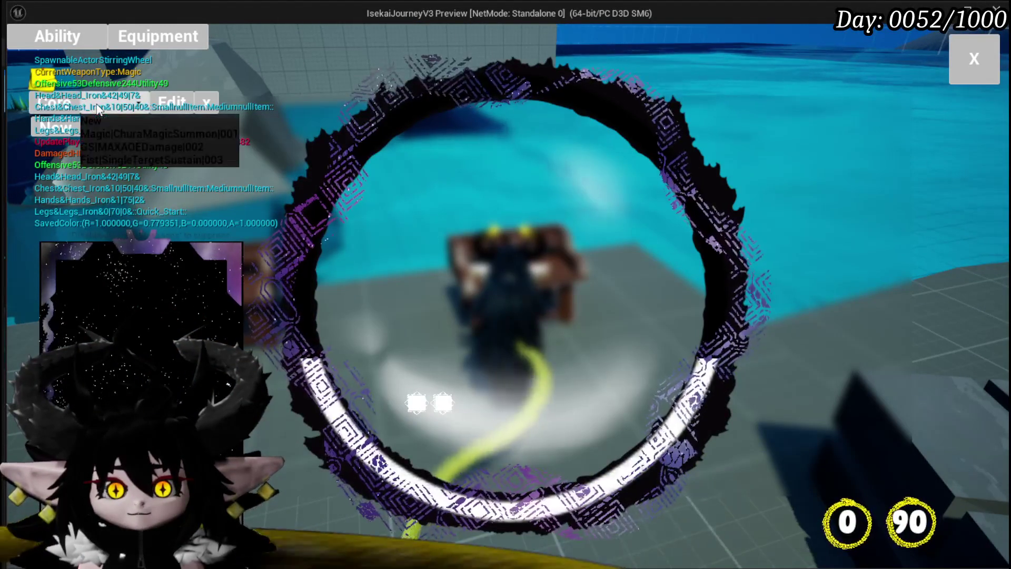
left_click(102, 123)
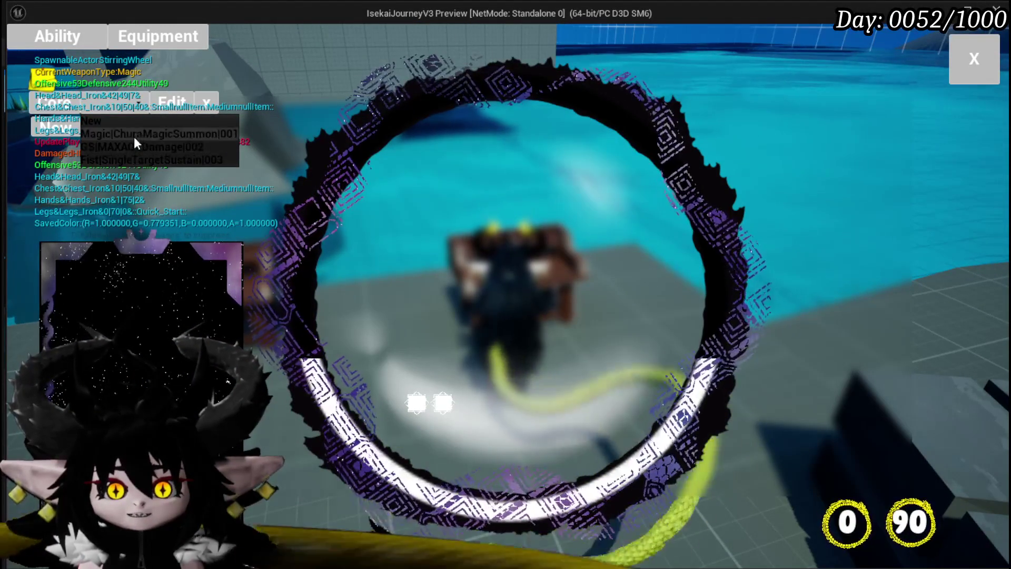
left_click(96, 119)
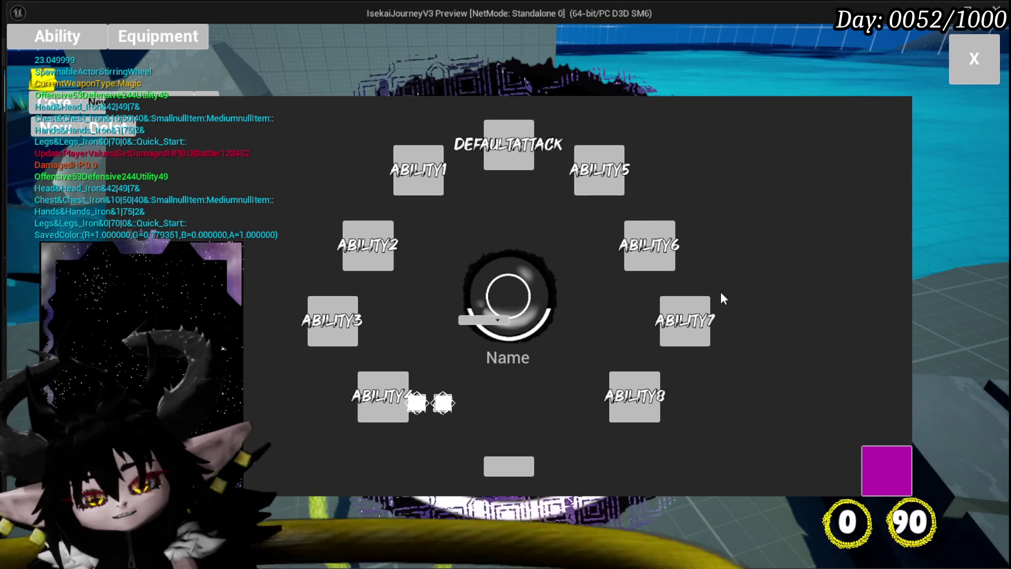
Pick the blue character for the ability centre, close the wheel, stop the preview, and save the level.
left_click(517, 292)
left_click(834, 227)
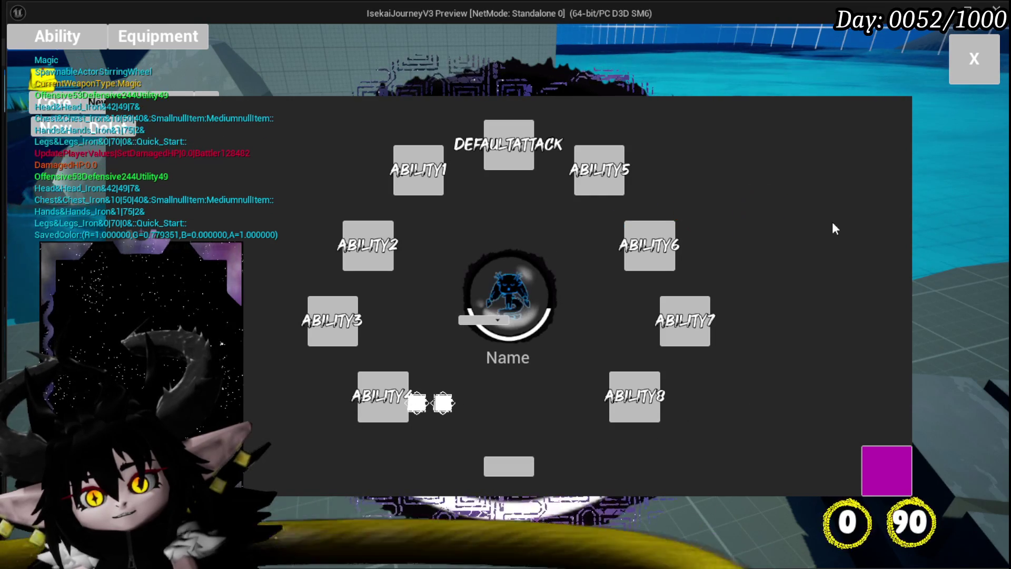
left_click(515, 286)
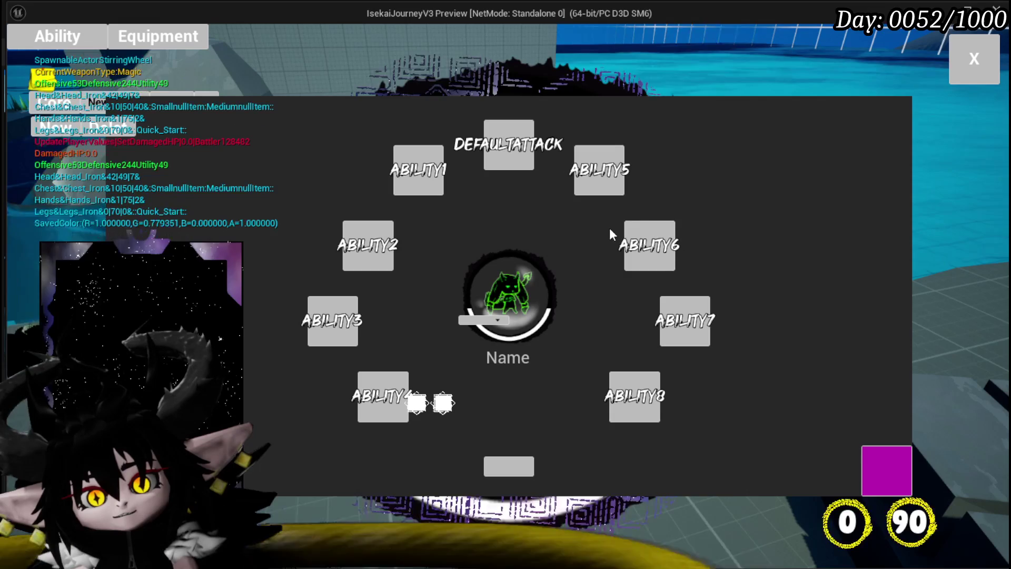
left_click(957, 60)
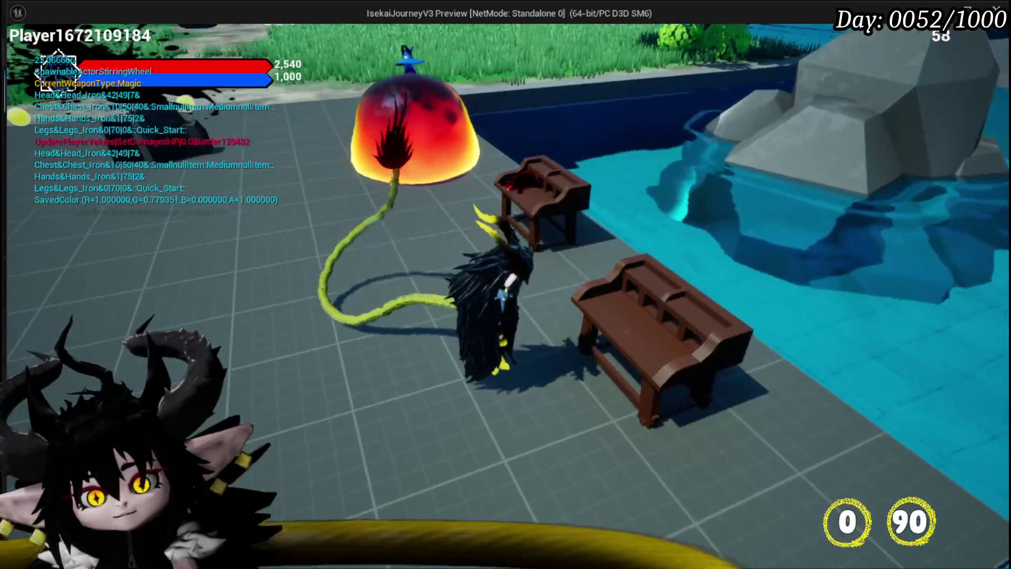
key("Escape")
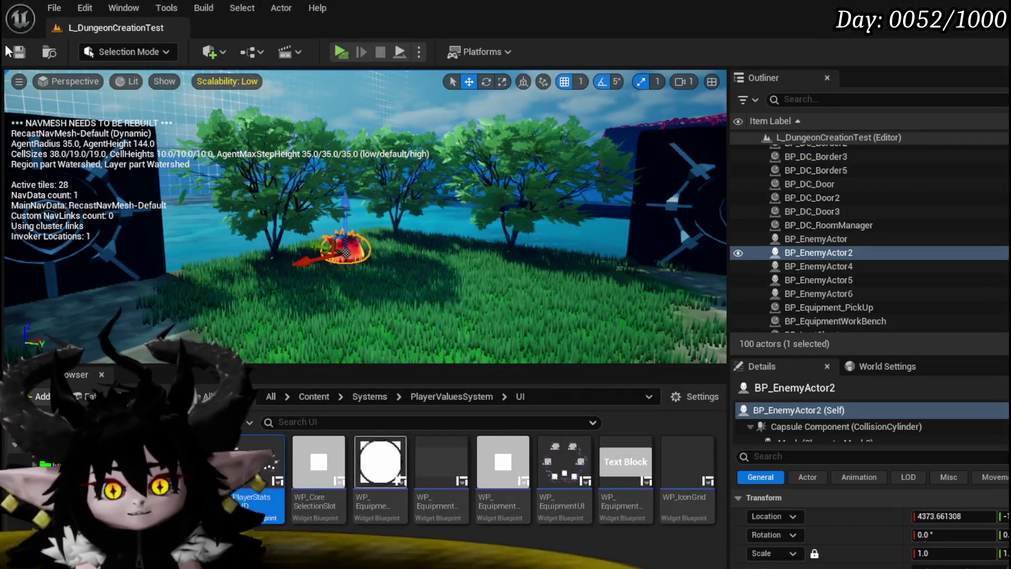
left_click(18, 51)
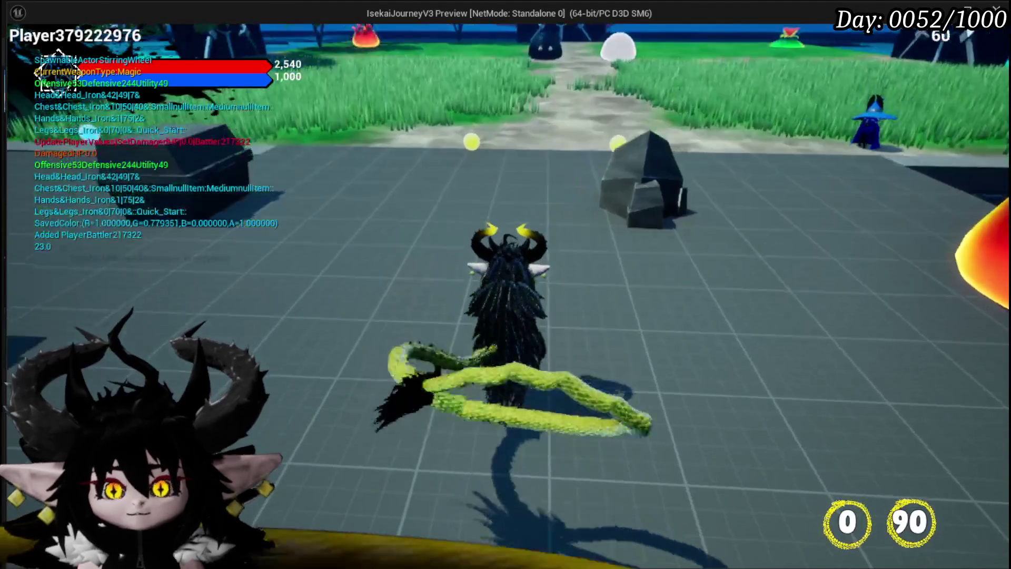
Open TO DO LIST from the in-game settings menu and scroll down to the Core Setup entry.
key("Escape")
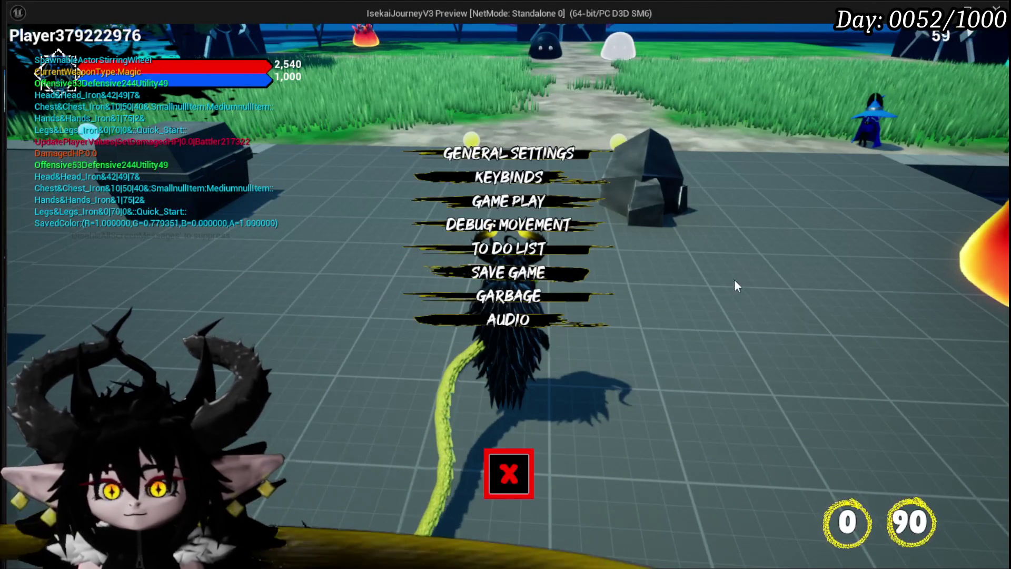
left_click(547, 250)
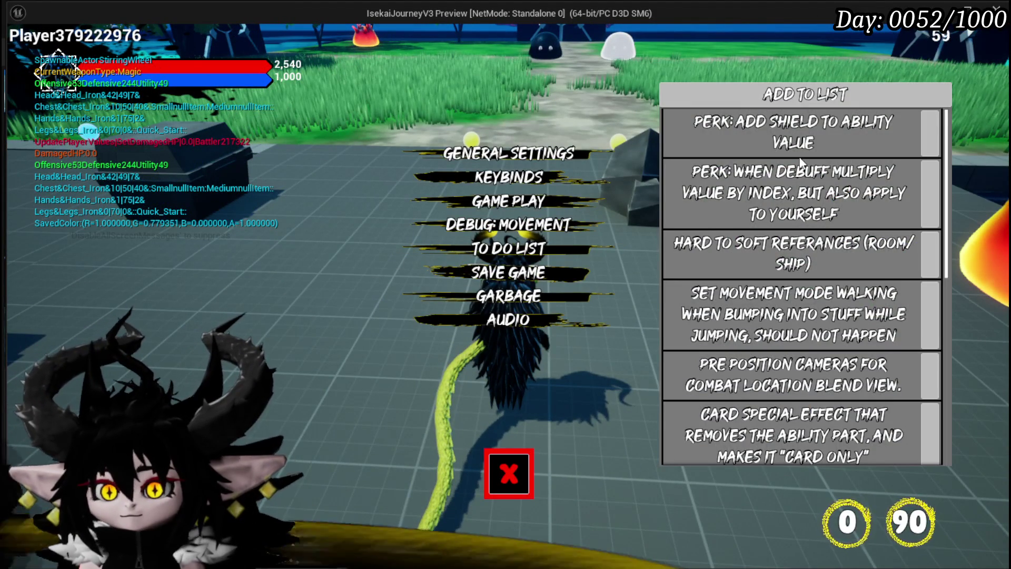
scroll(800, 160, "down", 1)
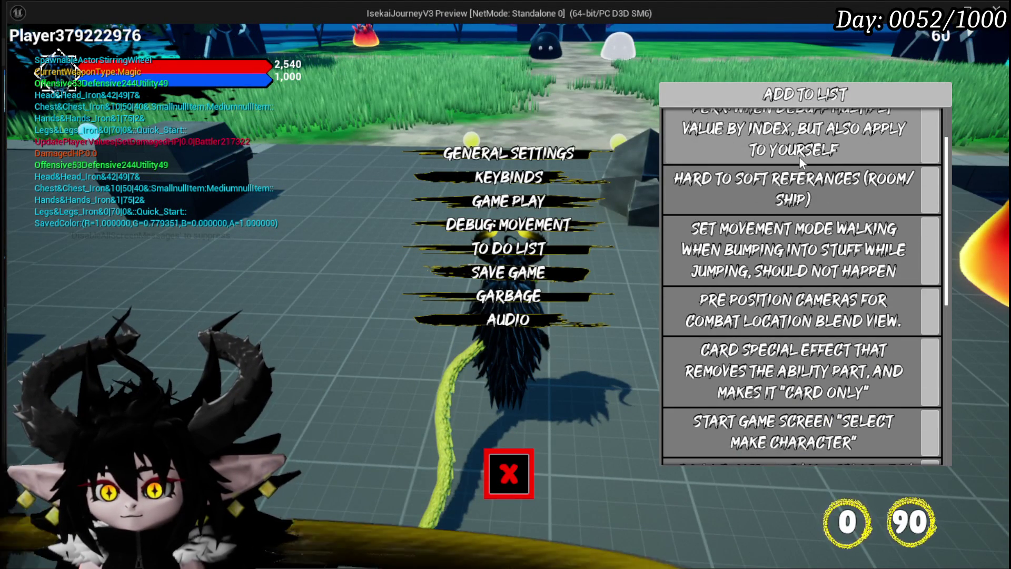
scroll(799, 156, "down", 1)
scroll(801, 162, "down", 1)
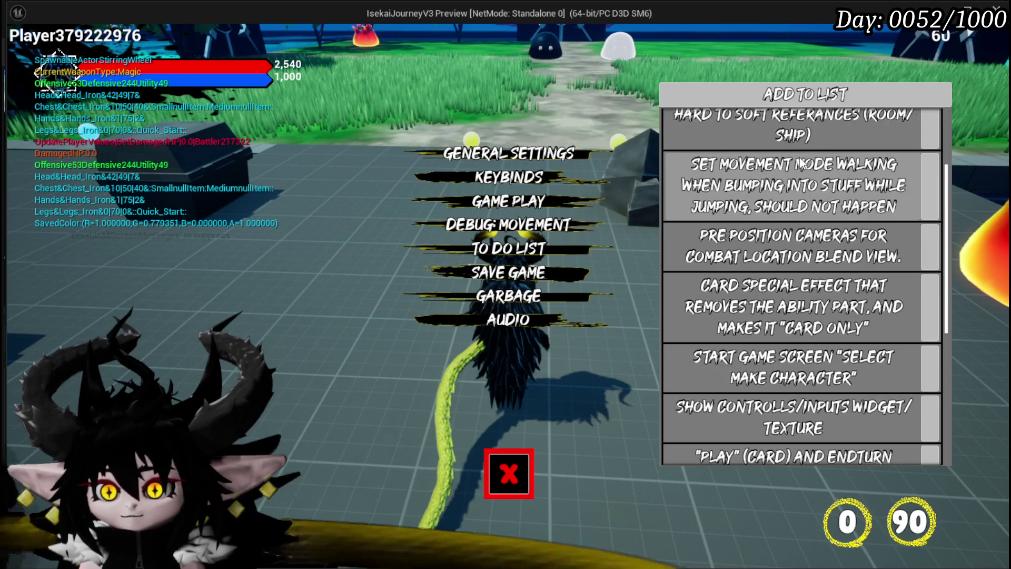
scroll(790, 179, "down", 1)
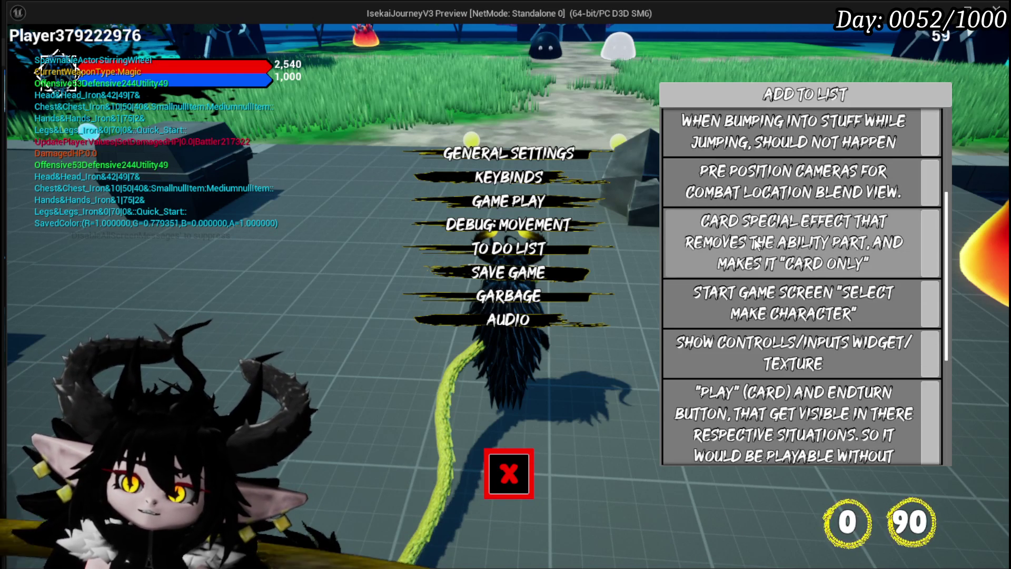
scroll(758, 245, "down", 1)
scroll(820, 253, "down", 1)
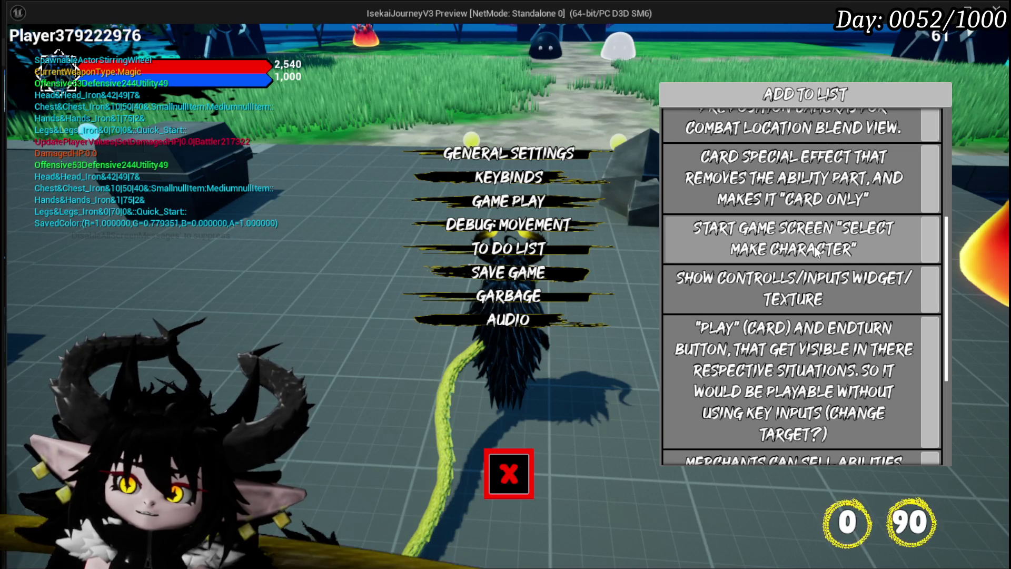
scroll(770, 293, "down", 1)
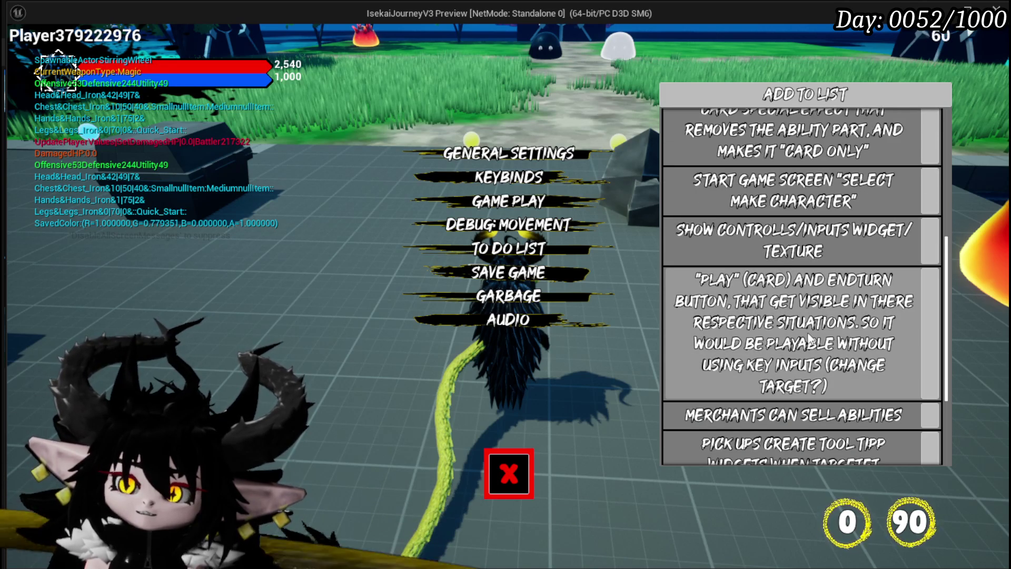
scroll(762, 255, "down", 2)
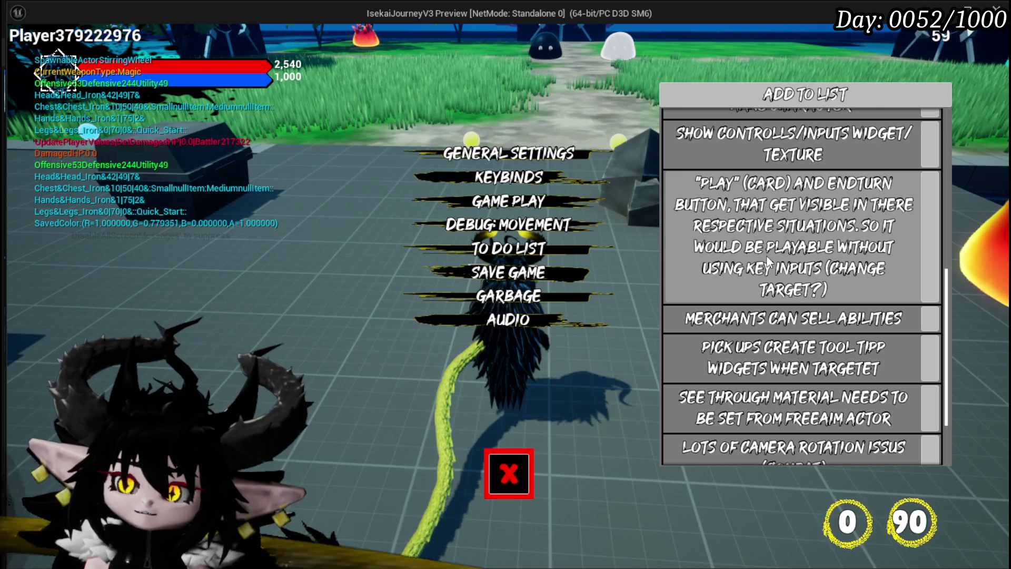
scroll(766, 255, "down", 3)
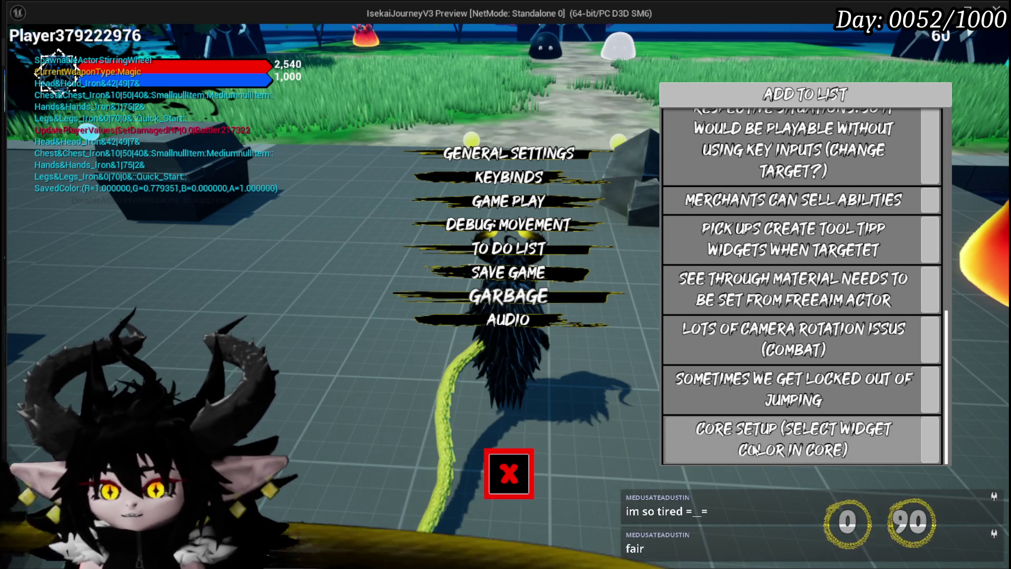
Close the to-do list, walk onto the grassy path, and reopen the in-game settings menu.
left_click(527, 486)
key("w")
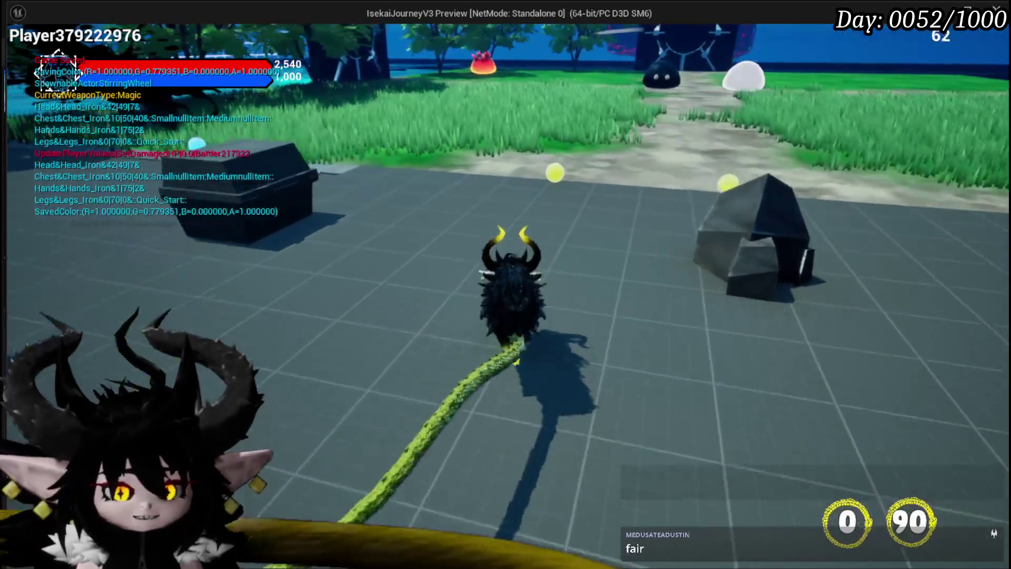
key("Escape")
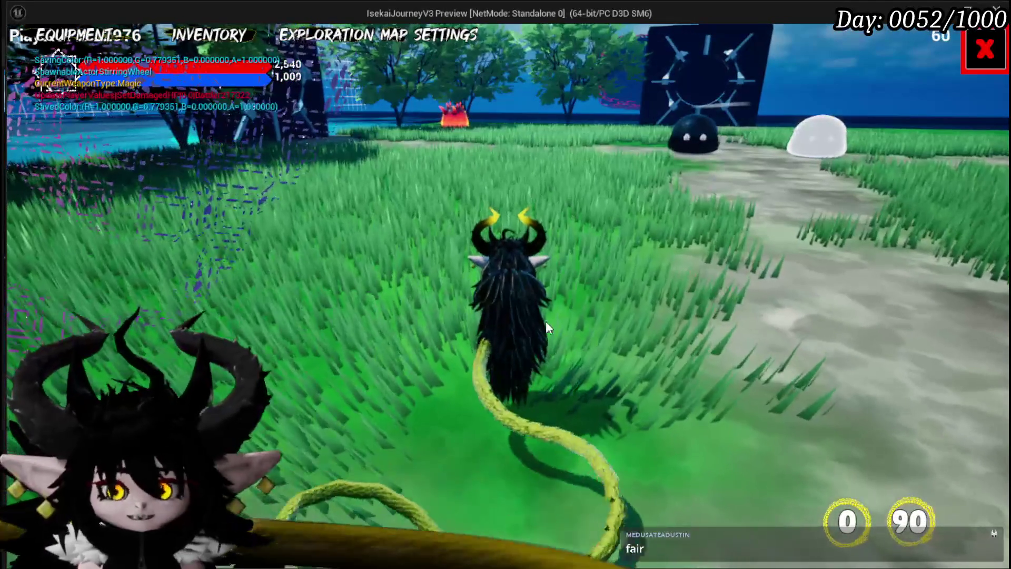
left_click(983, 50)
key("Escape")
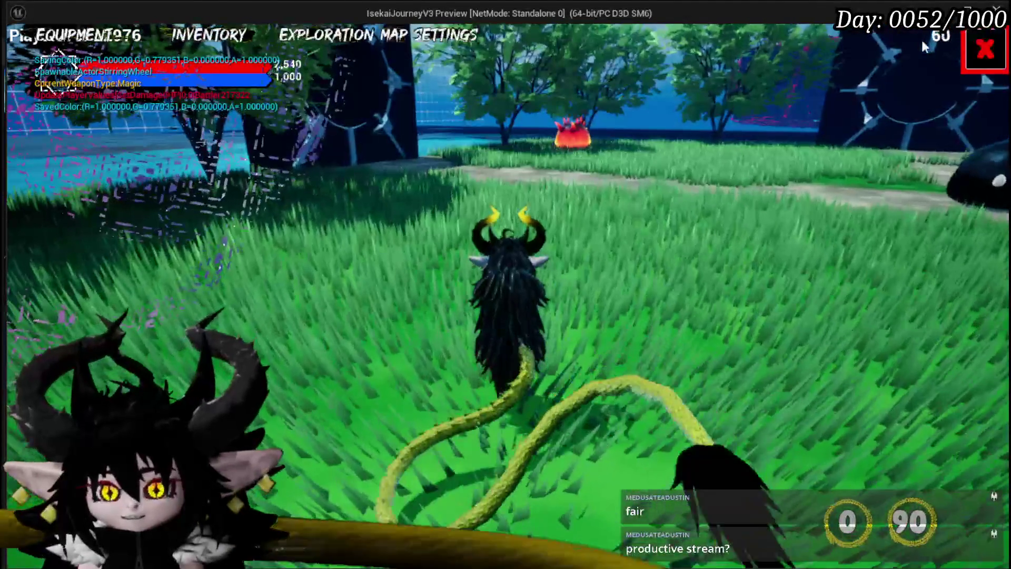
key("Escape")
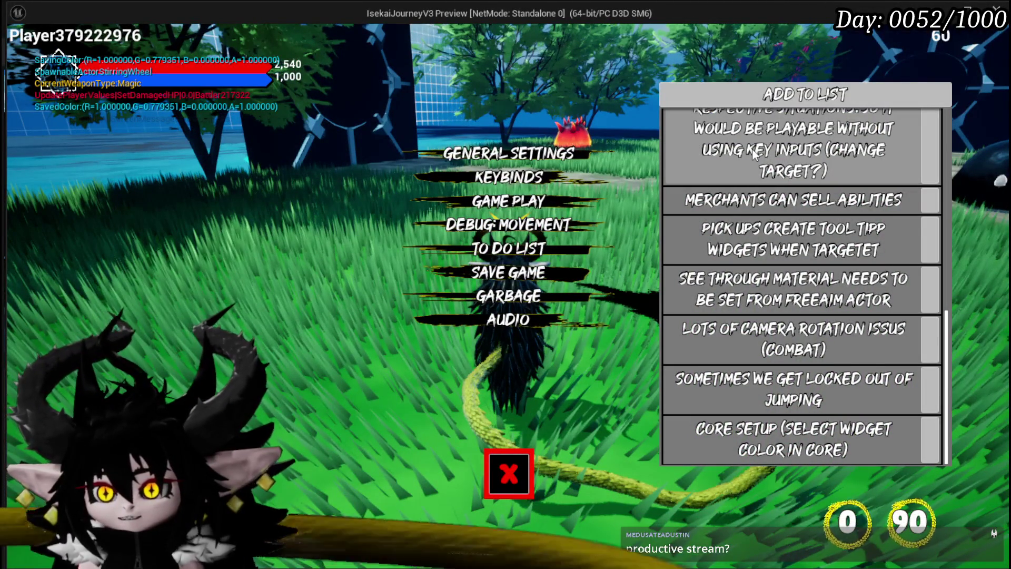
Set the Game Play card colour to red, close settings, and bring up the menu bar.
left_click(477, 205)
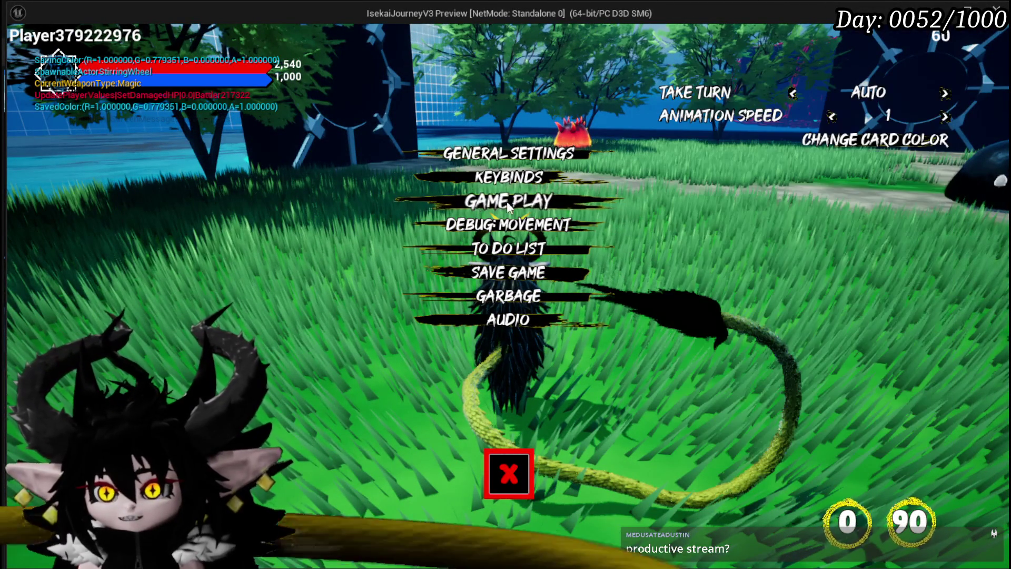
left_click(885, 143)
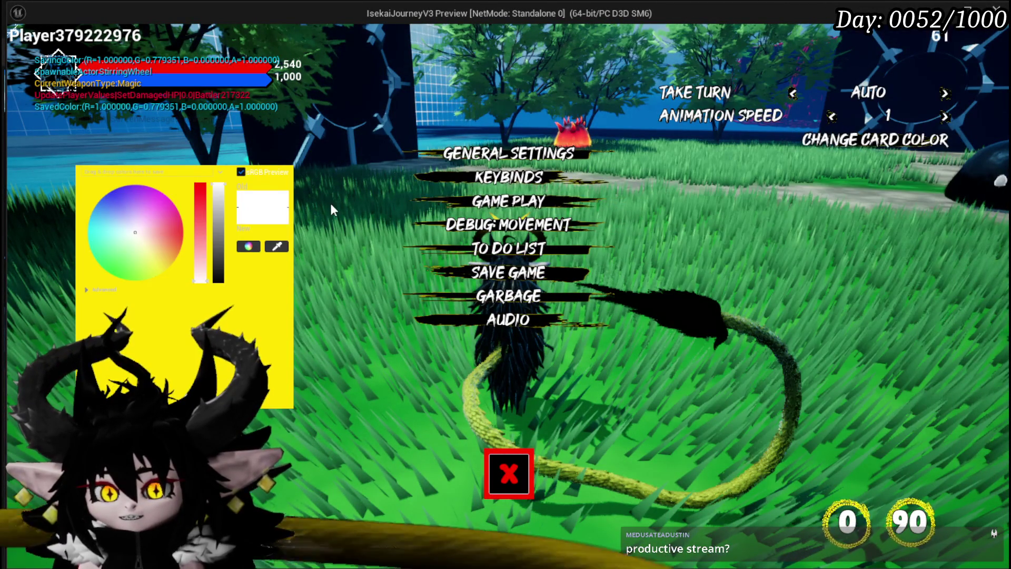
left_click_drag(139, 237, 185, 232)
key("Escape")
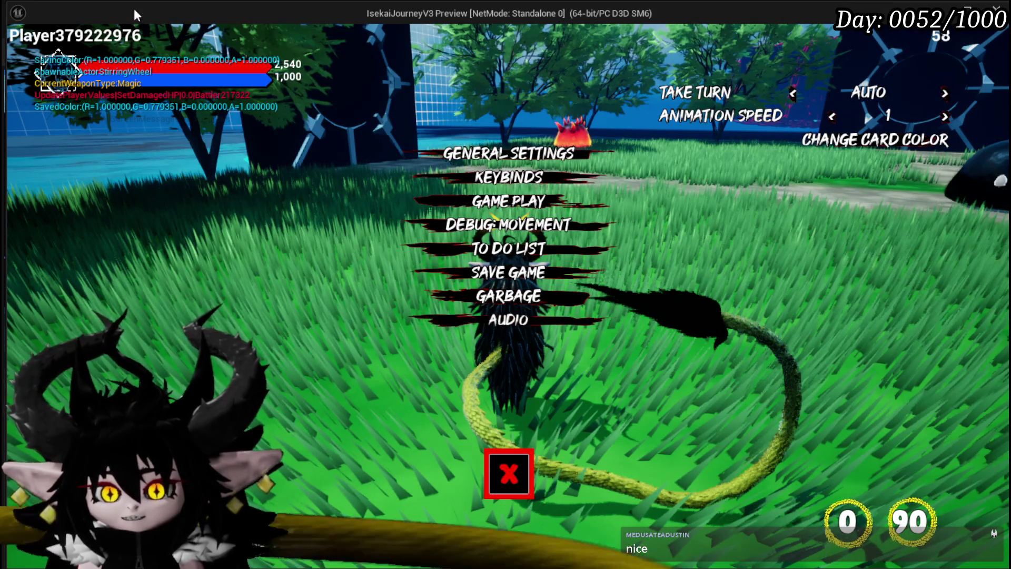
left_click(520, 478)
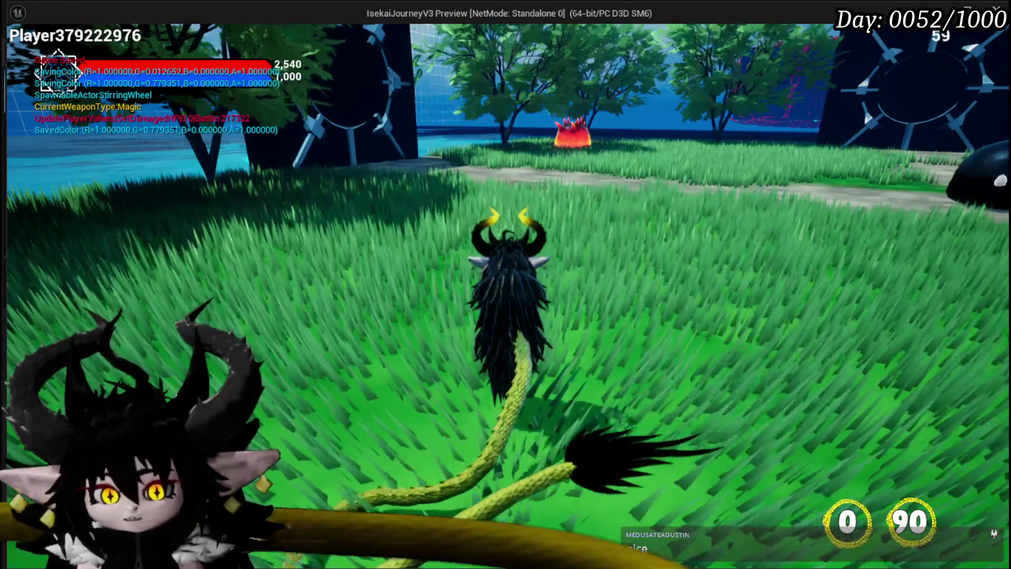
key("Escape")
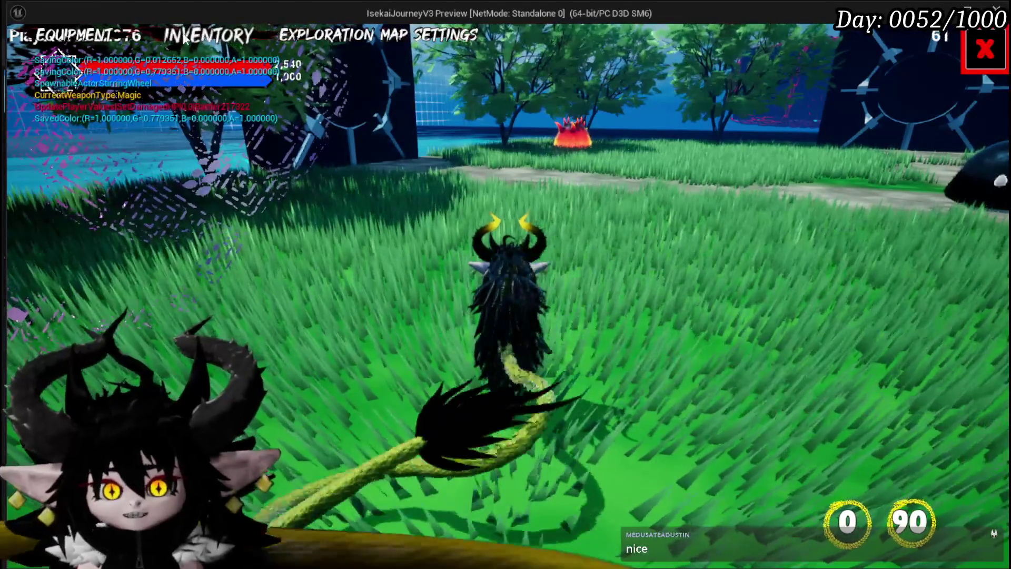
Check the perk list on the Equipment screen, then run the character toward the fire slime.
left_click(108, 38)
left_click(363, 288)
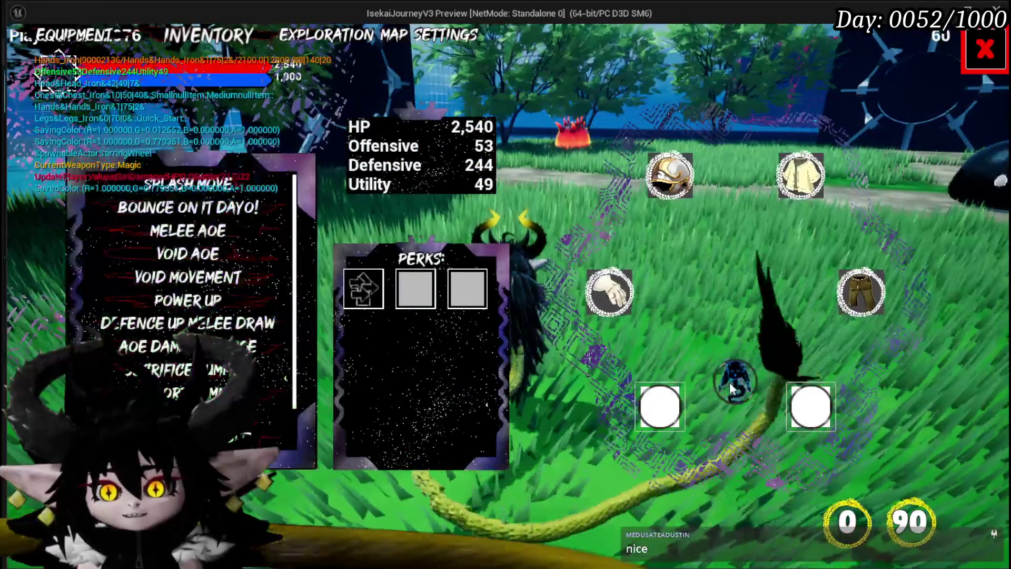
mouse_move(178, 268)
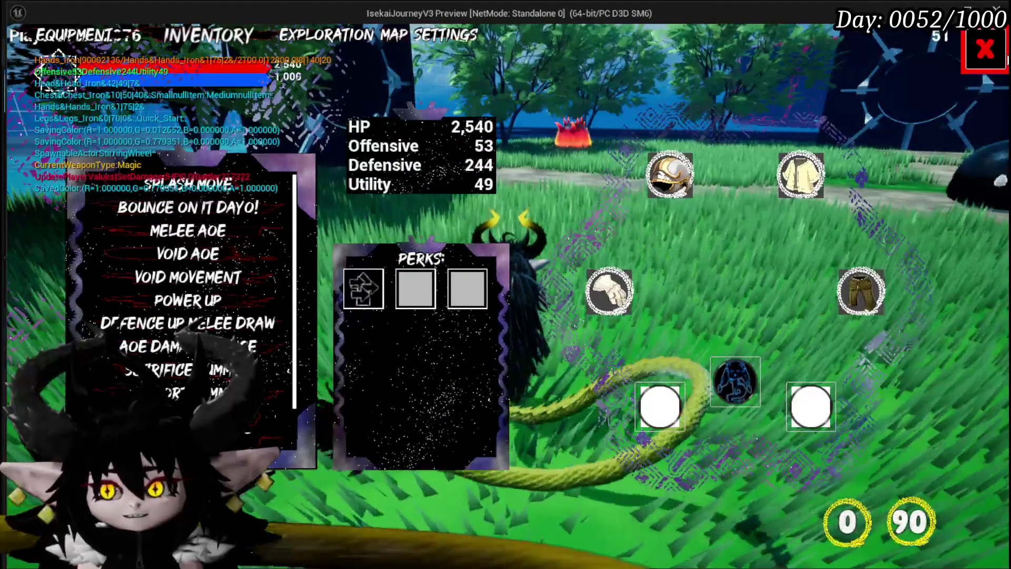
key("Escape")
key("w")
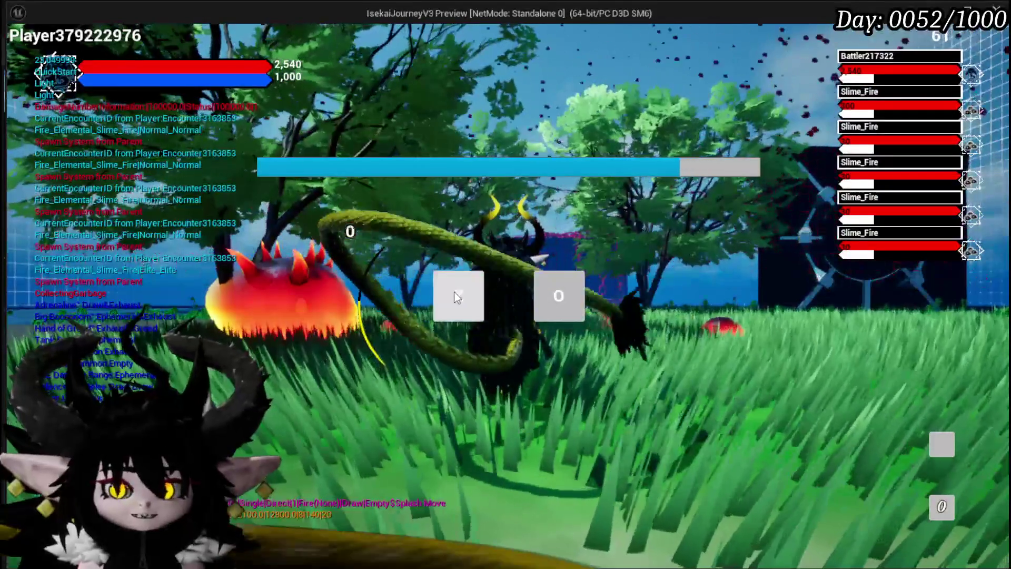
Begin the fire slime battle and end the first turn, discarding the hand.
left_click(456, 298)
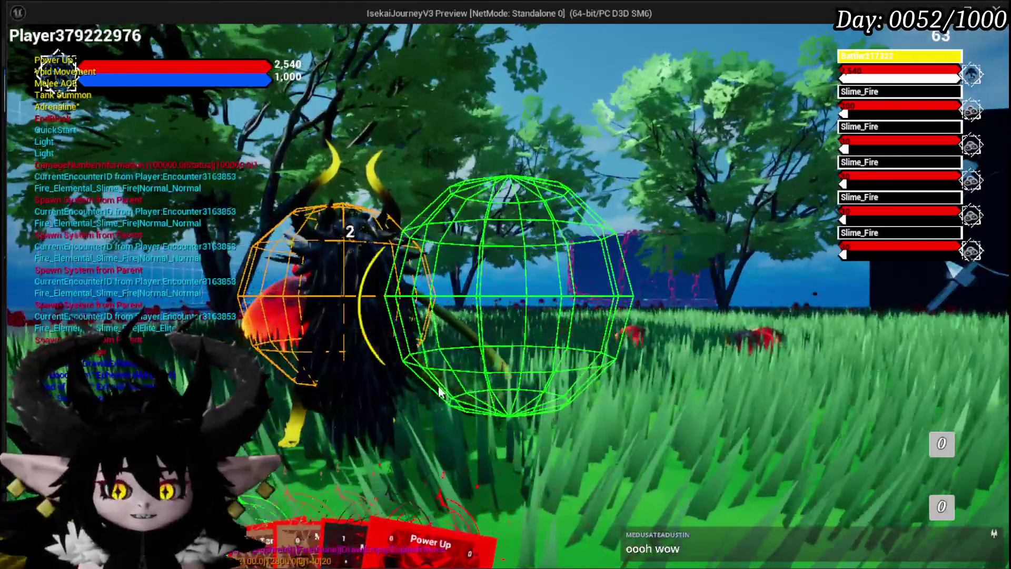
left_click(440, 392)
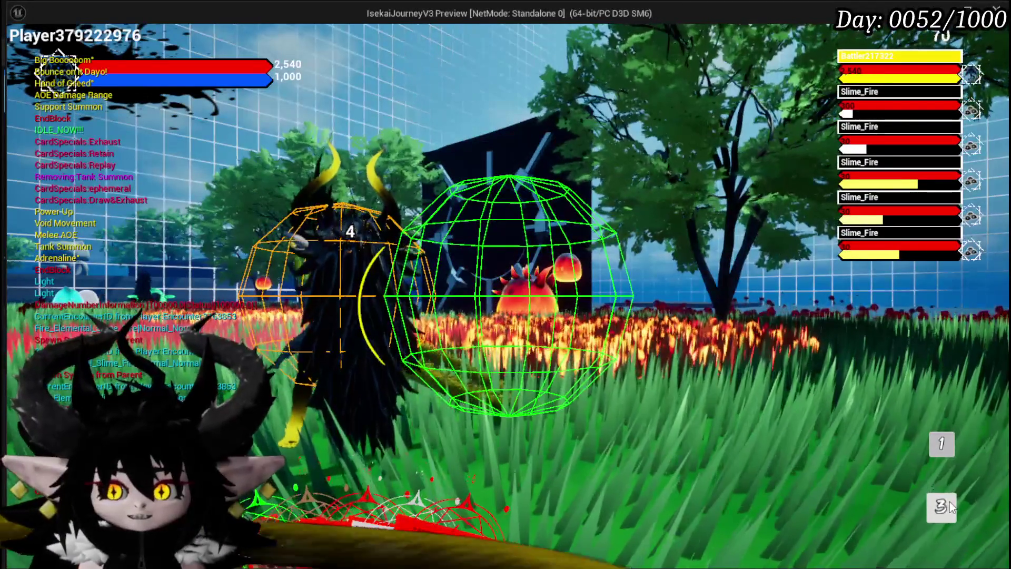
Browse the card piles, including the Tank Summon, Splash Move and Adrenaline lists.
left_click(933, 507)
mouse_move(541, 166)
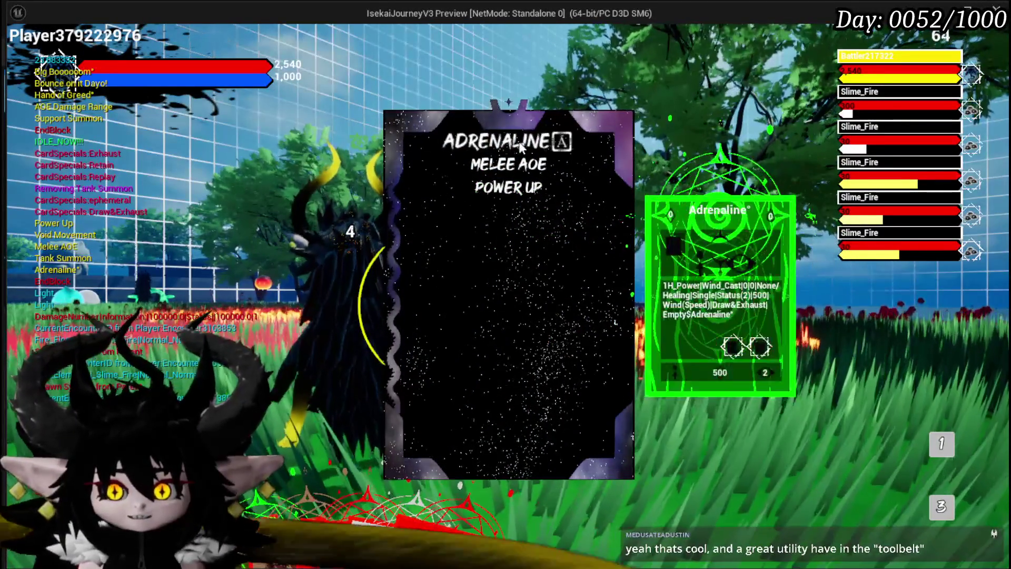
left_click(941, 506)
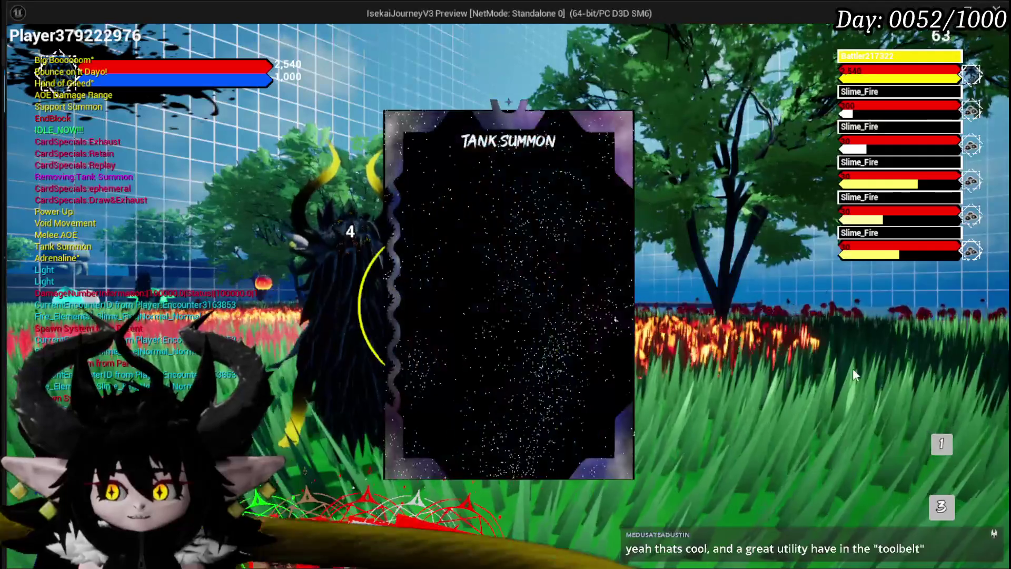
mouse_move(504, 150)
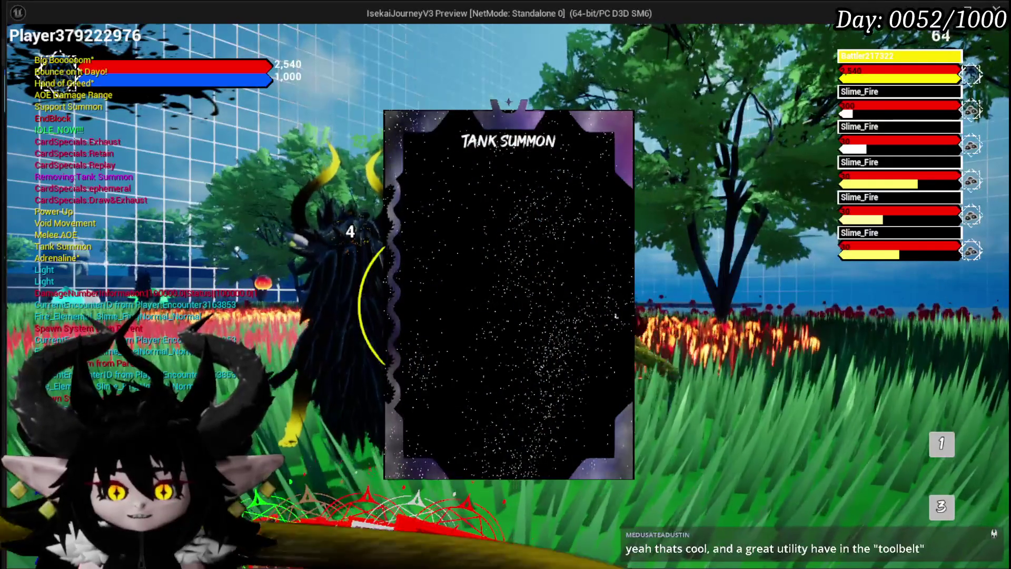
key("3")
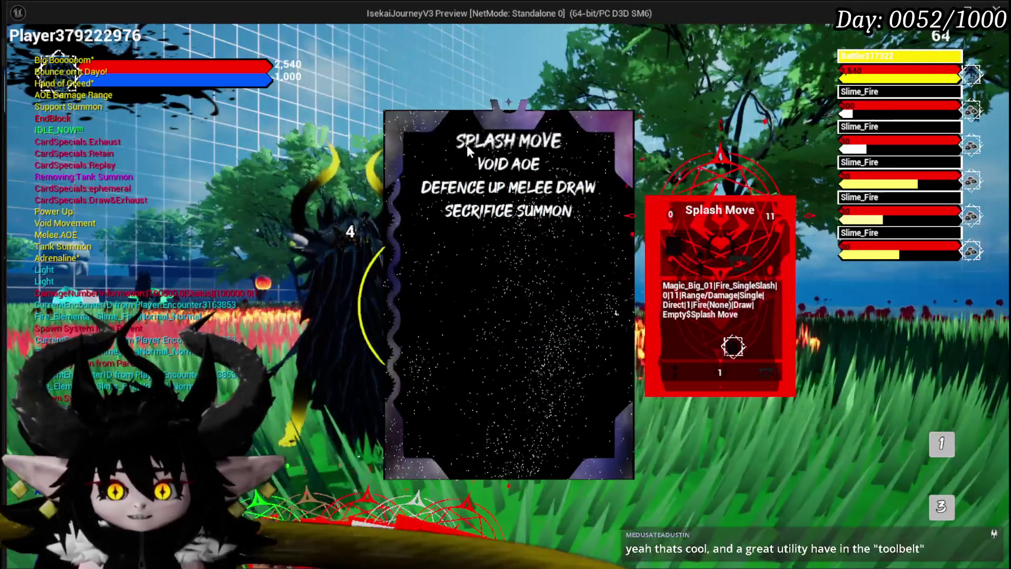
mouse_move(475, 184)
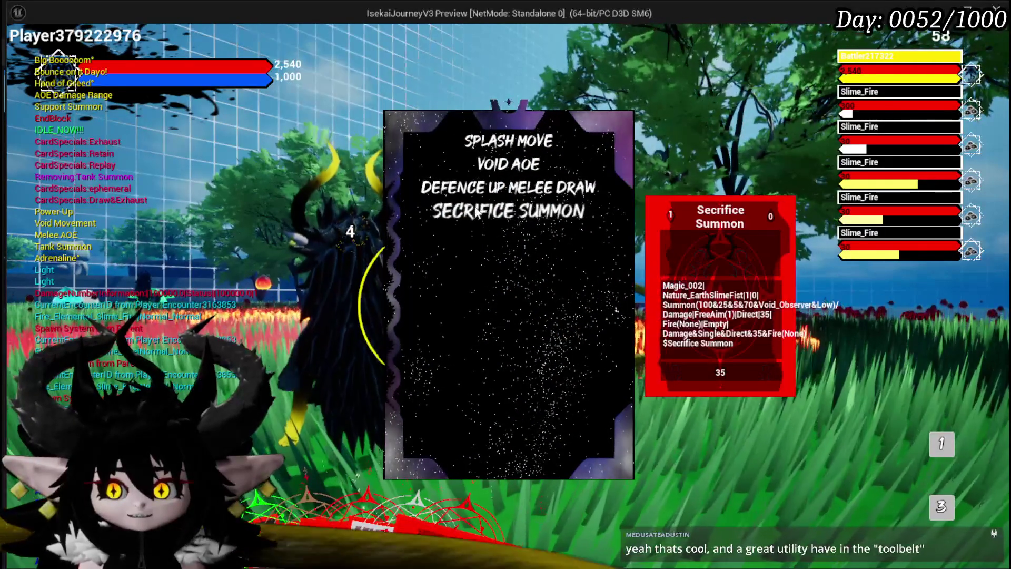
mouse_move(489, 165)
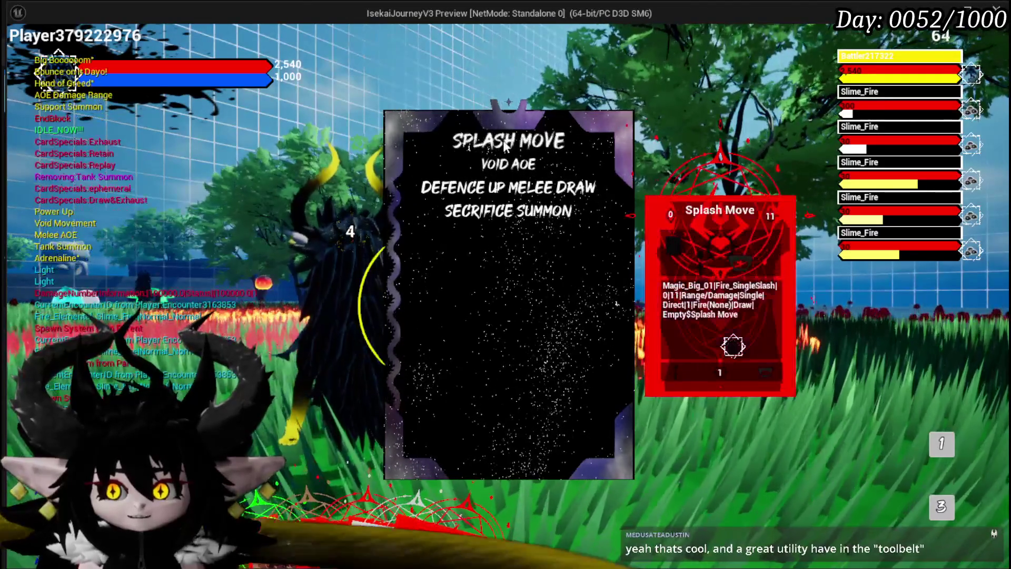
left_click(947, 519)
left_click(948, 519)
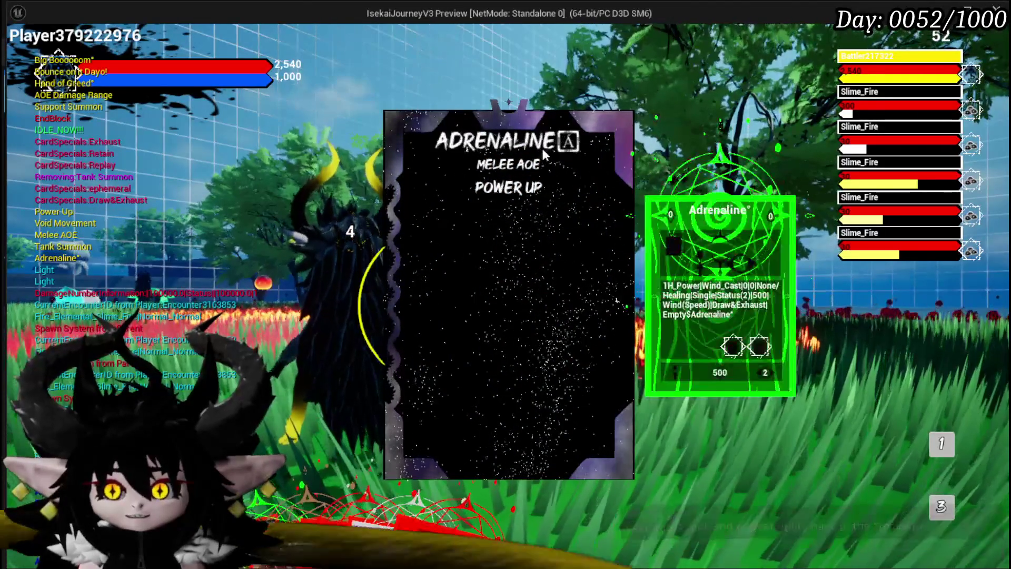
mouse_move(533, 169)
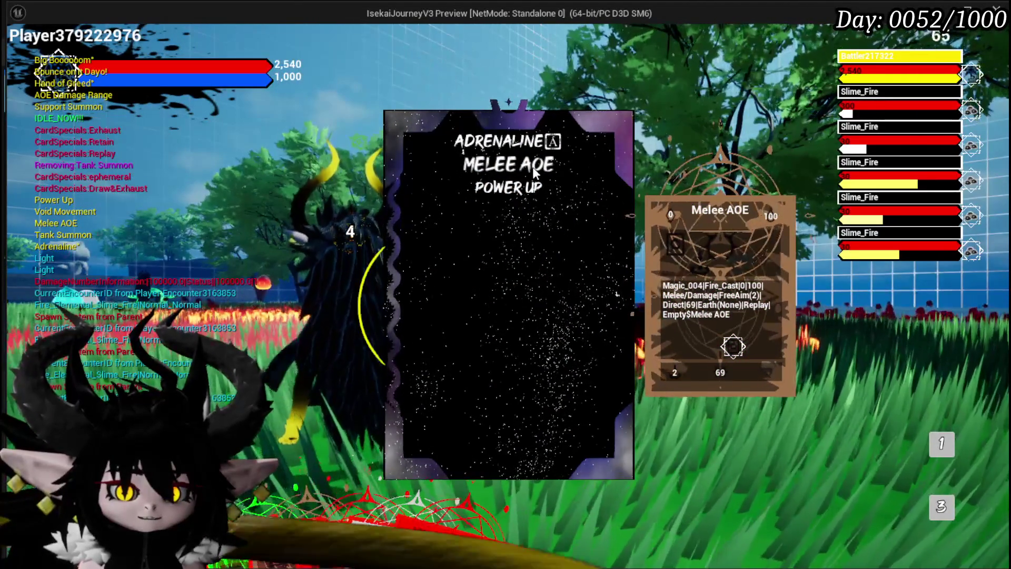
mouse_move(527, 196)
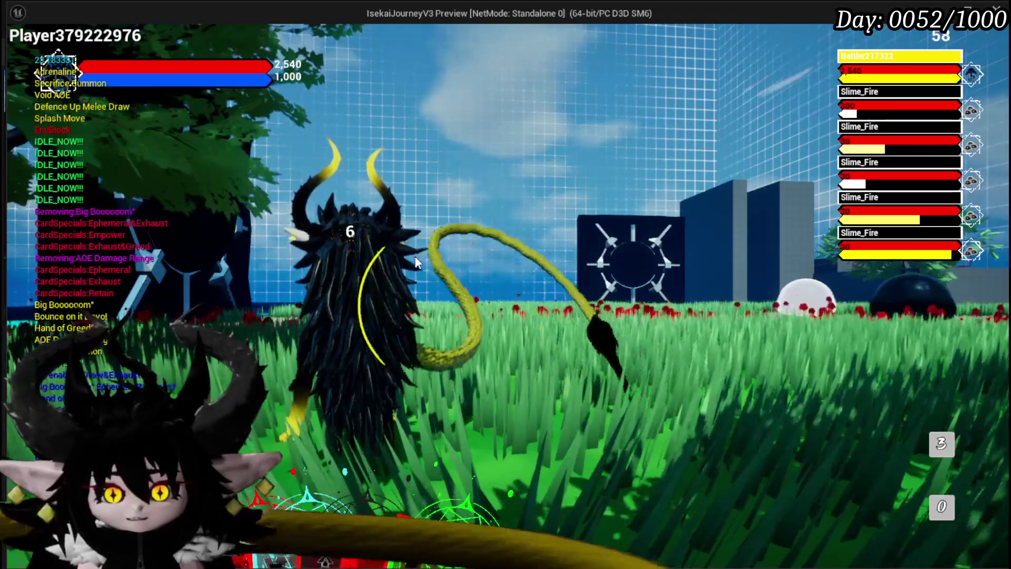
Stop the preview, relaunch it with Alt+P, and open the equipment menu with Tab.
key("Escape")
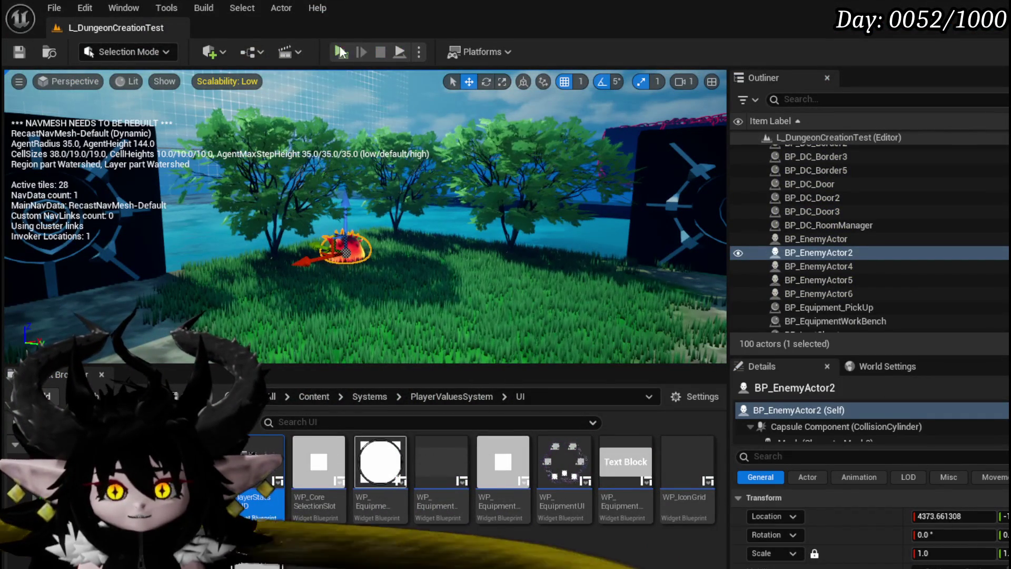
key("alt+p")
key("Tab")
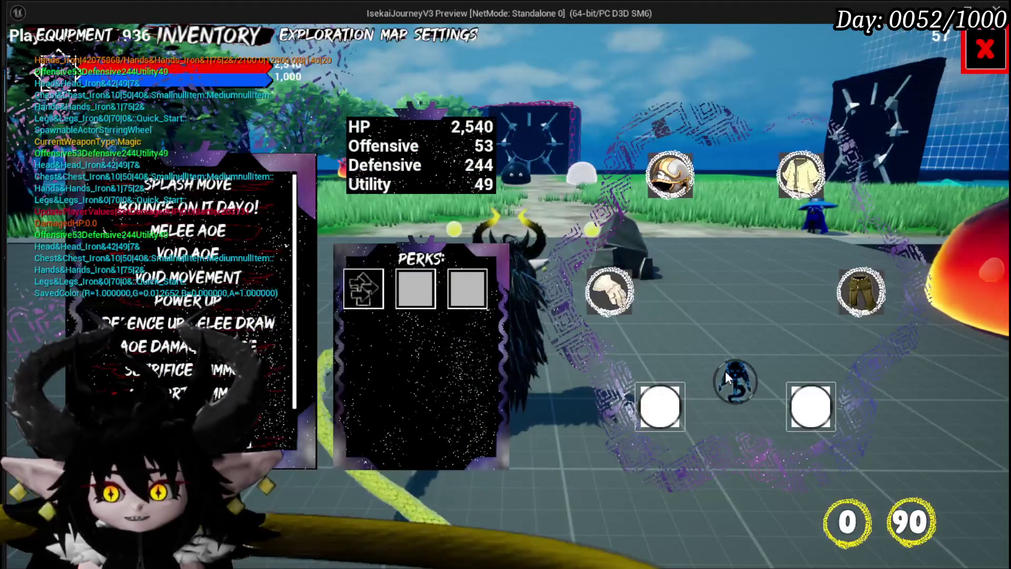
In the Inventory grid, swap the summon slot to red, then green, then back to blue creatures.
mouse_move(187, 253)
scroll(198, 308, "down", 2)
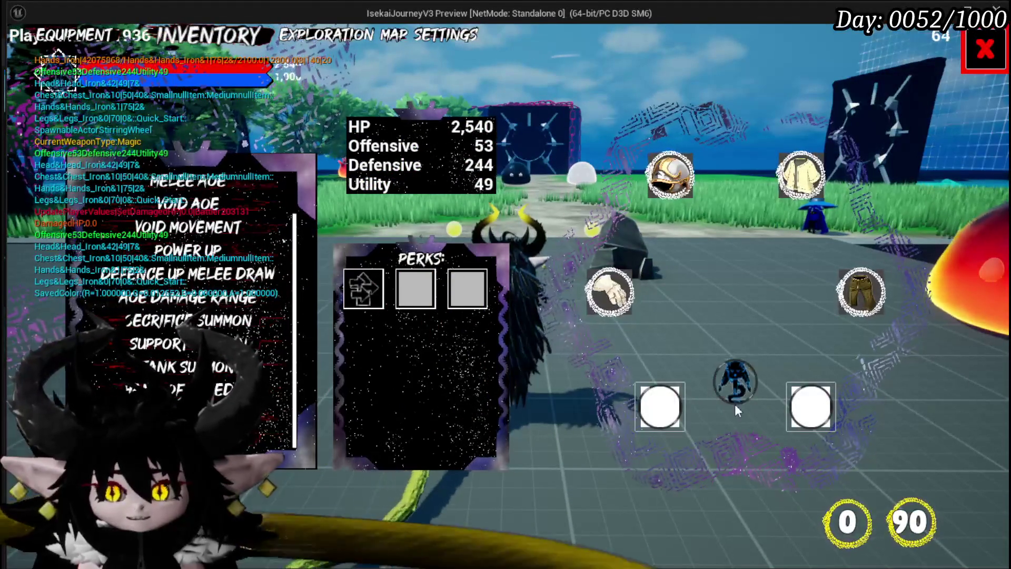
left_click(732, 373)
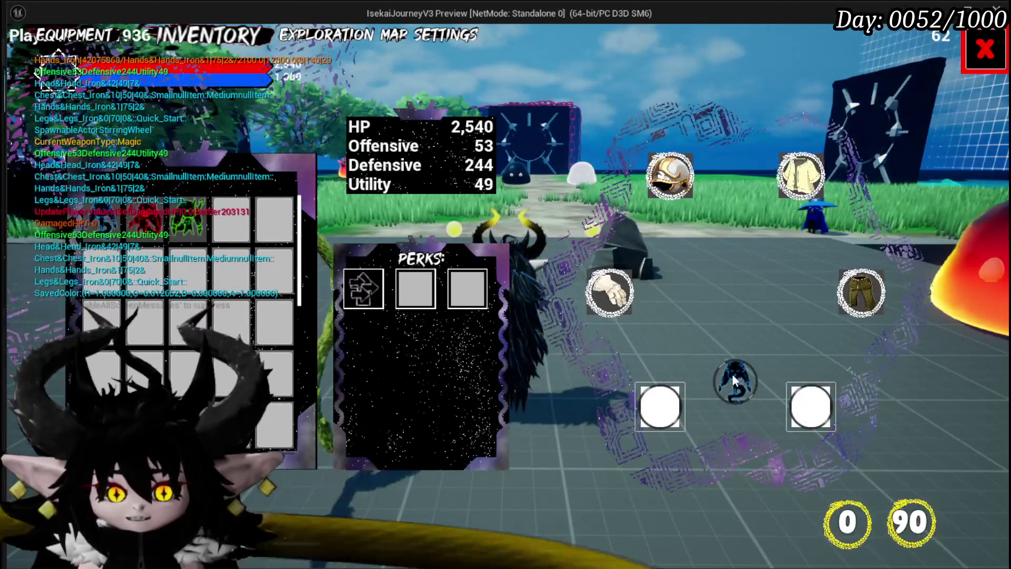
left_click(728, 361)
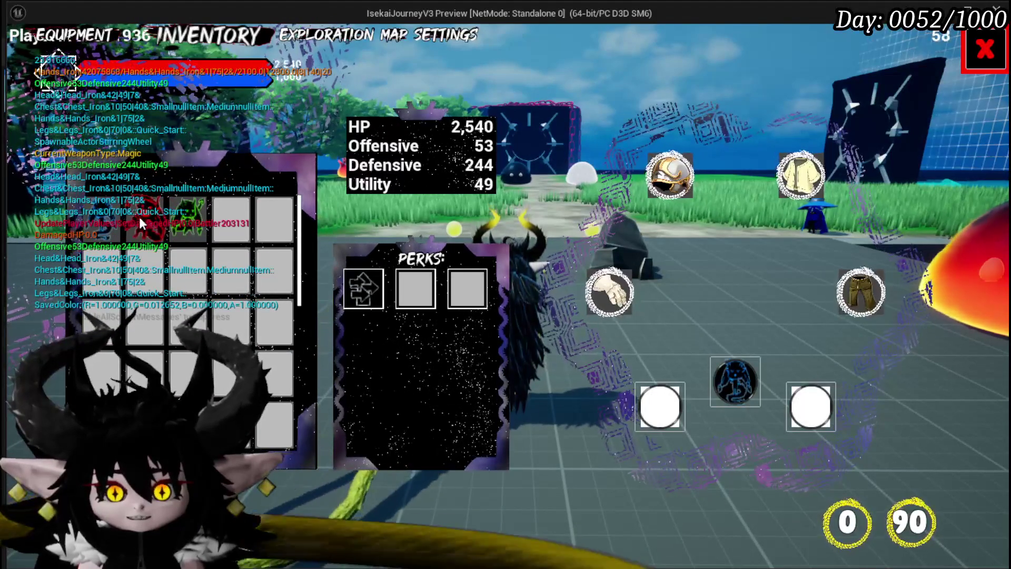
left_click(138, 221)
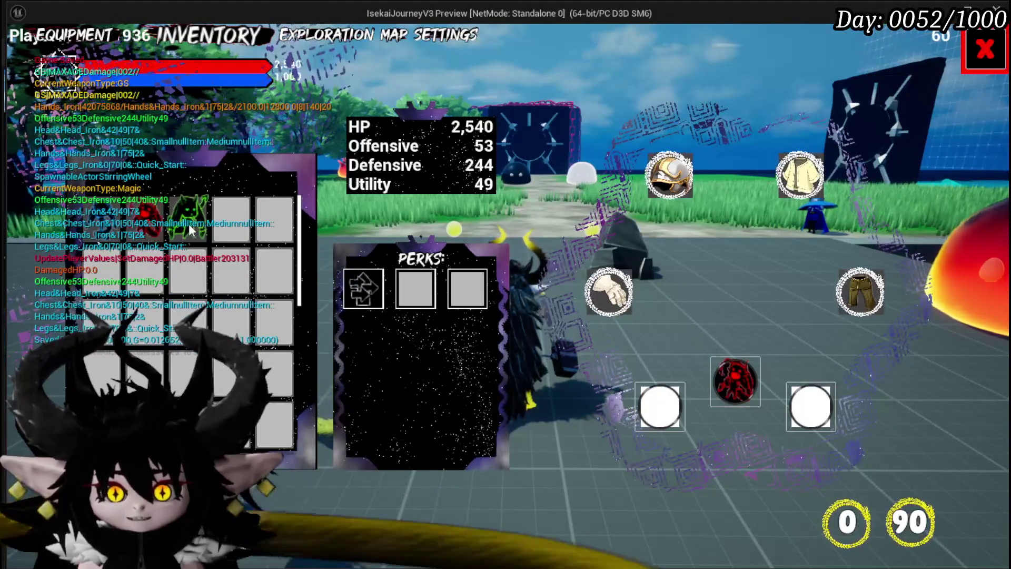
left_click(188, 224)
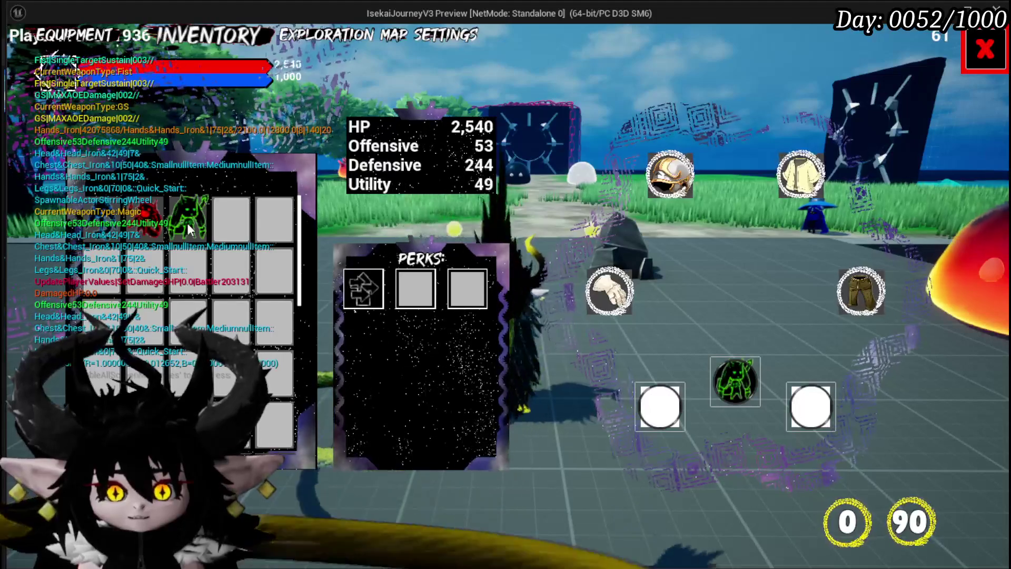
left_click(92, 222)
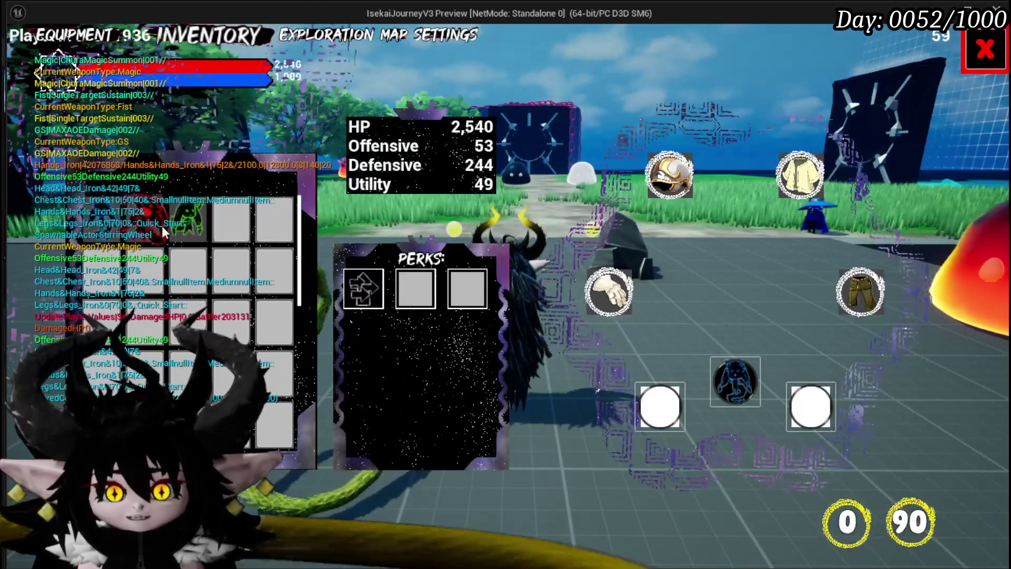
View a perk's details card, close the equipment overlay, and return to the editor.
left_click(730, 386)
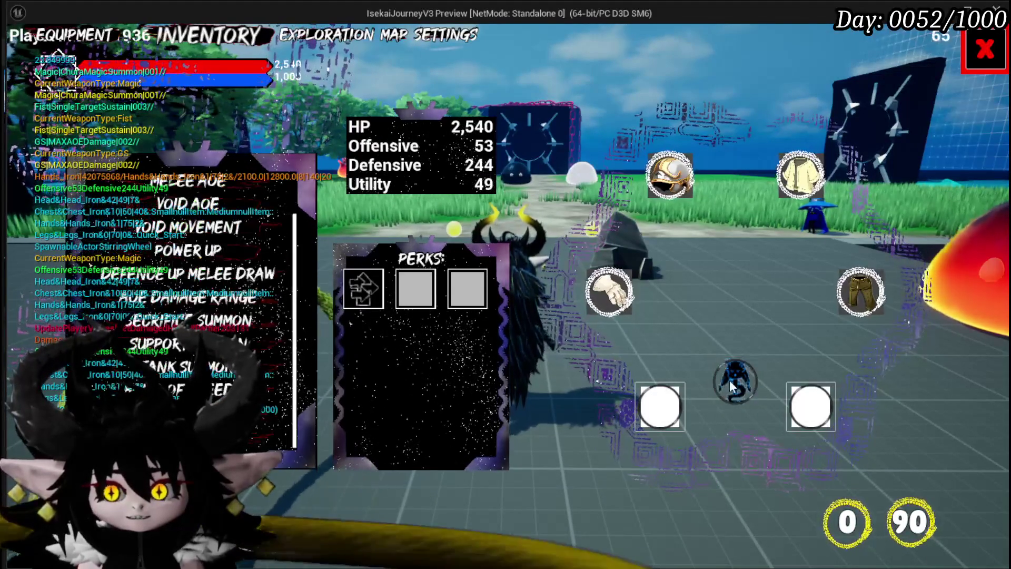
left_click(187, 204)
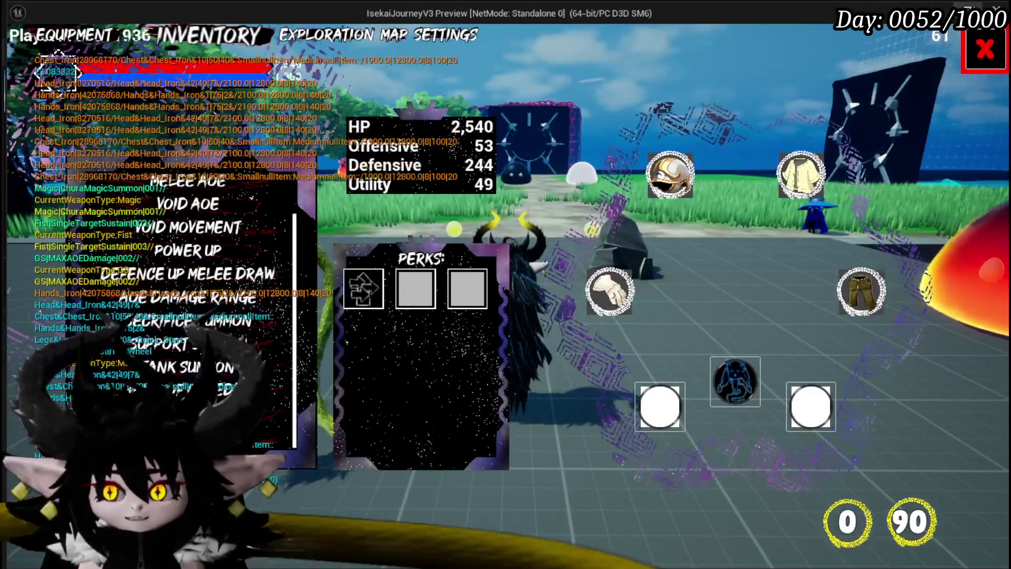
left_click(984, 49)
key("alt+Tab")
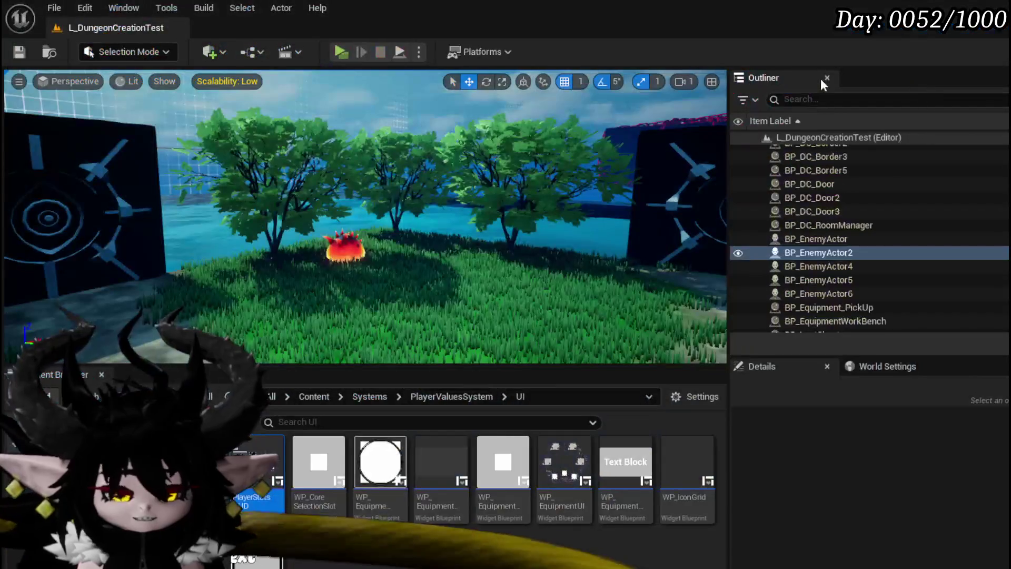
Stop play, save L_DungeonCreationTest, and open the PlayerStatsHUD widget blueprint.
left_click(381, 52)
left_click(15, 52)
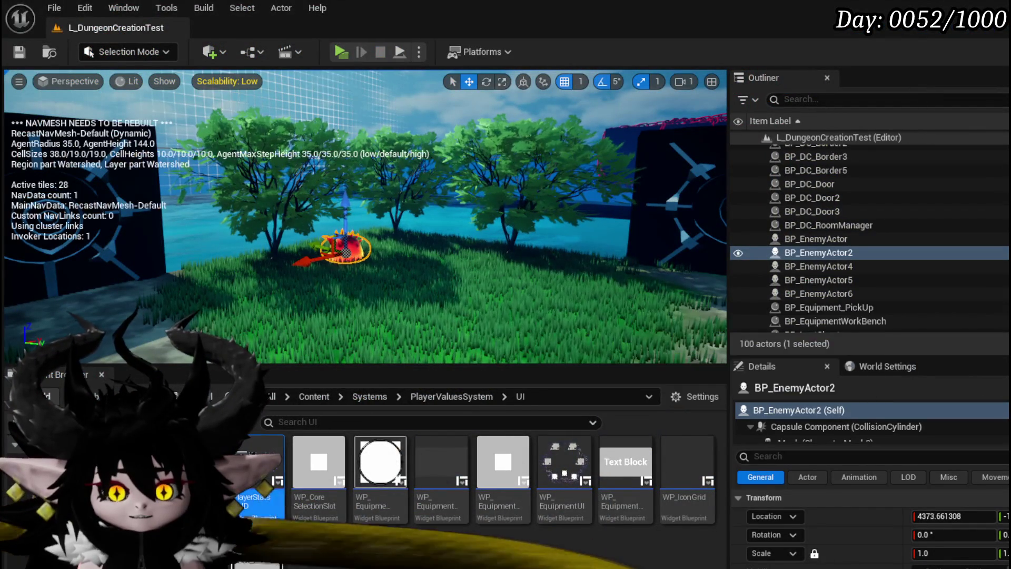
double_click(255, 458)
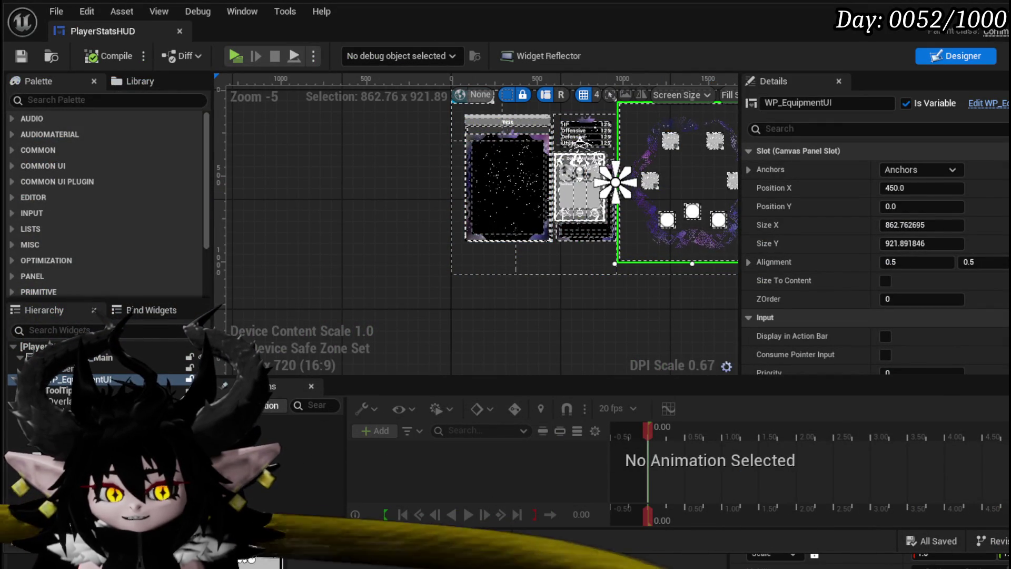
Open WP_EquipmentUI and inspect Border_0, EquipmentSelectionBox and the ring slot in the Hierarchy.
double_click(545, 278)
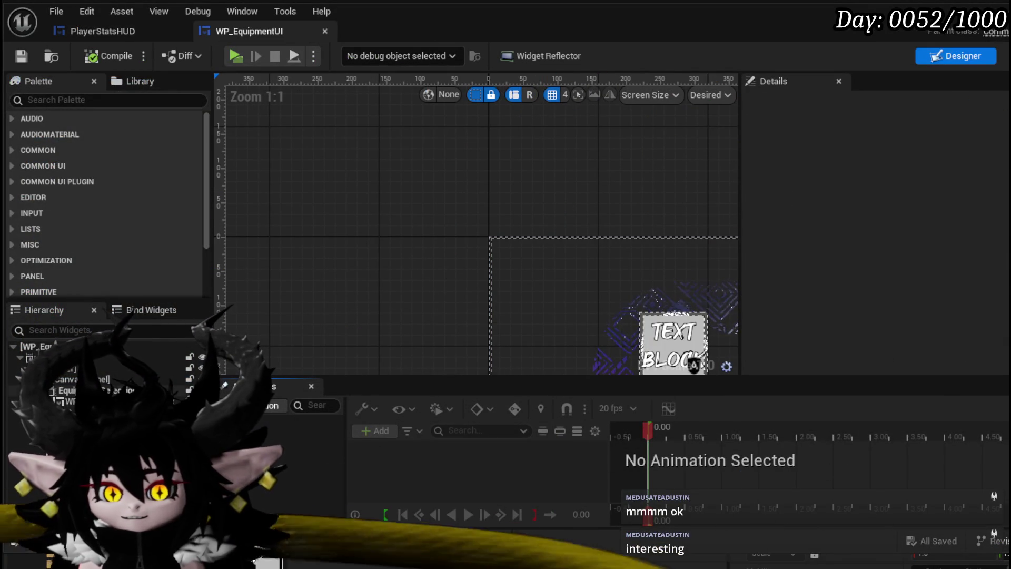
left_click(102, 368)
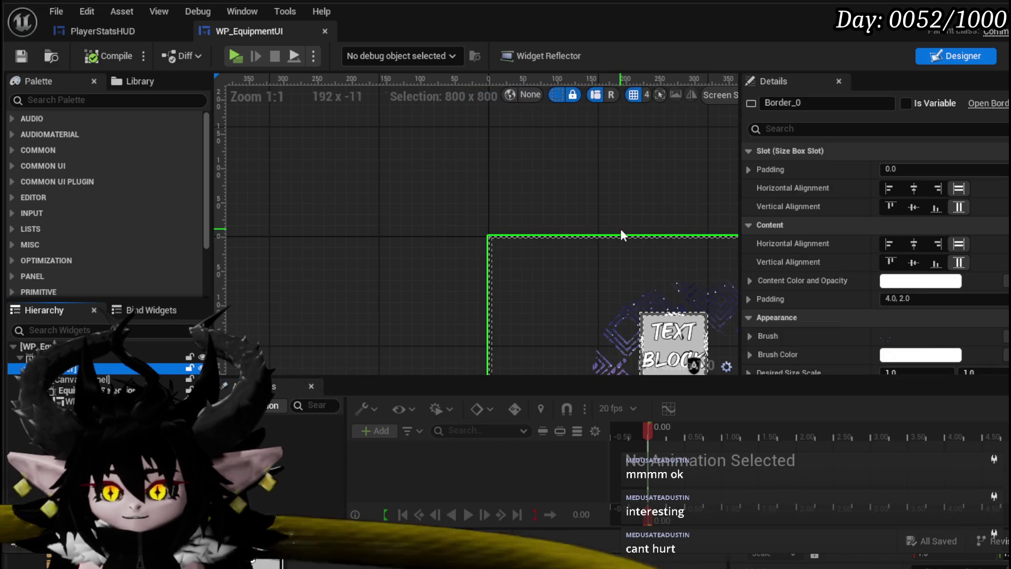
scroll(511, 254, "down", 4)
scroll(902, 296, "down", 10)
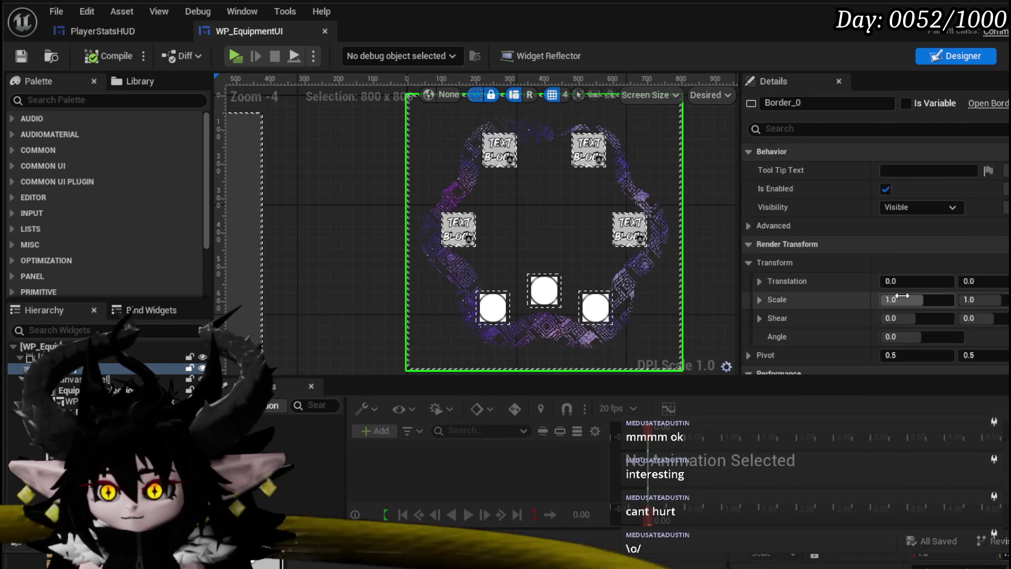
scroll(902, 295, "up", 12)
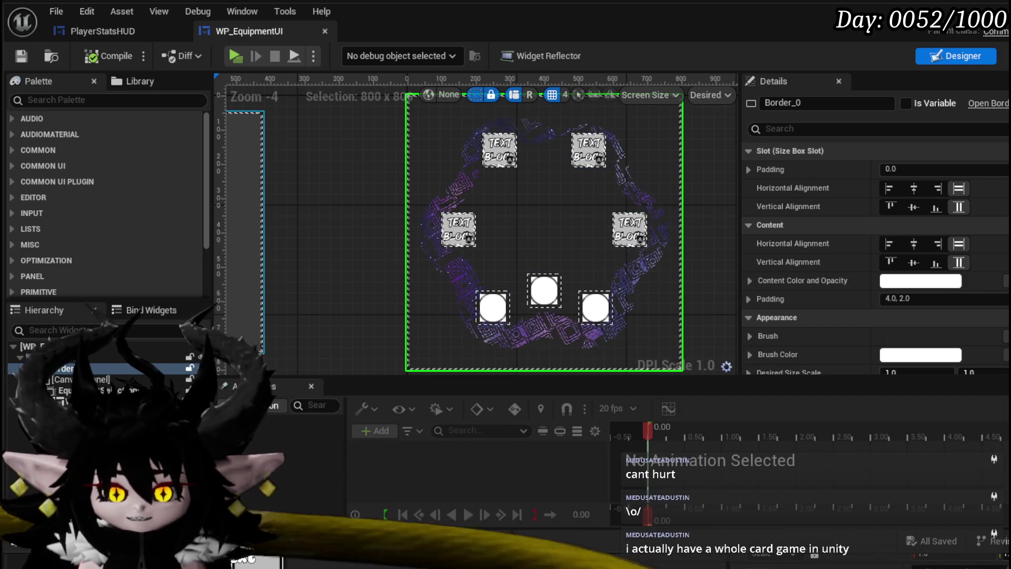
left_click(65, 390)
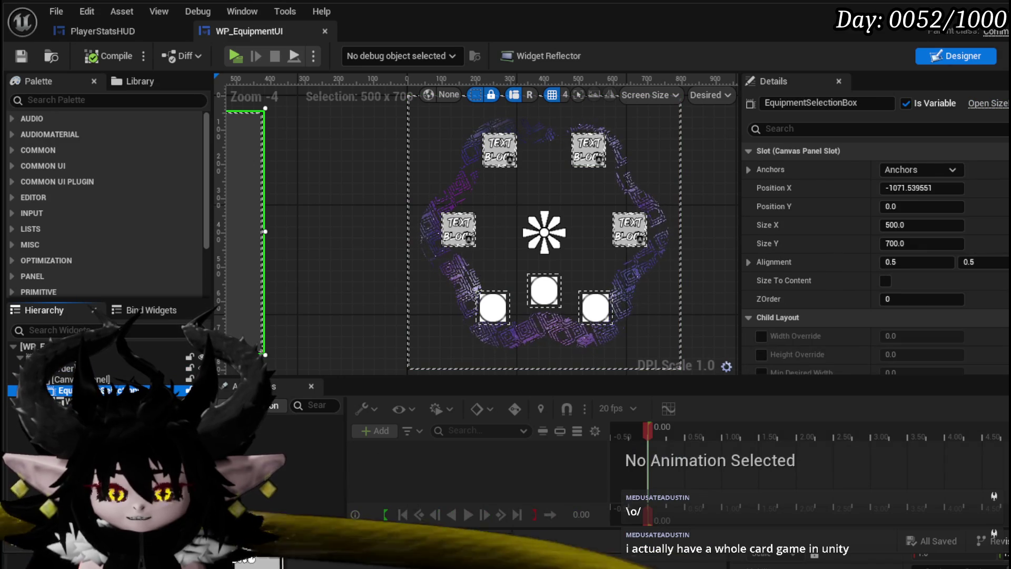
key("Up")
key("Up")
key("Up")
key("Down")
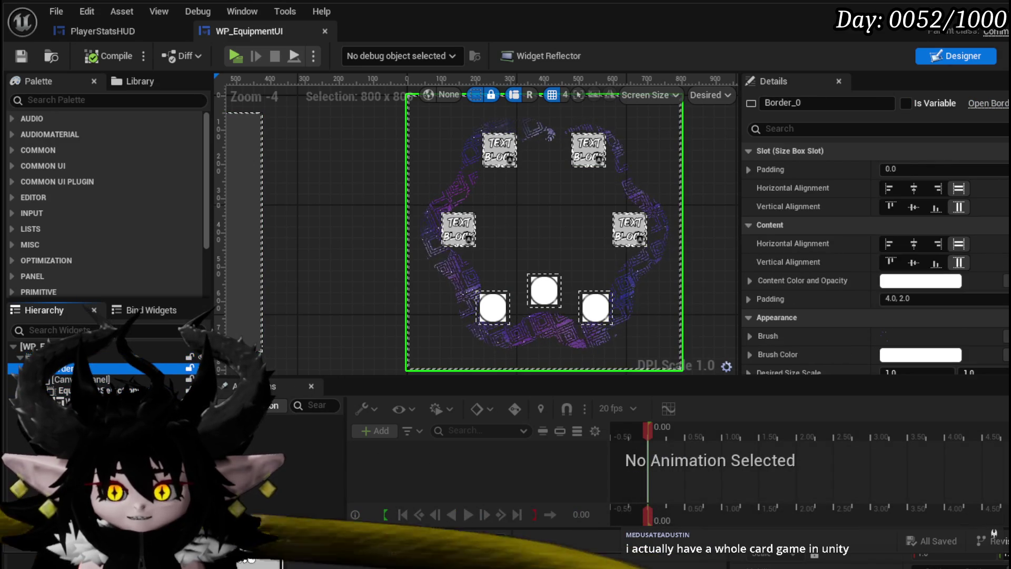
key("Down")
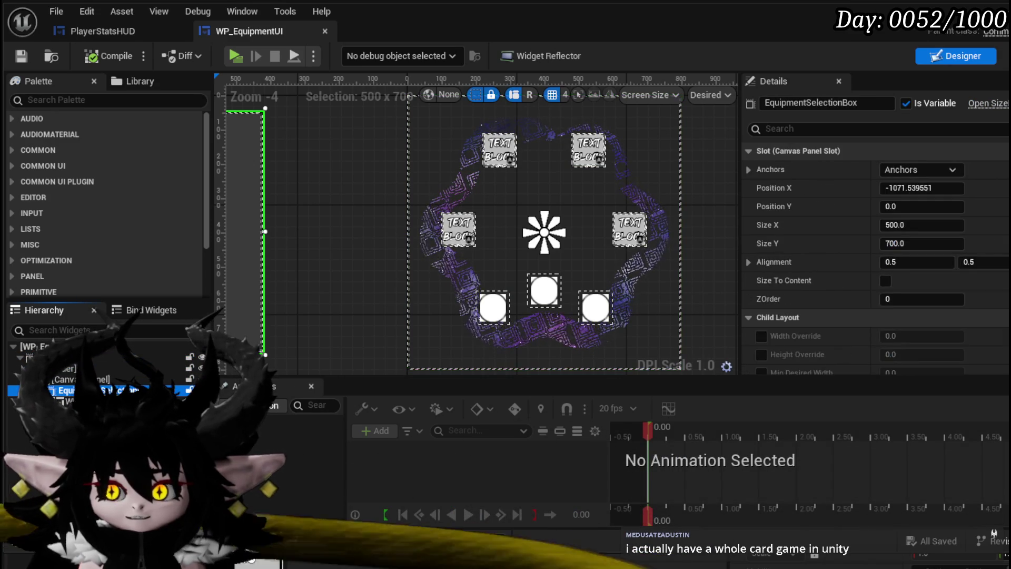
key("Down")
key("Down")
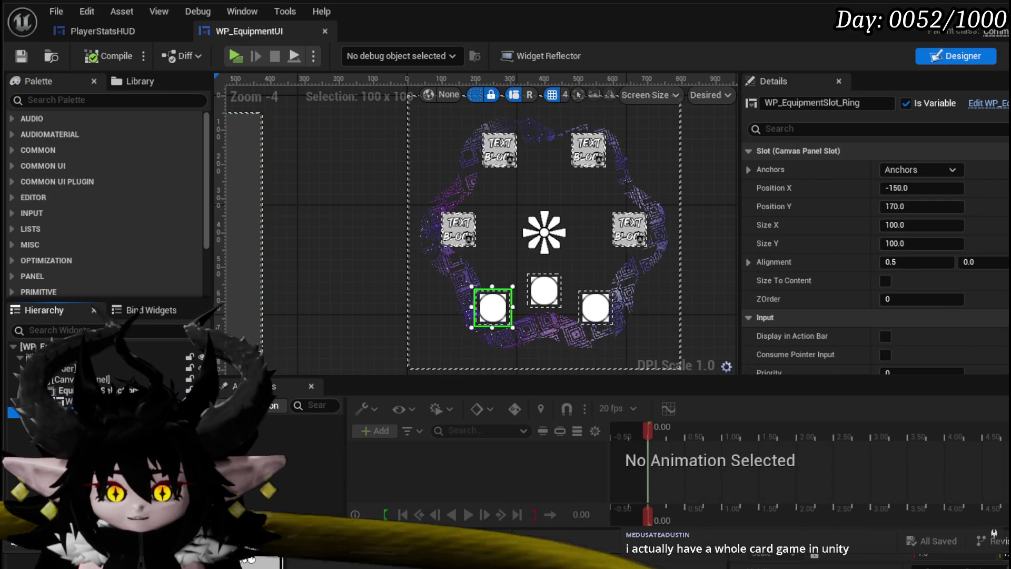
key("Up")
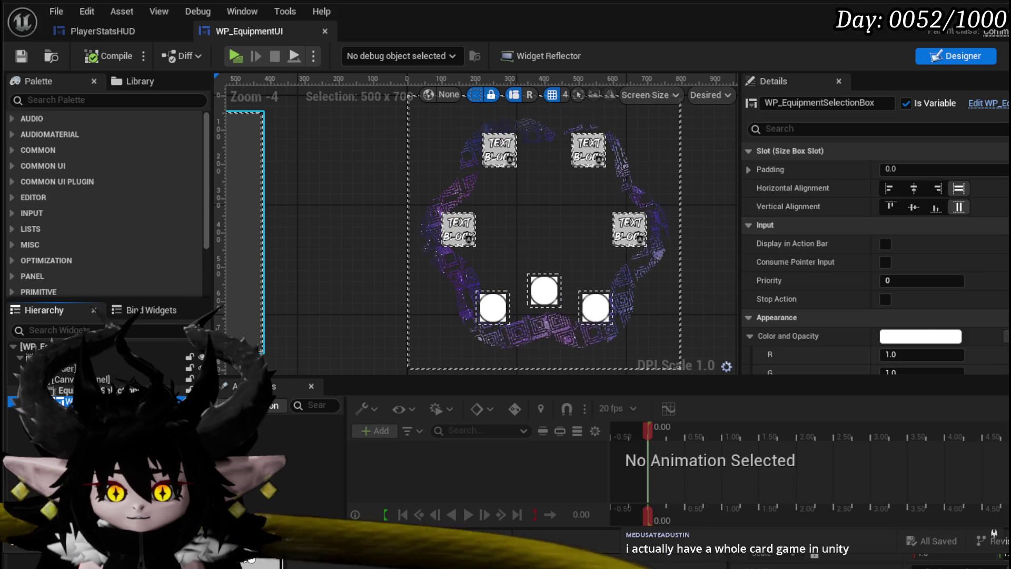
key("Up")
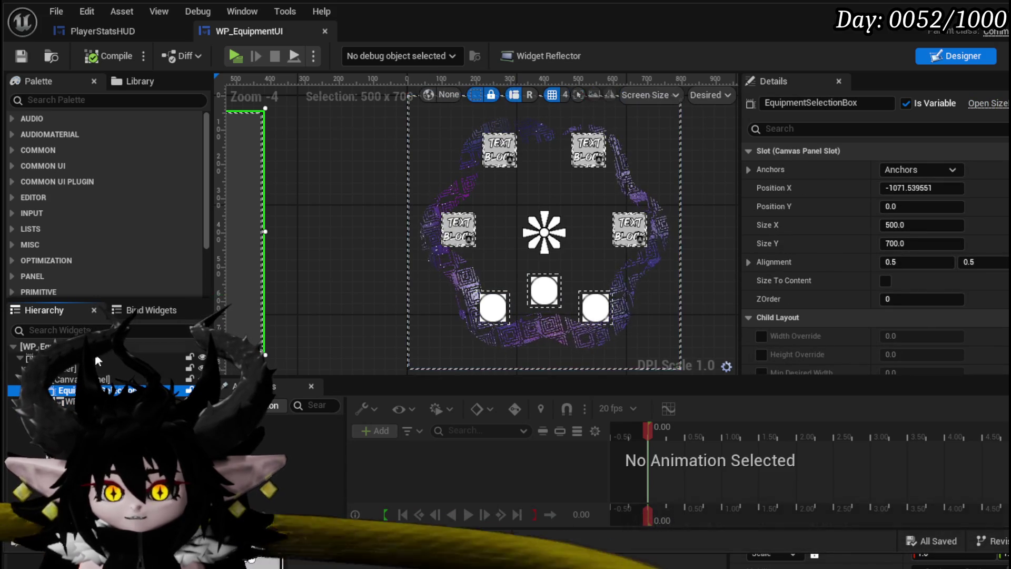
Reselect Border_0, expand its Brush settings, and browse to the M_OroBorder_Circle_Inst material.
left_click(66, 369)
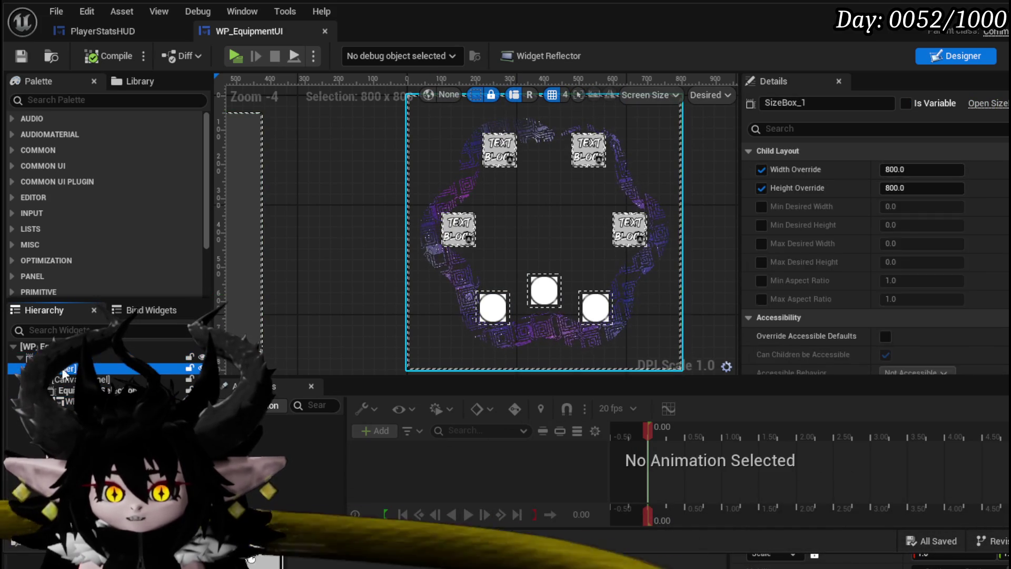
scroll(781, 262, "down", 5)
scroll(781, 261, "down", 10)
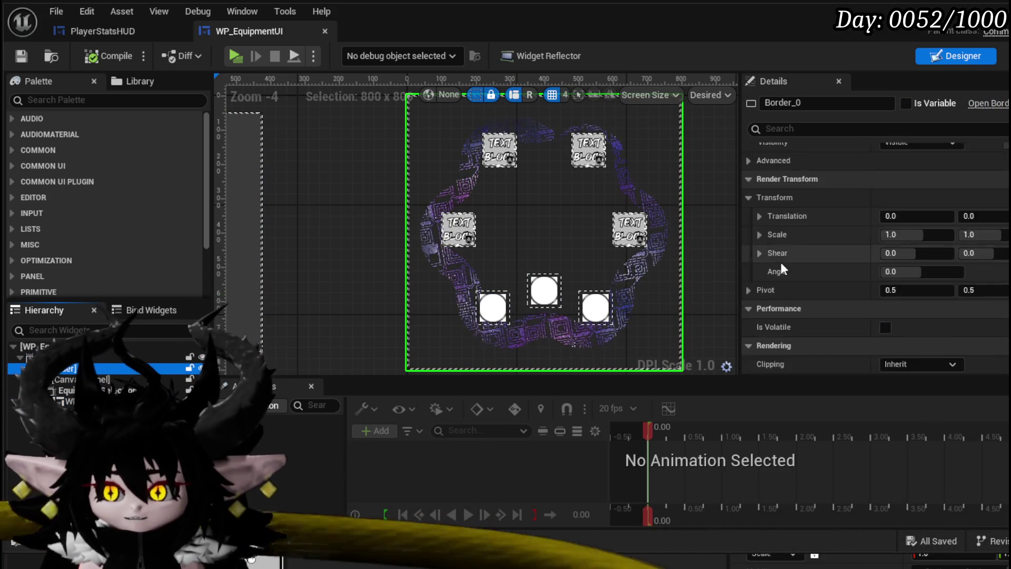
scroll(781, 261, "up", 2)
scroll(781, 261, "up", 10)
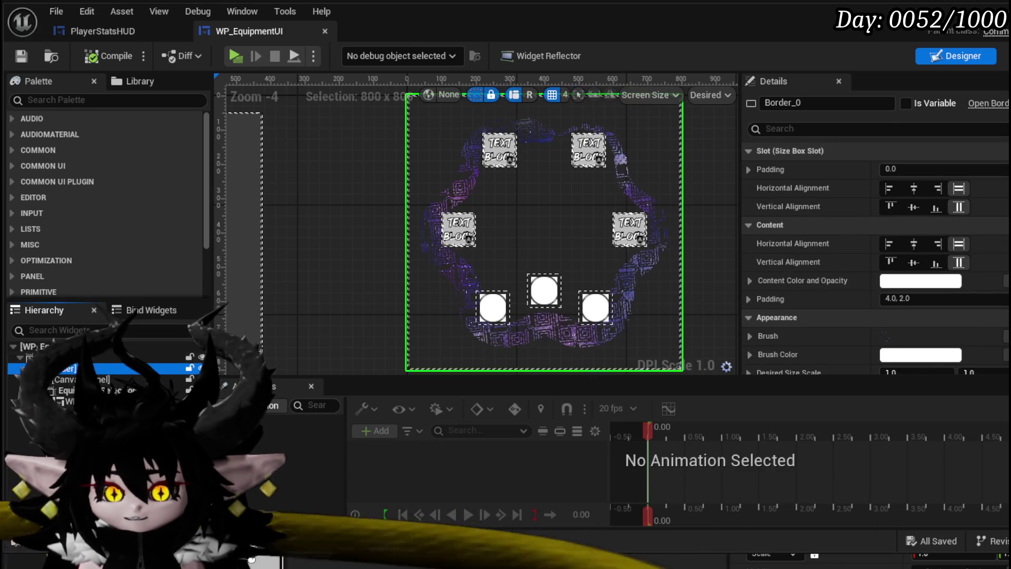
left_click(68, 380)
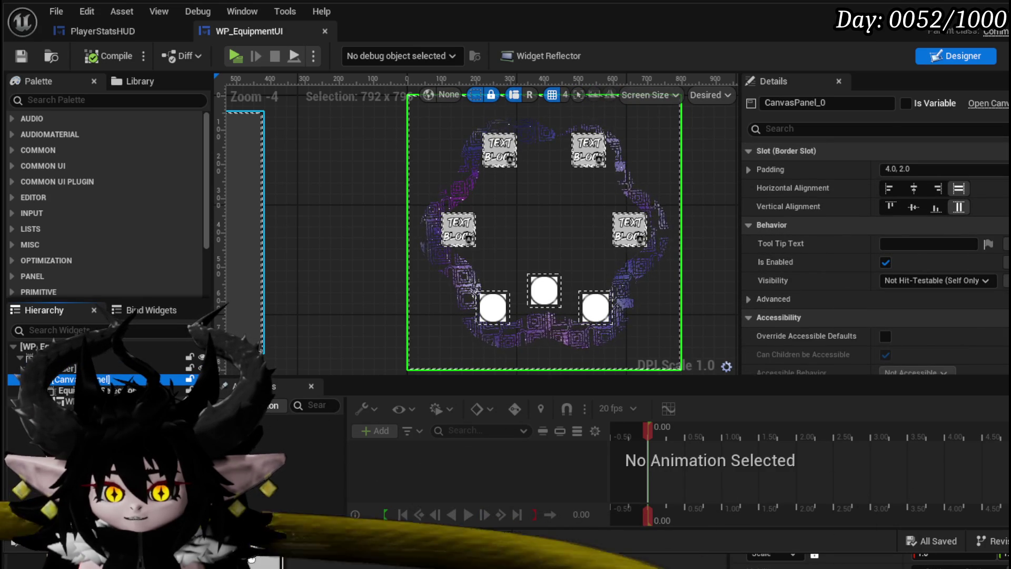
left_click(9, 369)
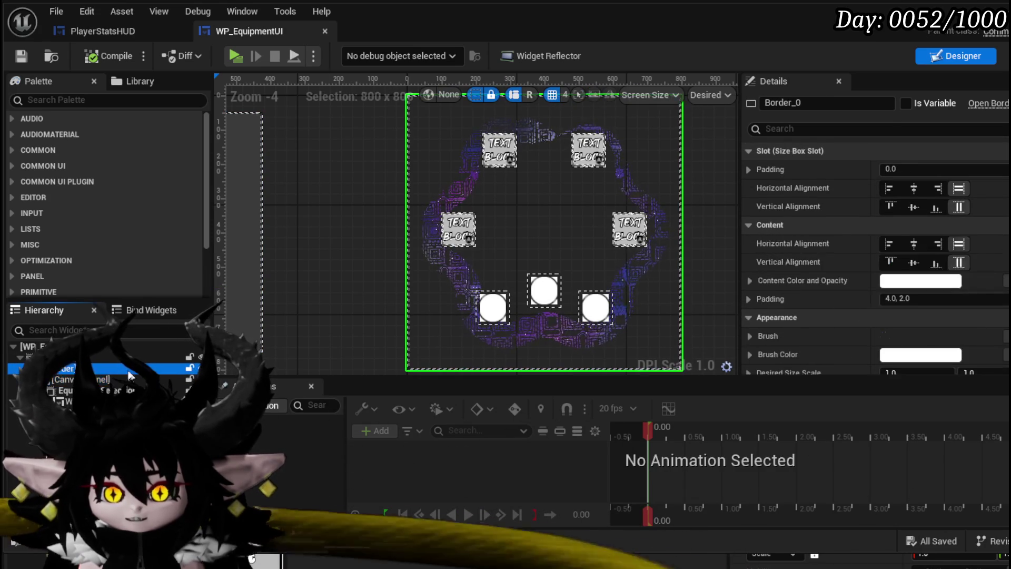
scroll(745, 293, "down", 4)
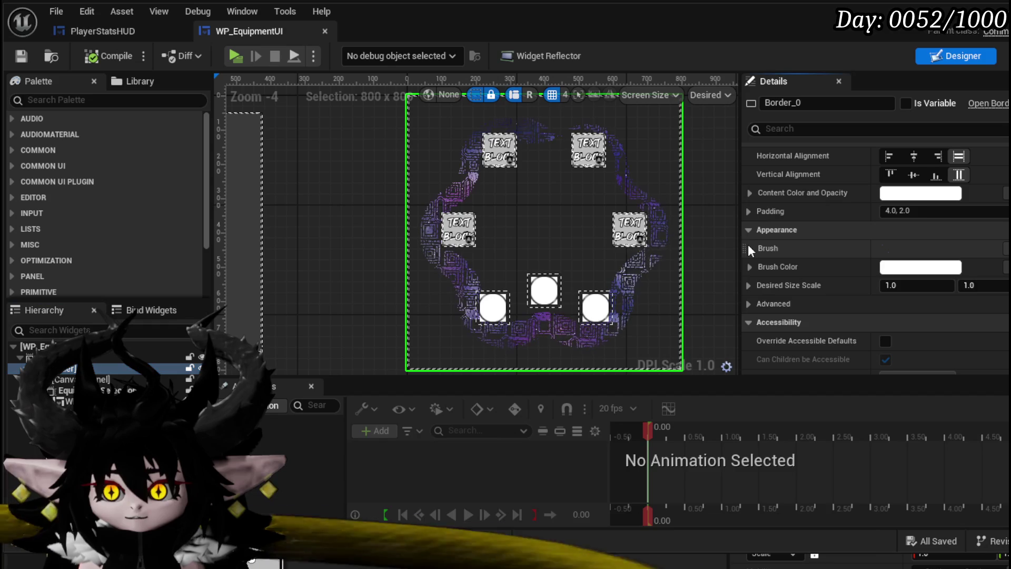
left_click(749, 245)
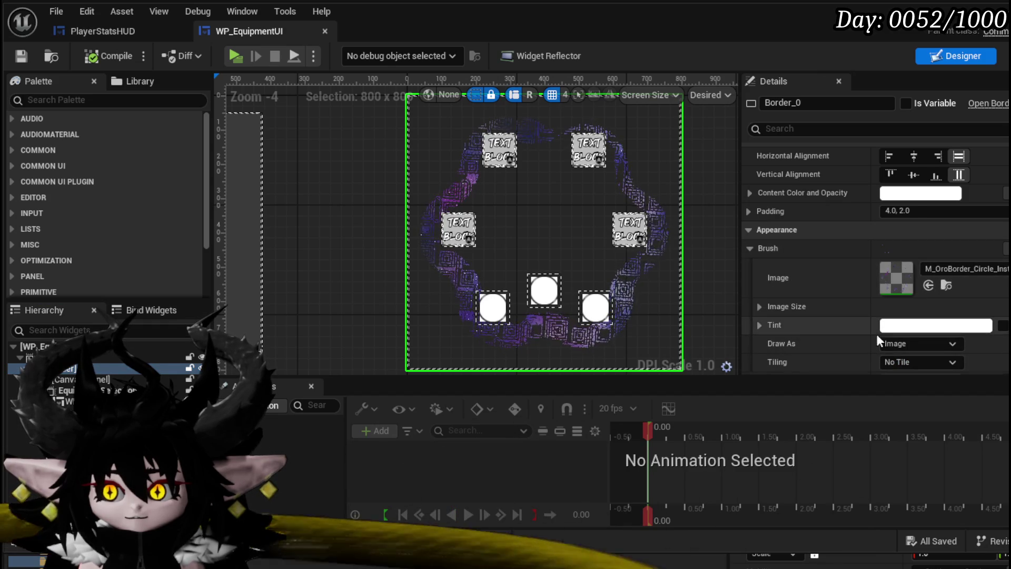
left_click(946, 285)
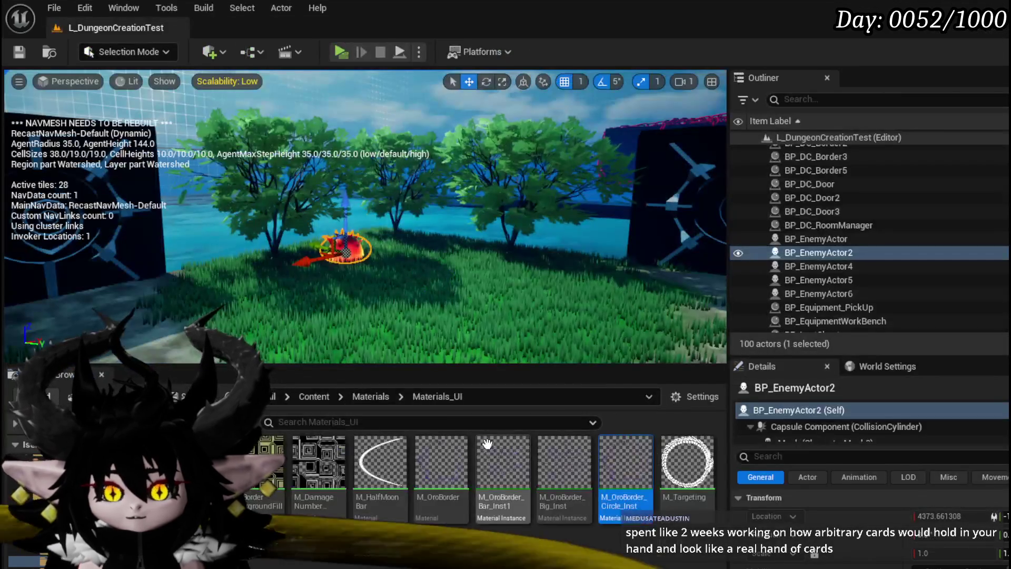
Open M_OroBorder_Circle_Inst, then its parent M_OroBorder material in the Material Editor.
double_click(617, 474)
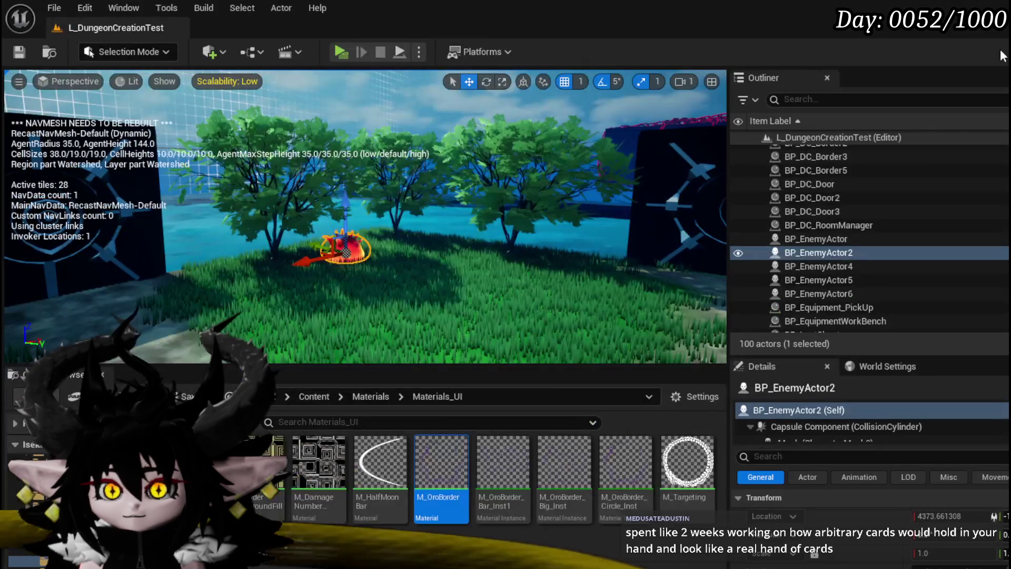
double_click(431, 471)
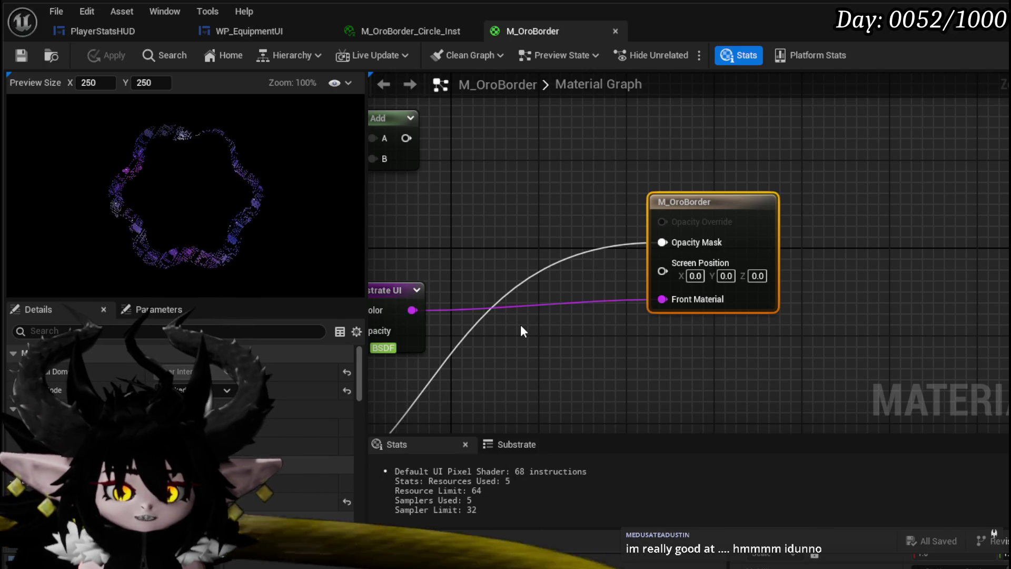
Pan around the M_OroBorder graph and drag the purple noise Texture Sample up-left.
mouse_move(524, 327)
left_mouse_down()
mouse_move(662, 174)
mouse_move(776, 236)
mouse_move(721, 283)
mouse_move(818, 297)
left_mouse_up()
scroll(775, 235, "down", 2)
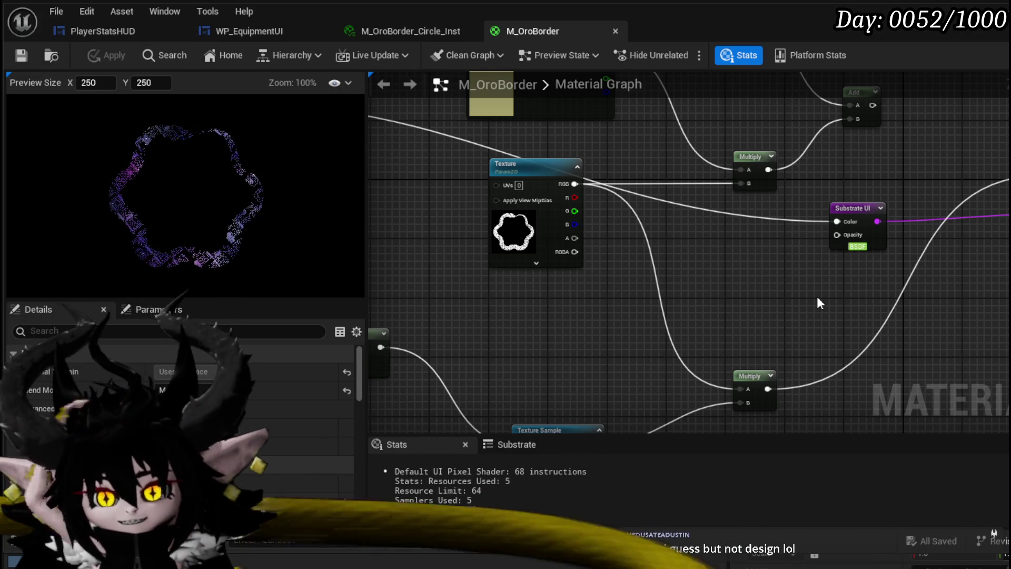
scroll(817, 296, "down", 5)
left_click_drag(736, 273, 785, 264)
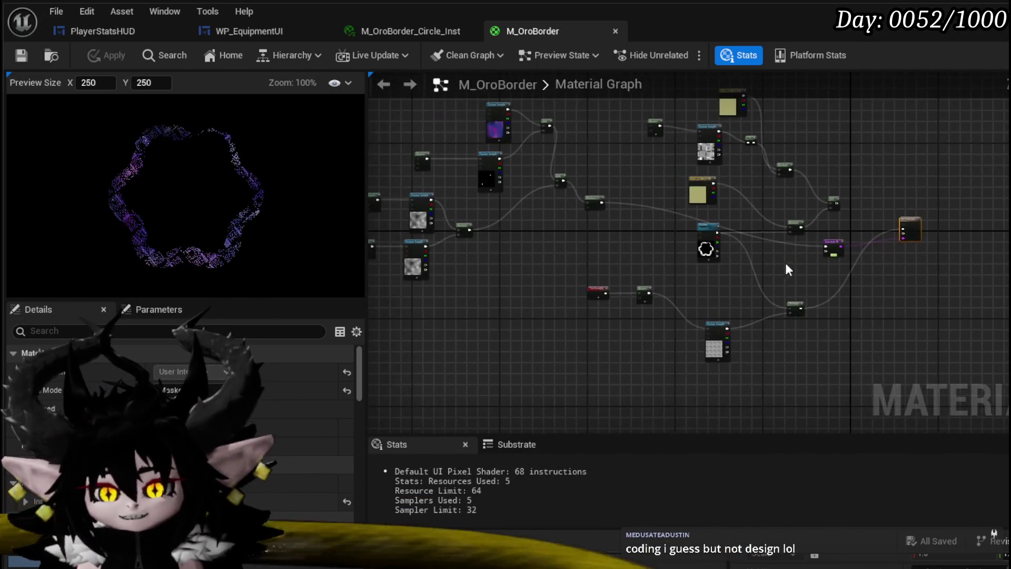
scroll(592, 312, "up", 6)
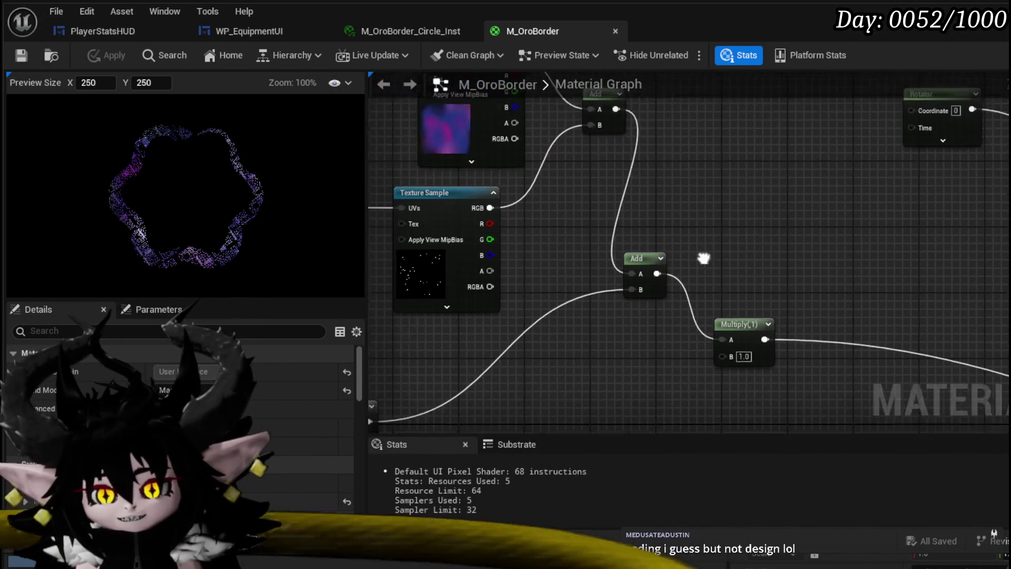
mouse_move(610, 224)
left_mouse_down()
mouse_move(515, 204)
mouse_move(556, 202)
mouse_move(595, 242)
mouse_move(517, 228)
mouse_move(595, 264)
mouse_move(668, 274)
left_mouse_up()
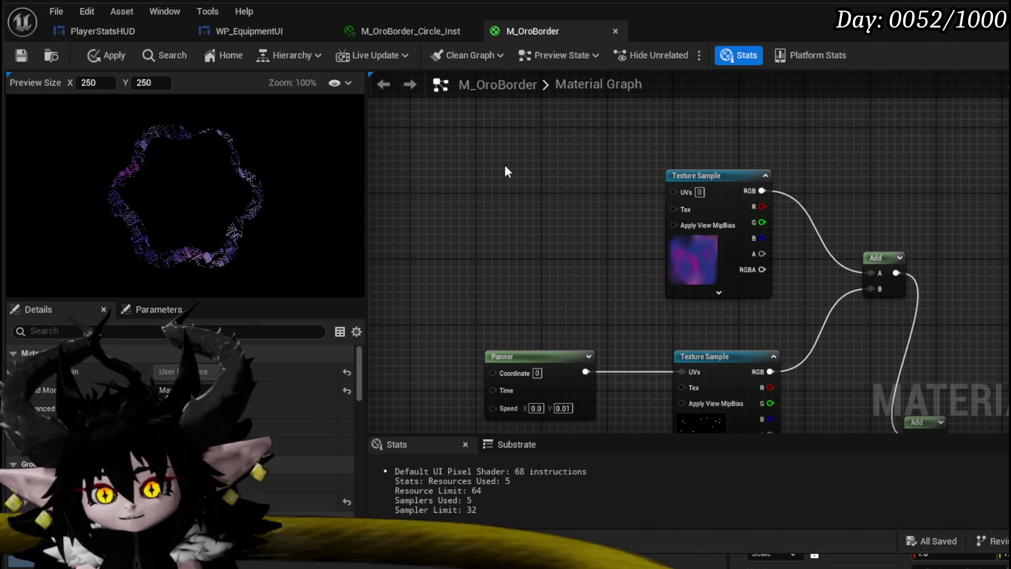
Shift the noise Texture Sample left and add a Desaturation node after it.
mouse_move(746, 180)
left_mouse_down()
mouse_move(508, 180)
mouse_move(593, 197)
left_mouse_up()
type("Desat")
left_click(648, 231)
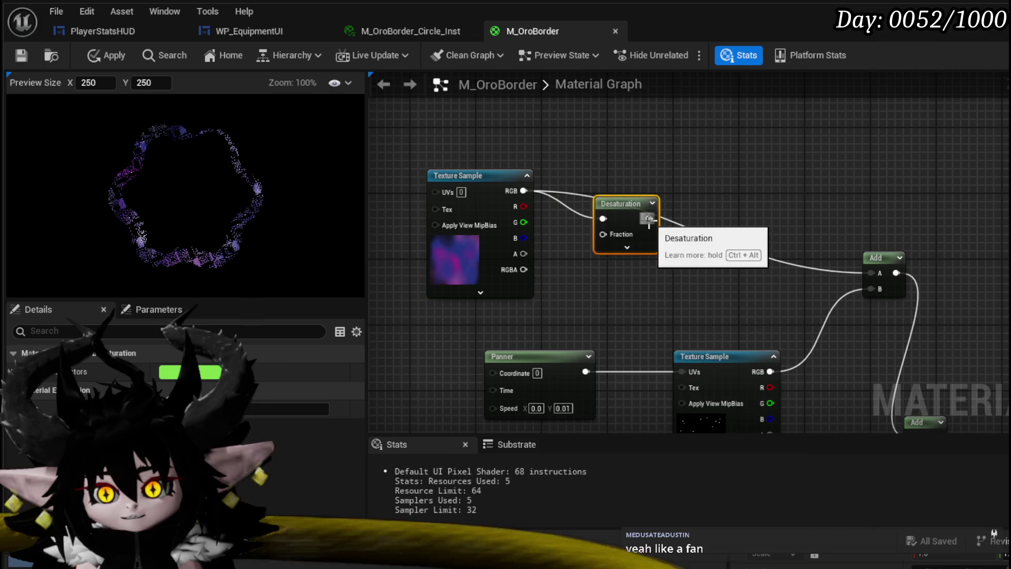
mouse_move(649, 222)
left_mouse_down()
mouse_move(587, 247)
mouse_move(685, 242)
mouse_move(703, 166)
left_mouse_up()
Add a Constant3Vector below the Desaturation and feed the Multiply result into Add's A input.
left_click(434, 130)
mouse_move(444, 136)
left_mouse_down()
mouse_move(666, 258)
mouse_move(656, 289)
left_mouse_up()
left_click_drag(735, 167, 810, 298)
double_click(626, 327)
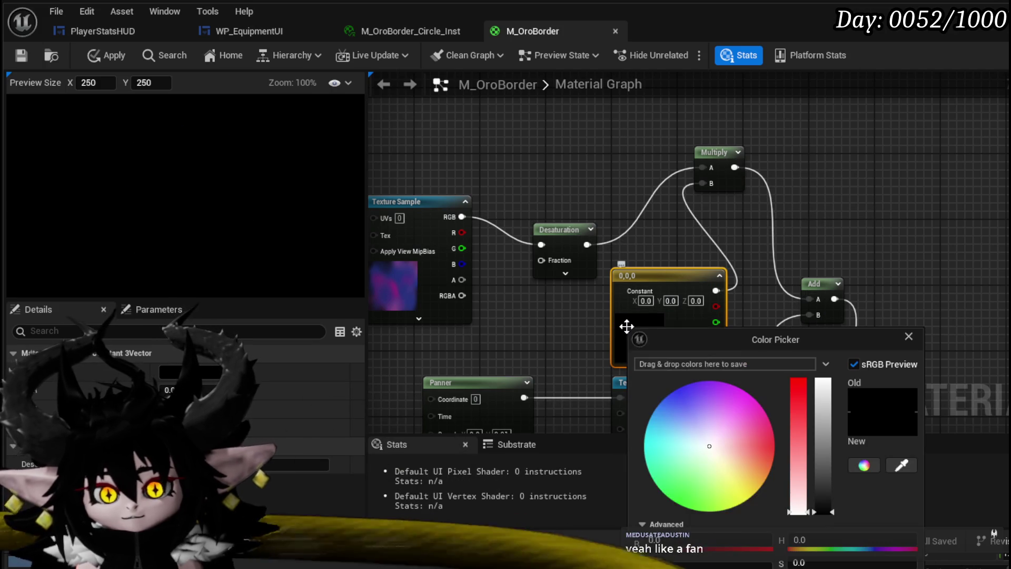
Tint the Constant3Vector orange-red (1, 0.065, 0), after briefly setting it to yellow.
left_click_drag(695, 431, 765, 511)
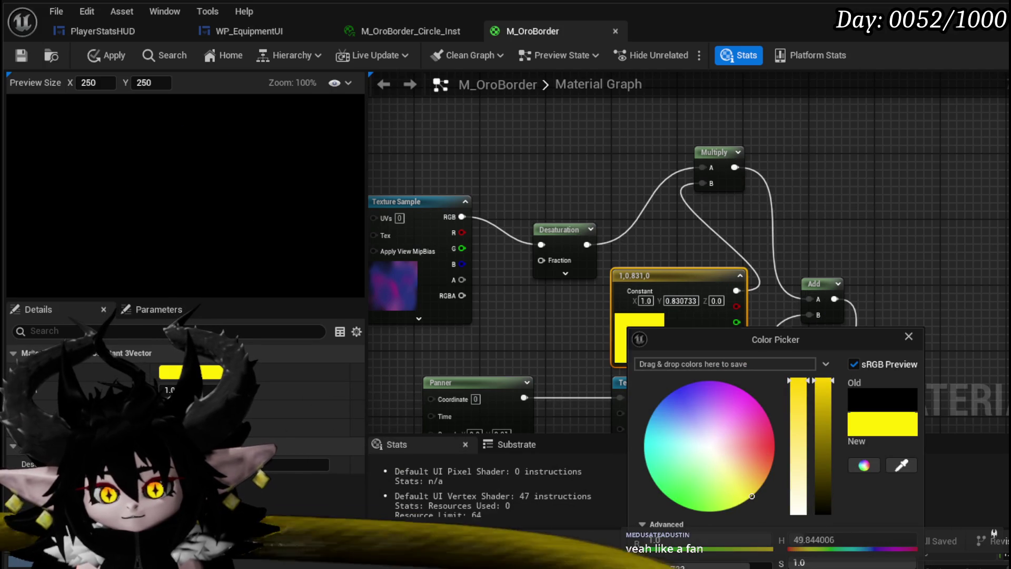
left_click(572, 343)
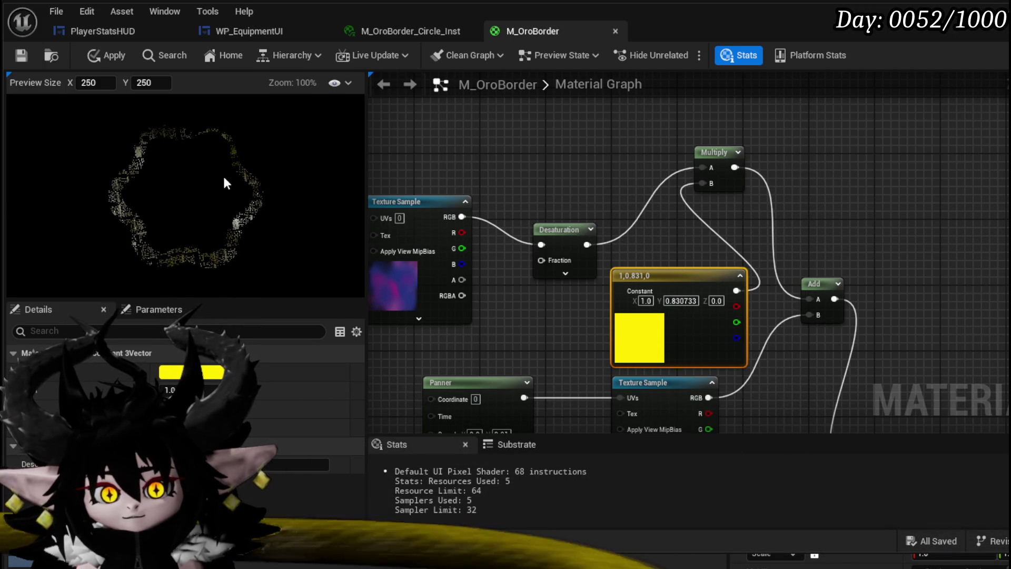
scroll(169, 180, "up", 3)
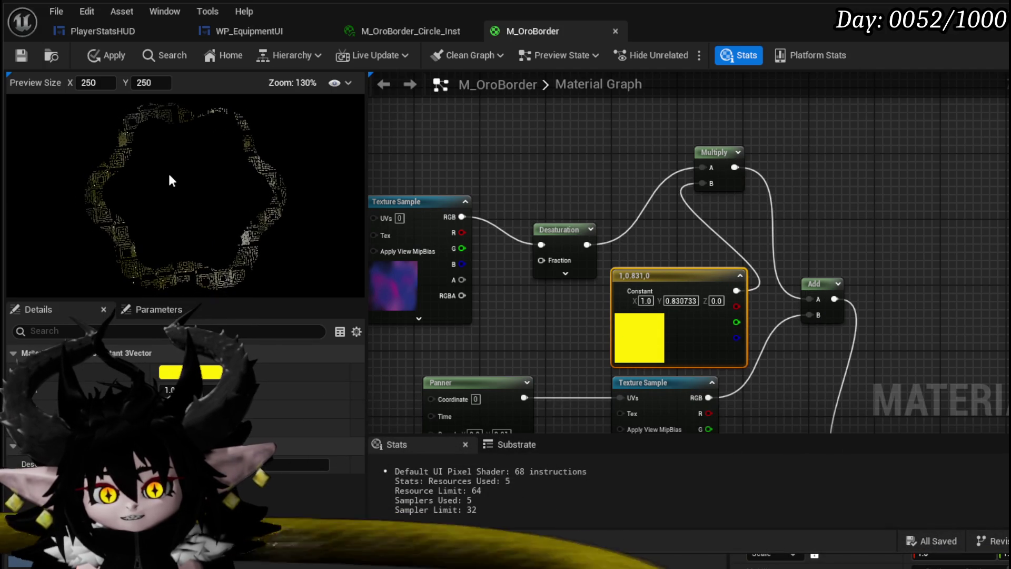
double_click(641, 352)
left_click_drag(770, 456, 802, 464)
left_click(214, 238)
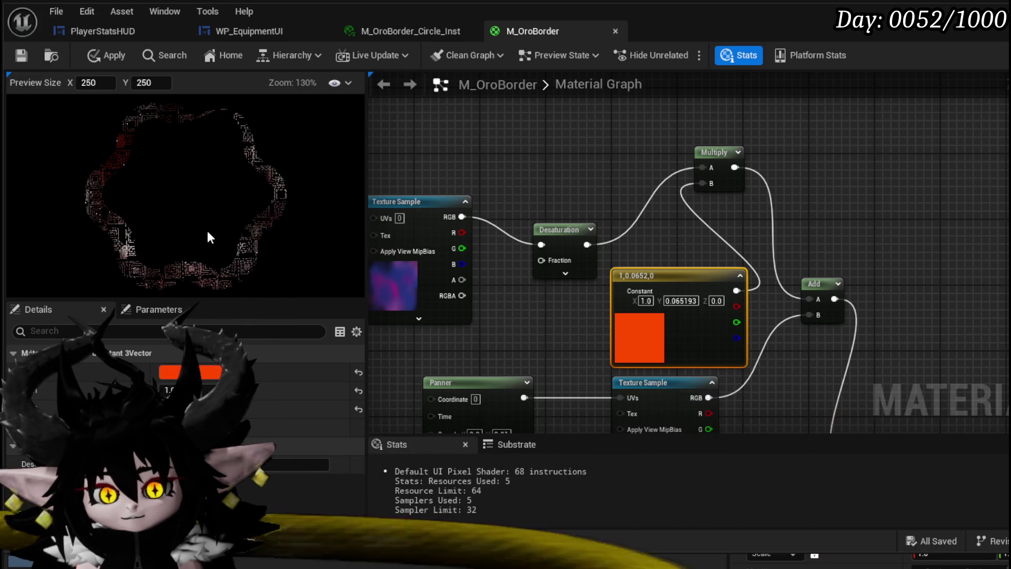
Shift the texture and Desaturation nodes up-right and place the orange constant beneath them.
left_click_drag(482, 324, 558, 350)
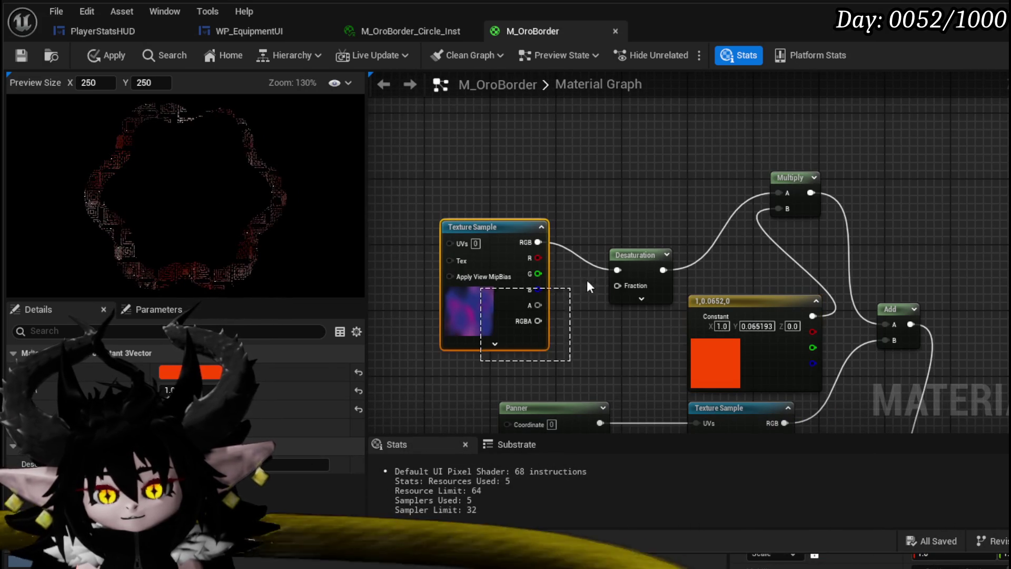
left_click_drag(650, 295, 705, 187)
left_click_drag(756, 300, 538, 260)
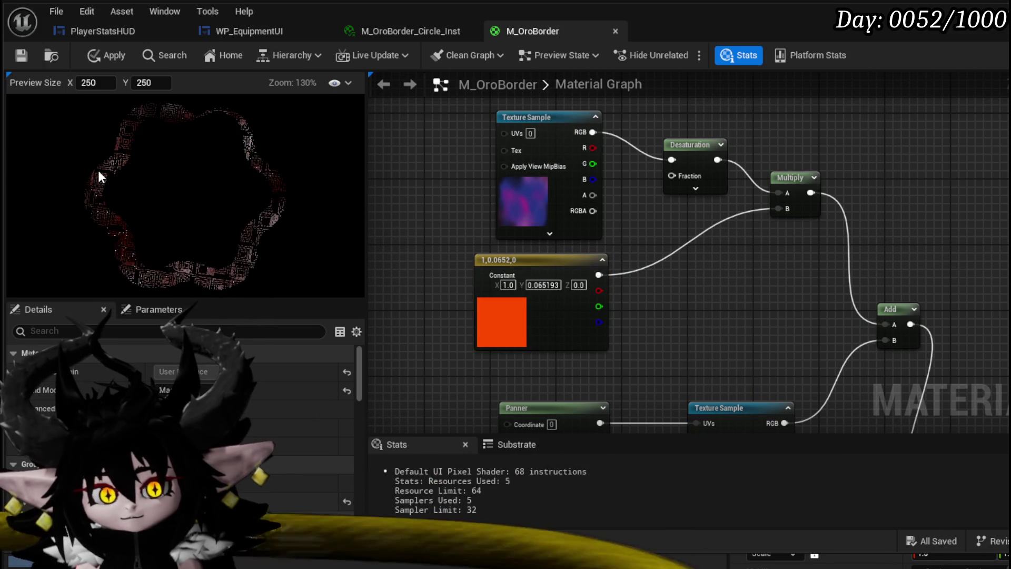
mouse_move(656, 224)
left_mouse_down()
mouse_move(567, 197)
mouse_move(473, 186)
mouse_move(640, 206)
left_mouse_up()
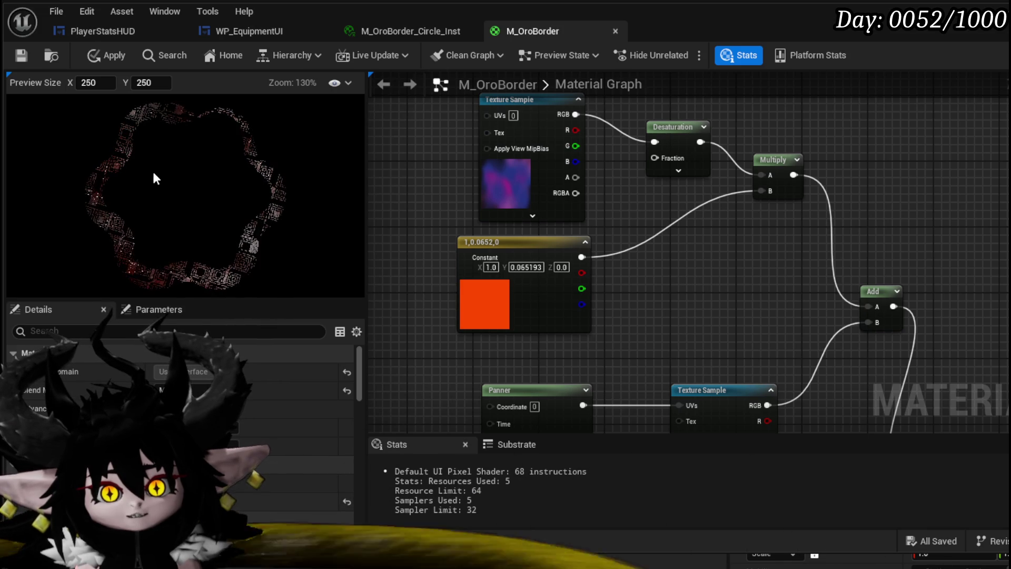
mouse_move(670, 300)
left_mouse_down()
mouse_move(513, 289)
mouse_move(648, 298)
left_mouse_up()
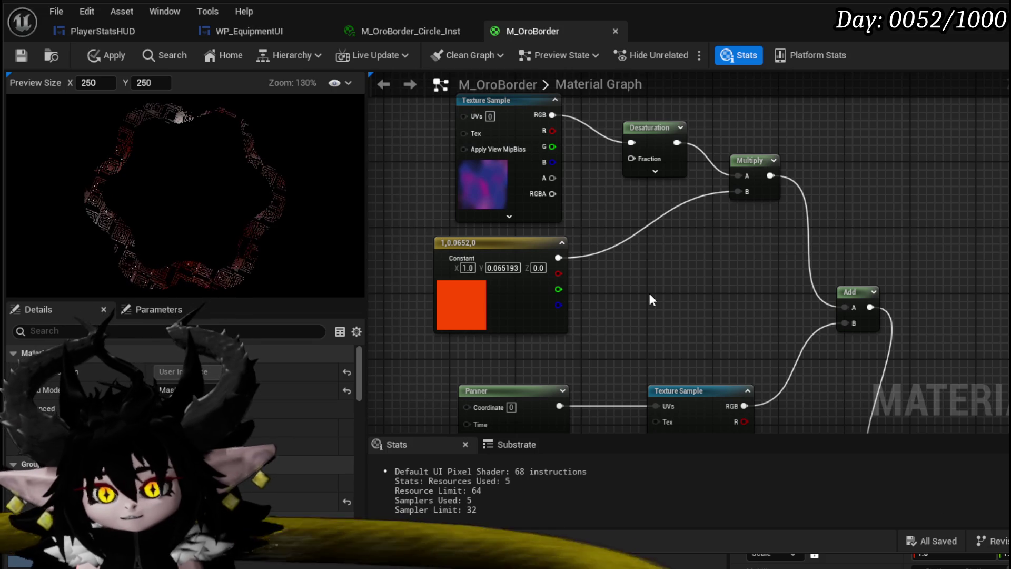
scroll(133, 192, "up", 1)
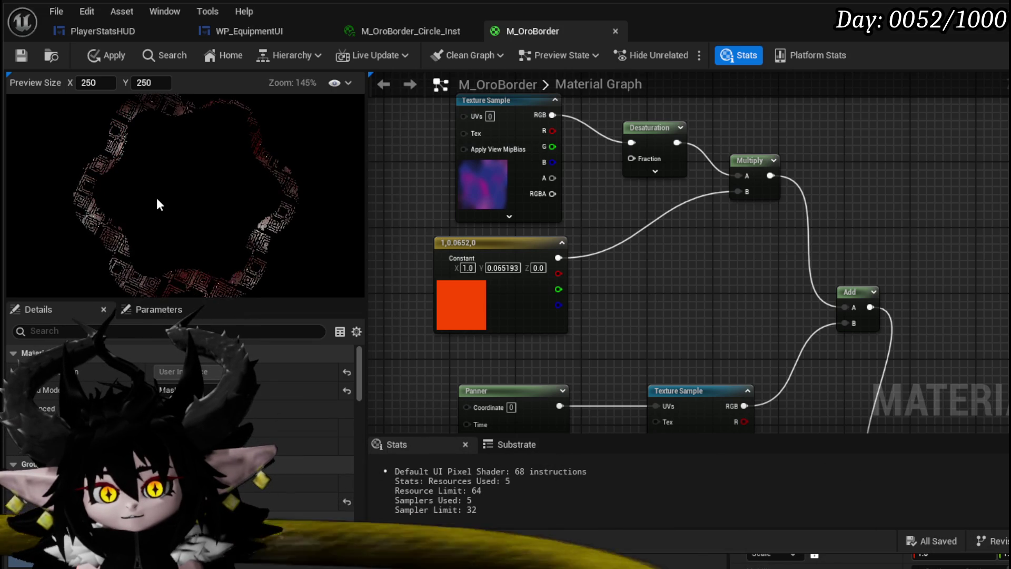
Add a Multiply node after the orange constant, feeding the first Multiply's B input.
left_click_drag(558, 257, 853, 307)
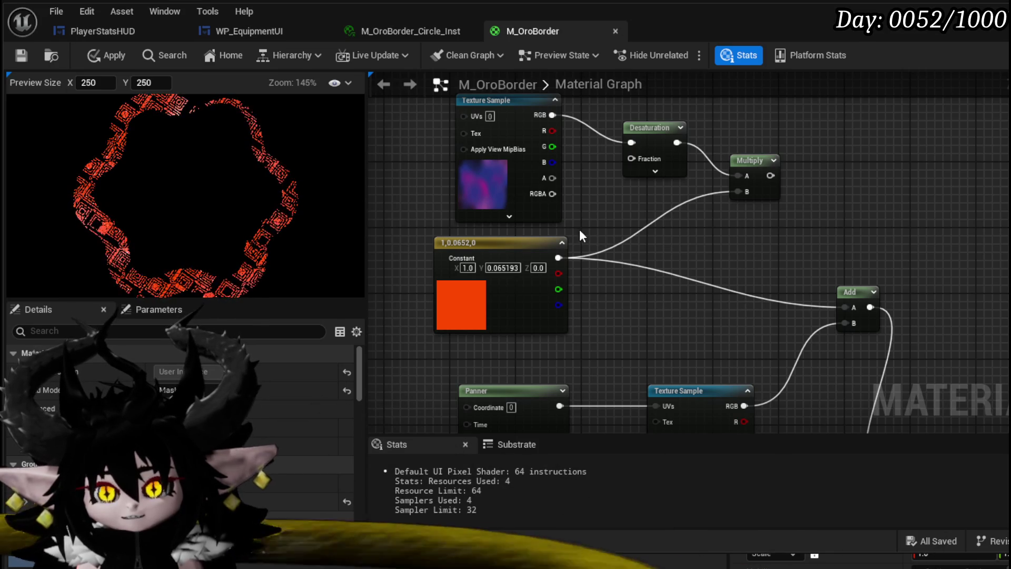
mouse_move(769, 176)
left_mouse_down()
mouse_move(824, 296)
mouse_move(846, 308)
left_mouse_up()
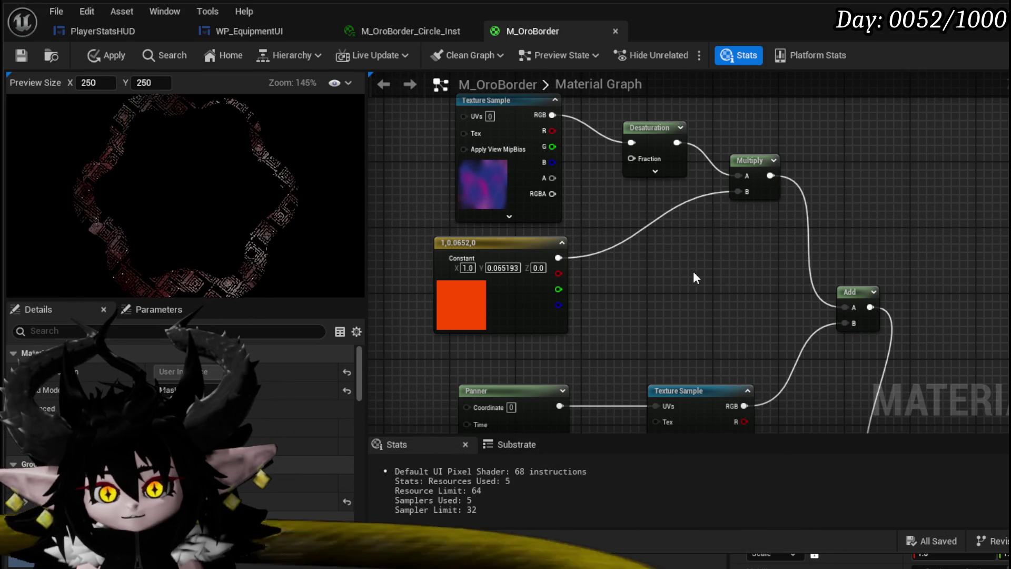
left_click_drag(558, 257, 621, 259)
type("mul")
left_click(666, 298)
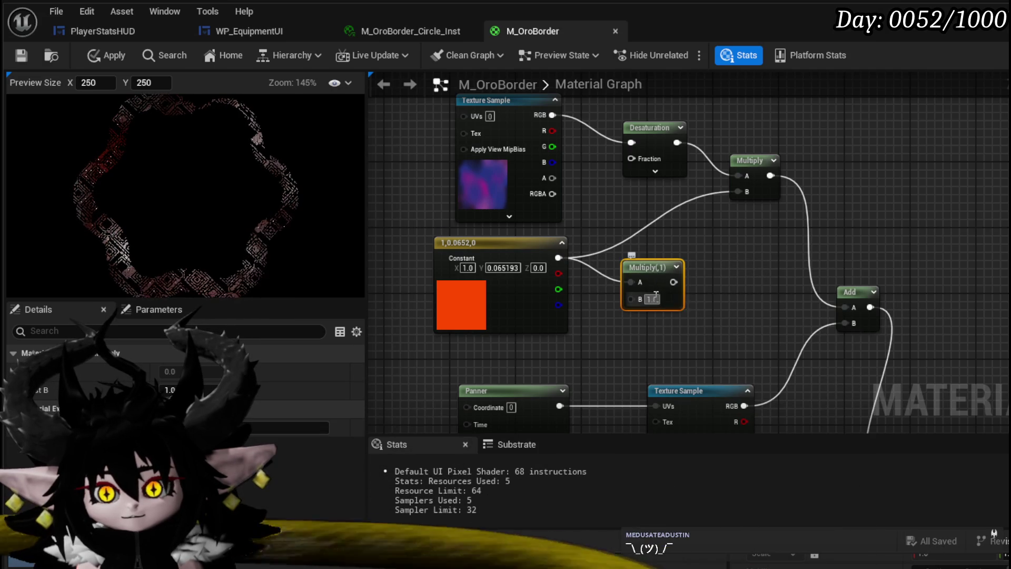
left_click_drag(678, 282, 739, 192)
Set the new Multiply's B value to 10, tidy the node, and apply the material.
left_click(656, 299)
type("100")
key("Return")
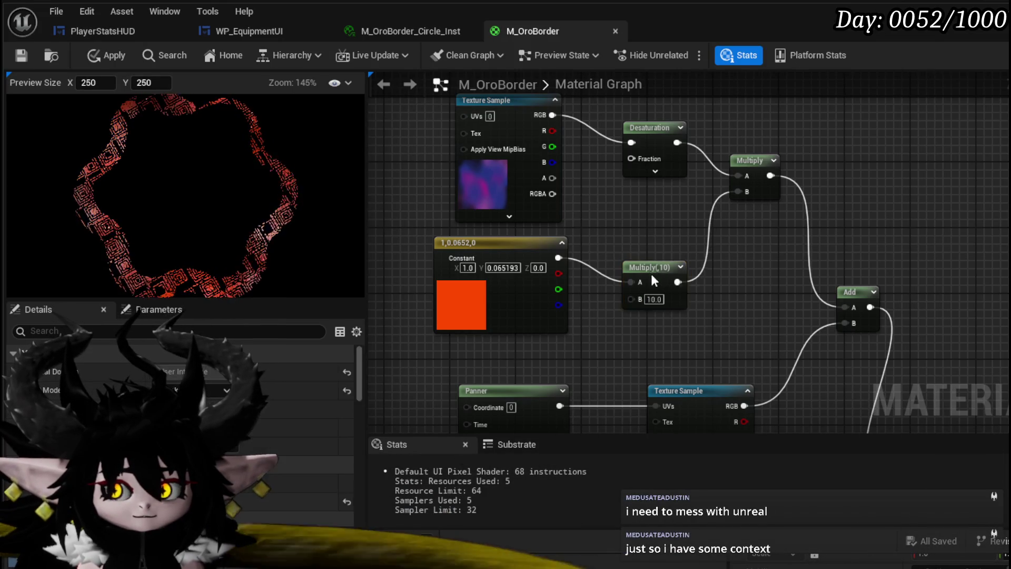
left_click_drag(649, 278, 643, 262)
left_click(719, 274)
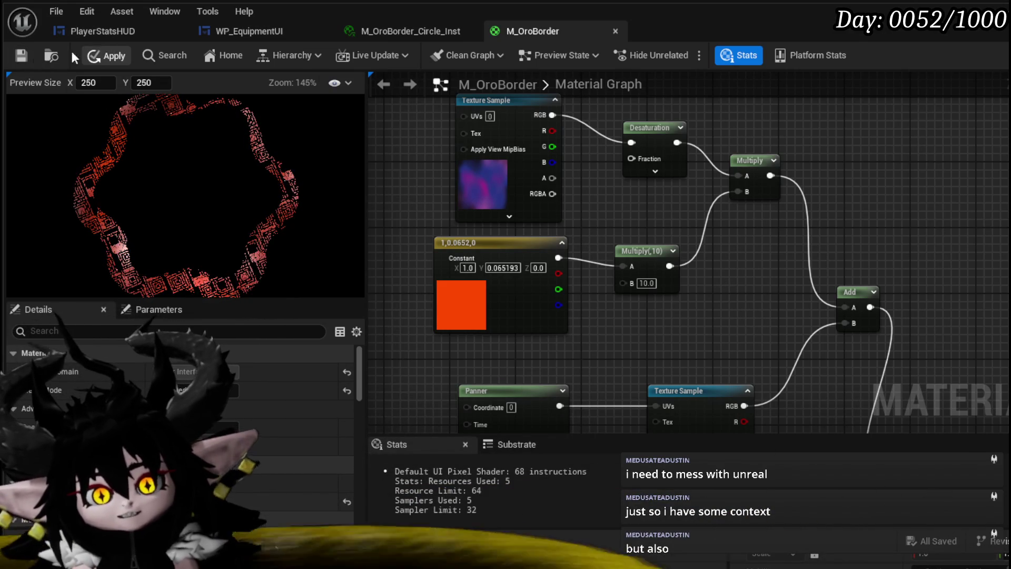
left_click(90, 56)
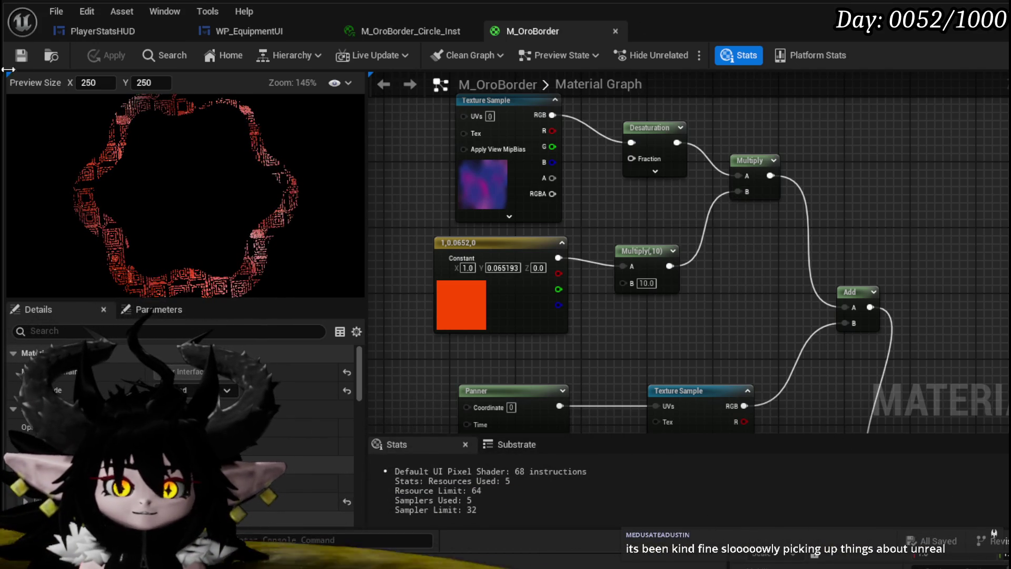
Convert the orange Constant3Vector into a parameter named 'Color', then apply and save M_OroBorder.
key("ctrl+s")
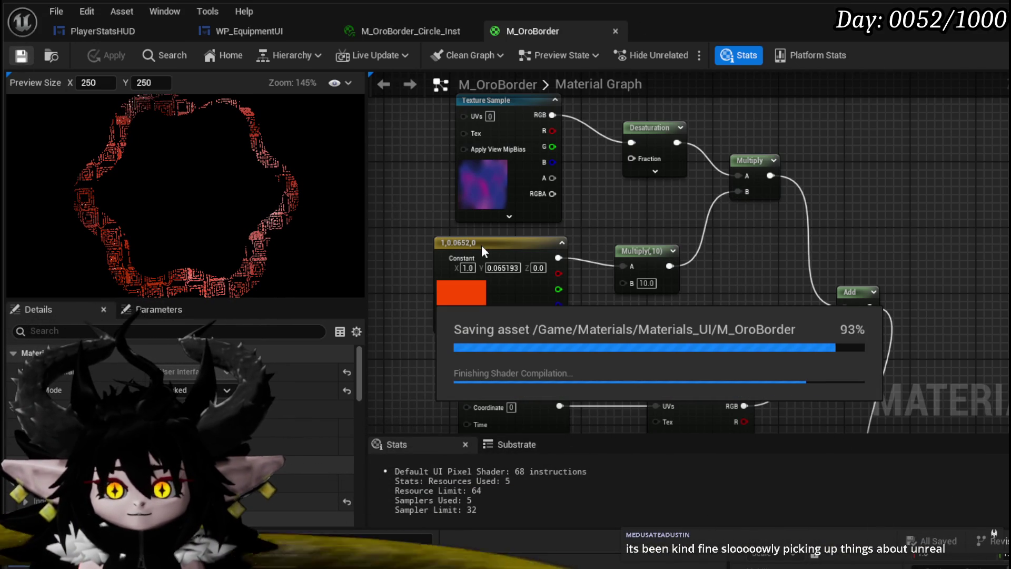
right_click(481, 245)
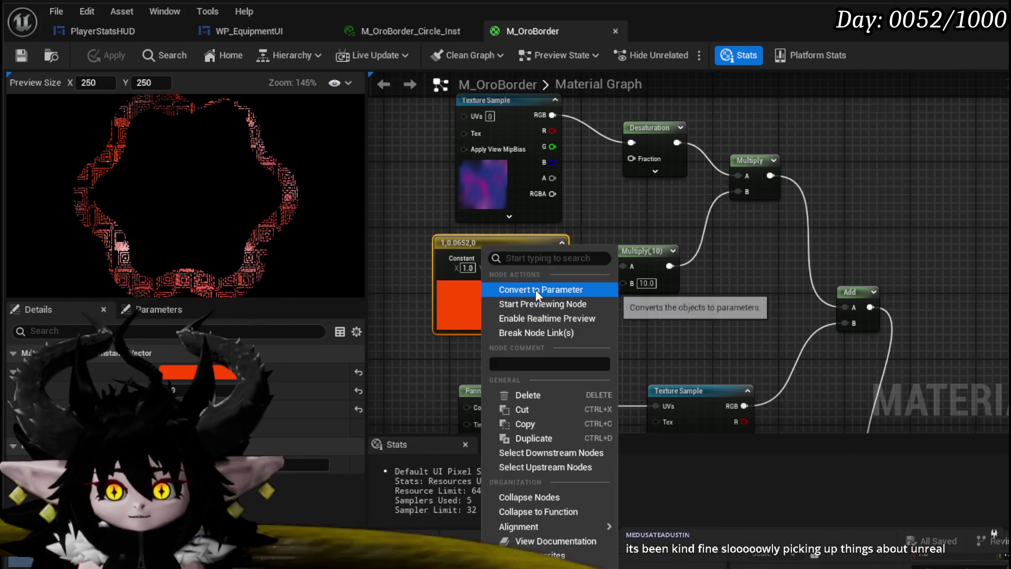
left_click(537, 291)
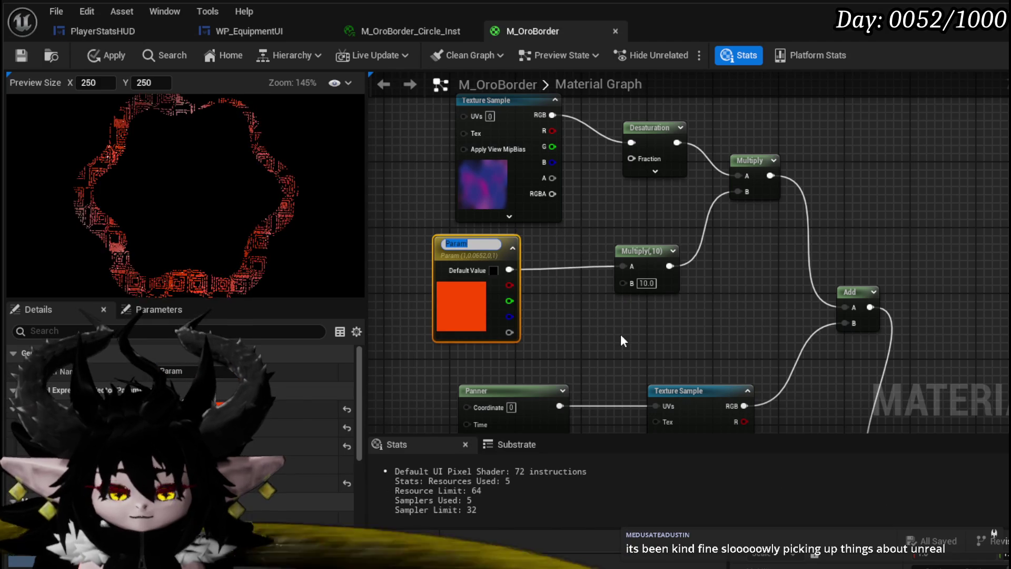
type("Color")
key("Return")
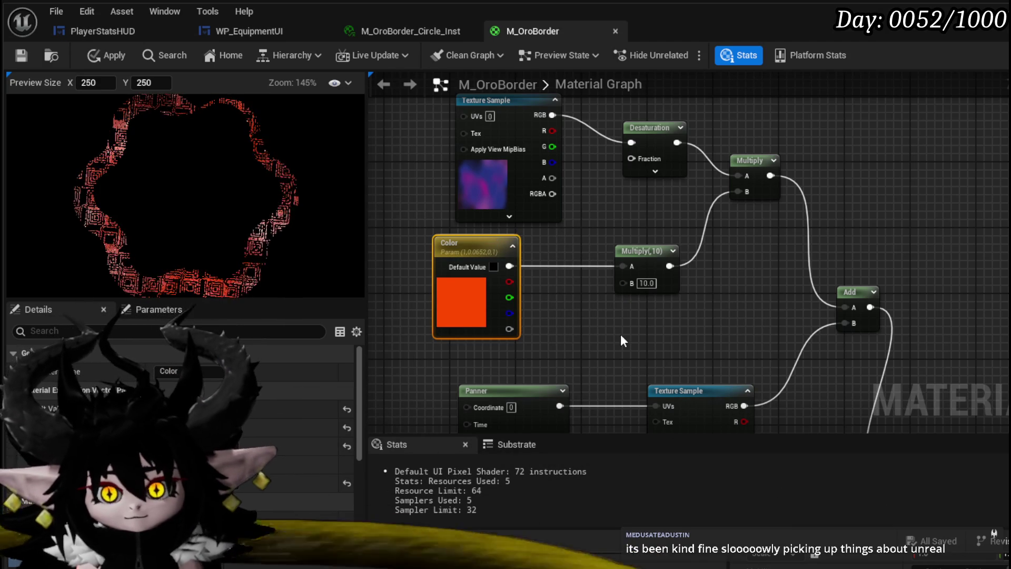
left_click(114, 55)
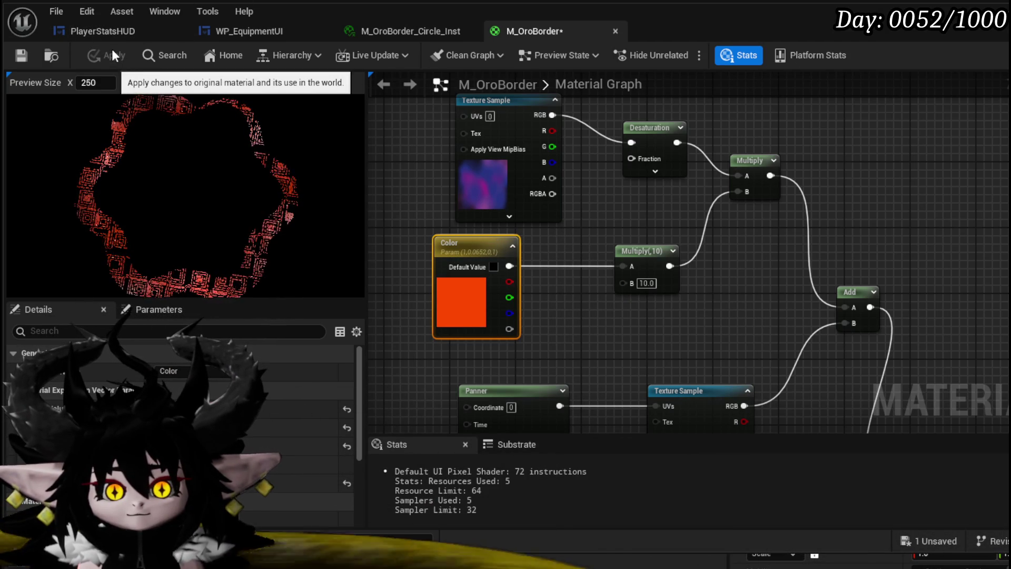
left_click(21, 56)
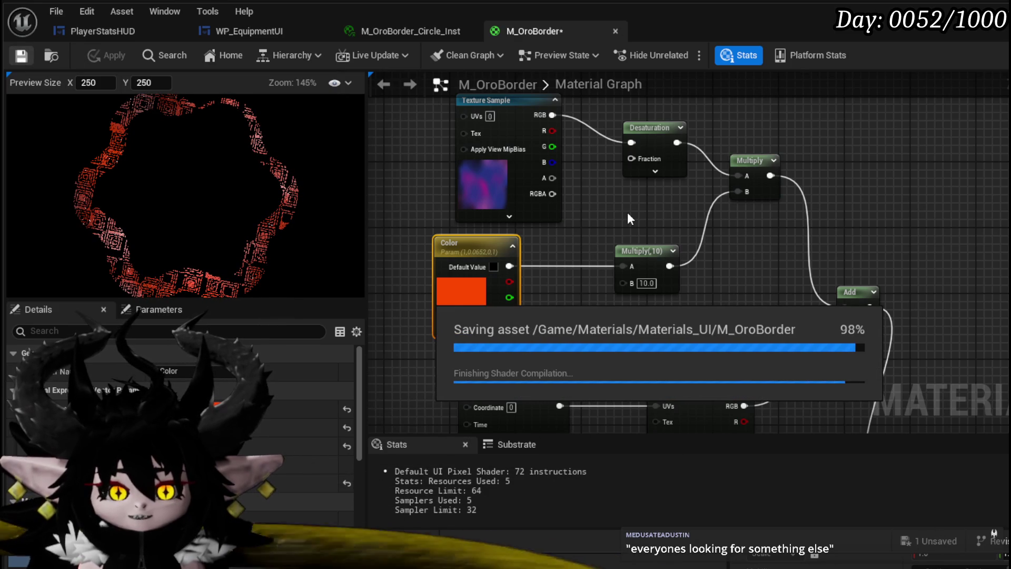
left_click(553, 244)
left_click_drag(589, 231, 630, 232)
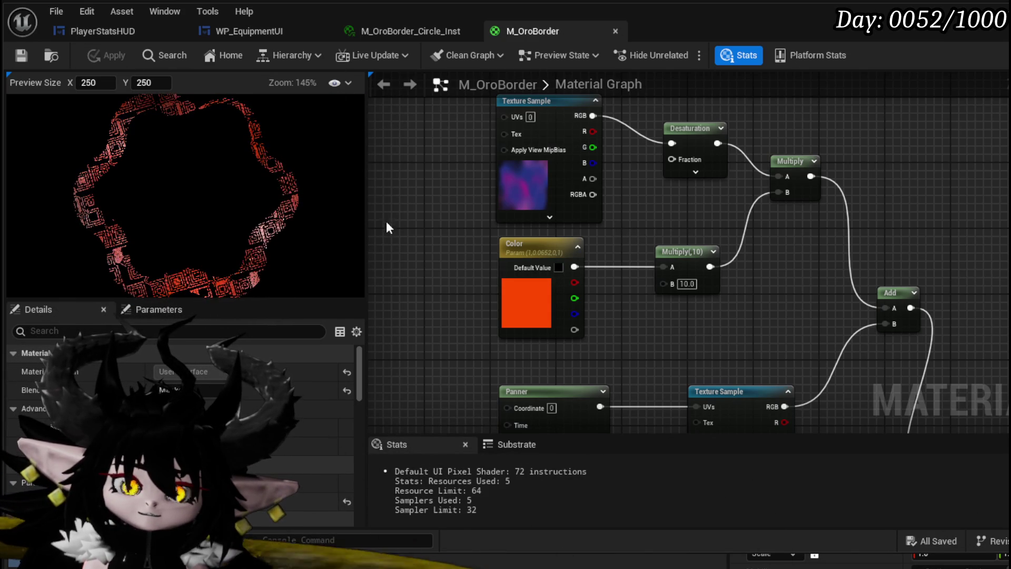
Zoom out of the graph and switch to the M_OroBorder_Circle_Inst instance editor.
scroll(637, 214, "down", 3)
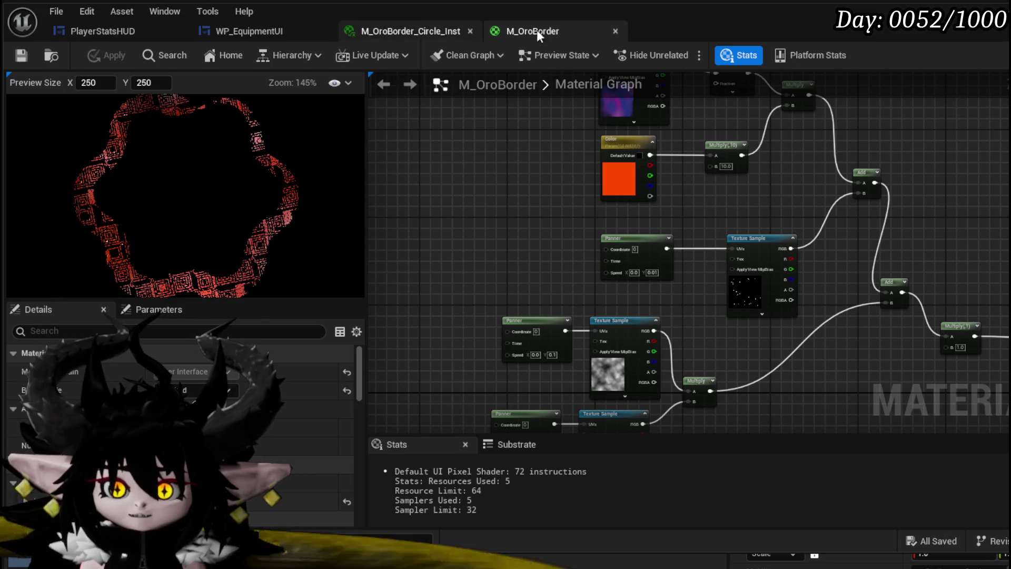
left_click(405, 32)
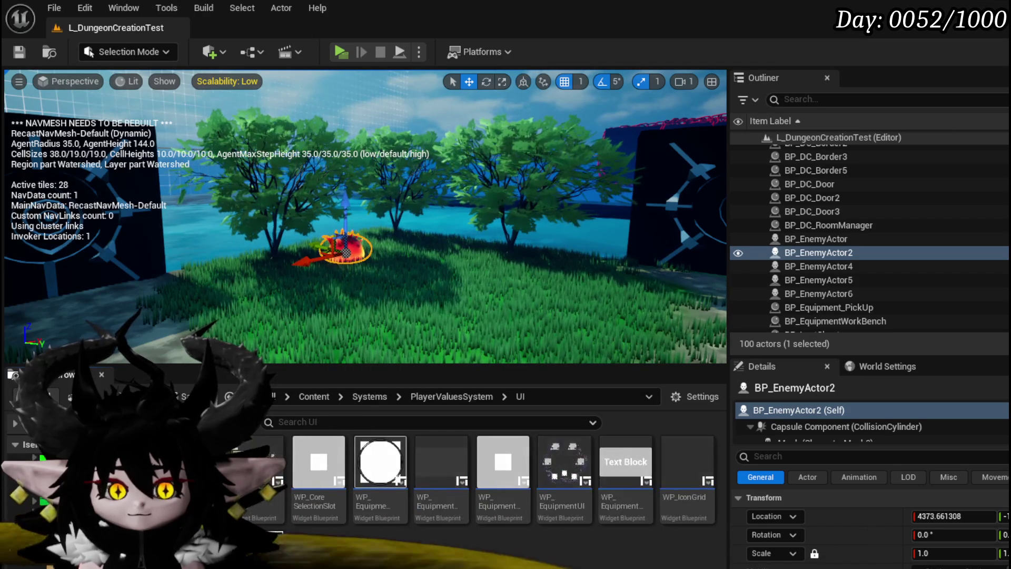
Open the PlayerStatsHUD widget blueprint and pan to the equipment ring.
double_click(316, 463)
mouse_move(621, 270)
left_mouse_down()
mouse_move(418, 321)
mouse_move(532, 324)
left_mouse_up()
scroll(595, 268, "up", 2)
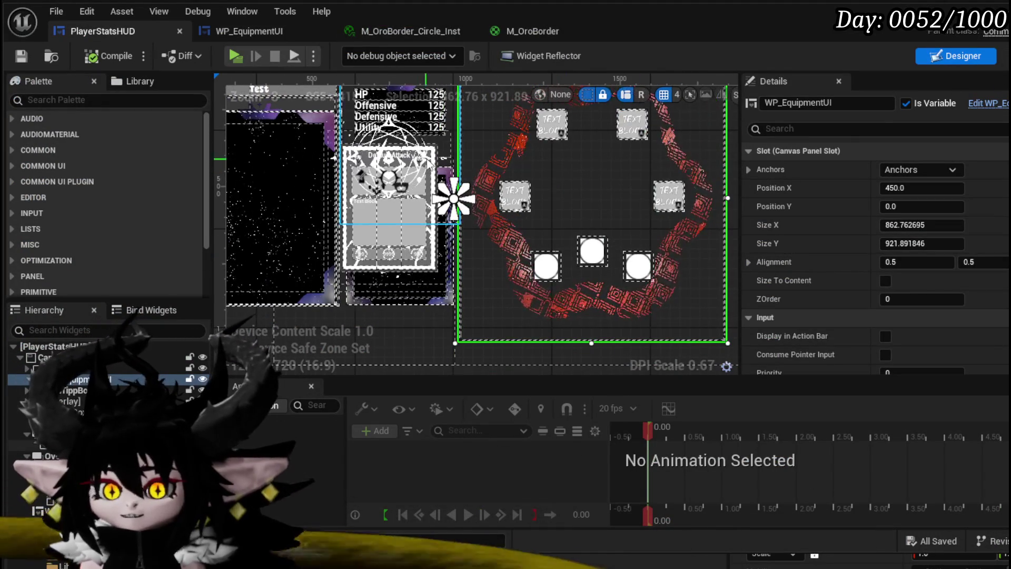
scroll(463, 142, "down", 1)
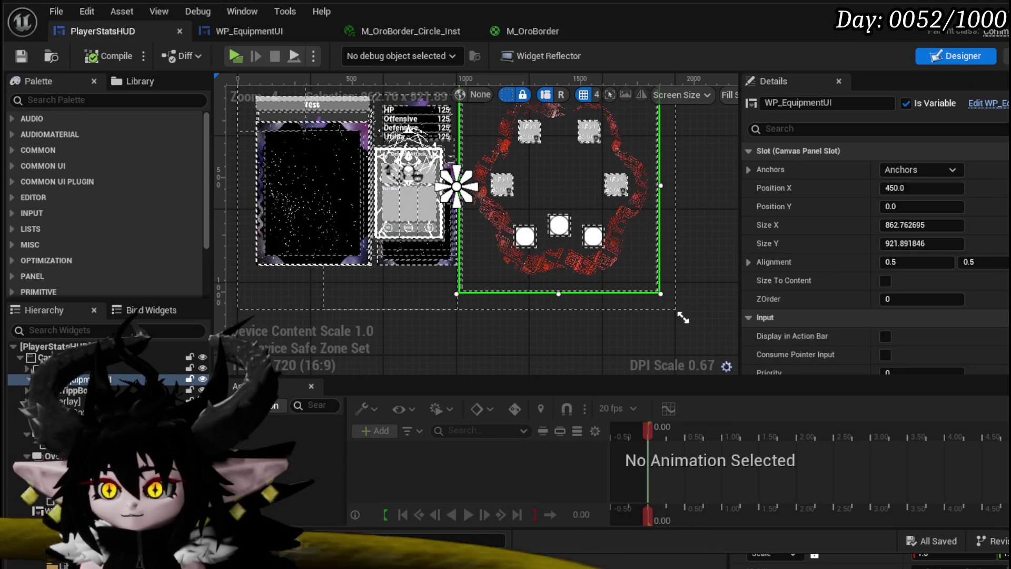
Inspect Border_0's brush material in WP_EquipmentUI, then bring up its node graphs.
left_click(988, 103)
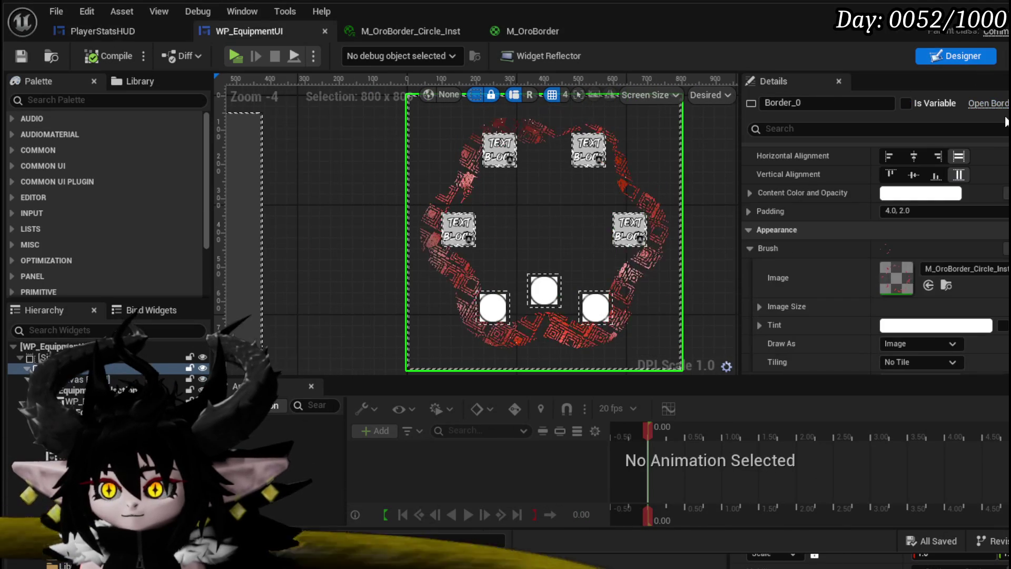
scroll(858, 236, "down", 3)
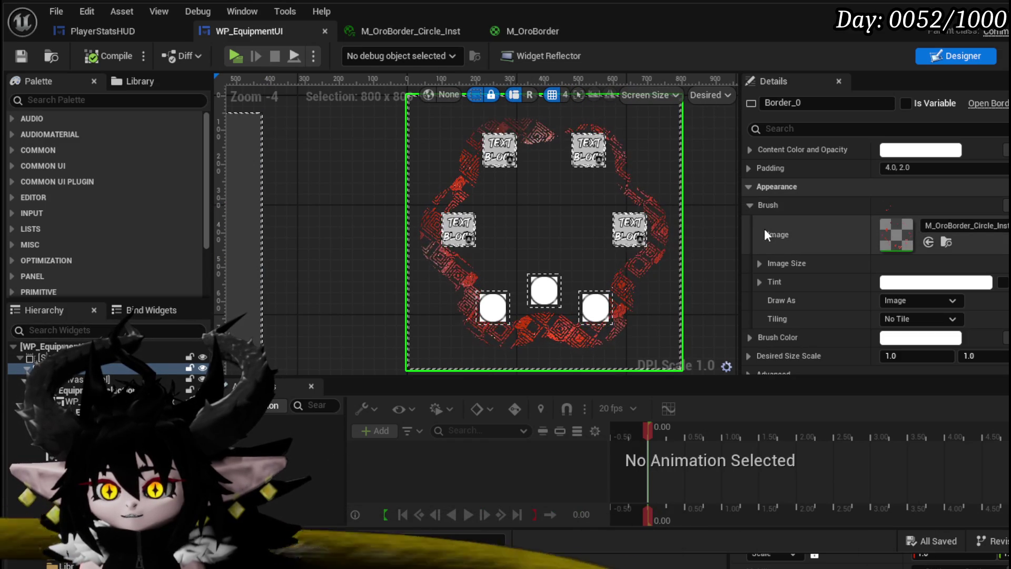
mouse_move(787, 233)
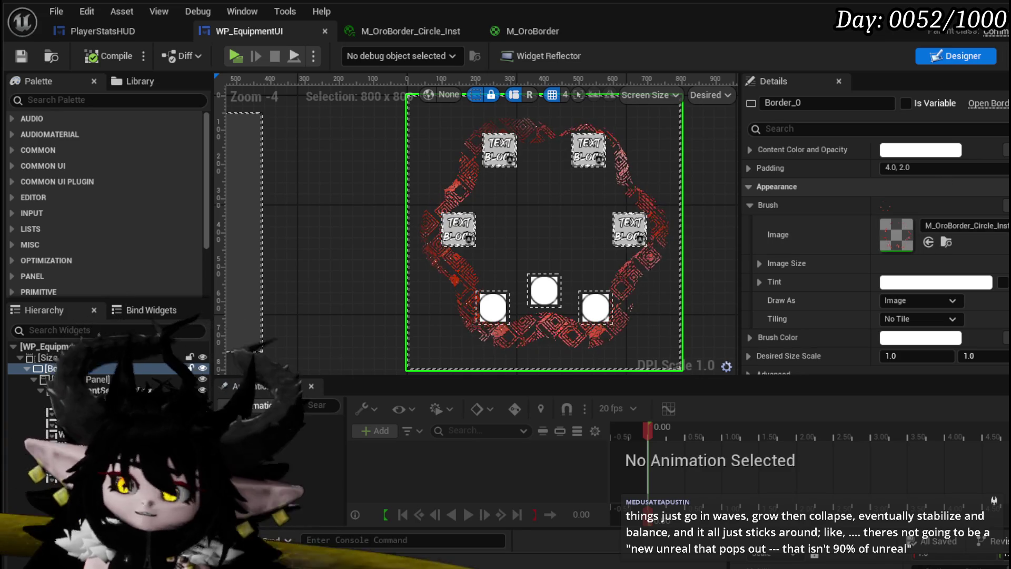
left_click(1003, 55)
scroll(158, 200, "down", 10)
scroll(168, 195, "down", 3)
scroll(169, 195, "up", 6)
scroll(171, 193, "up", 10)
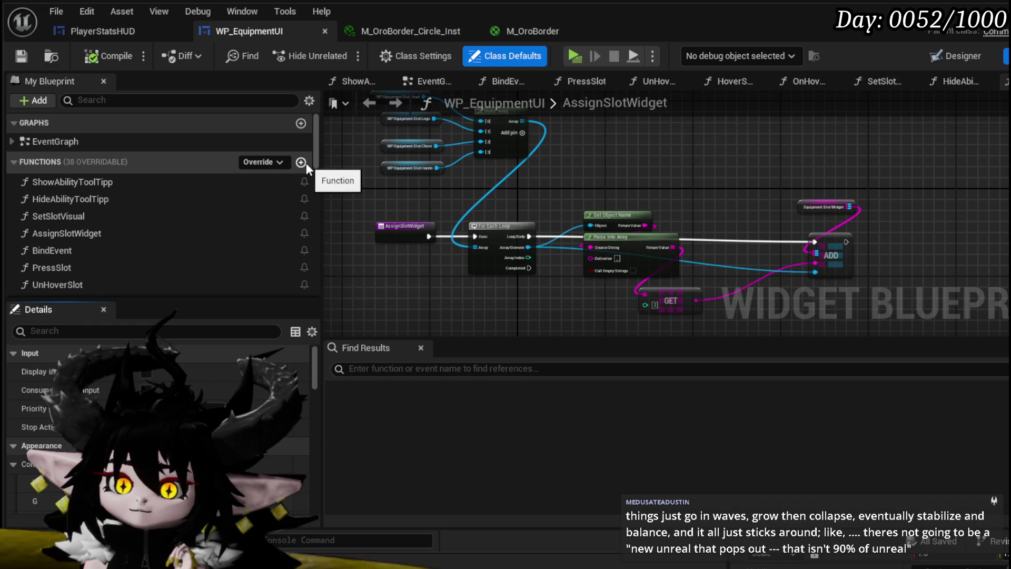
Create a new function named SetColor in My Blueprint.
left_click(305, 163)
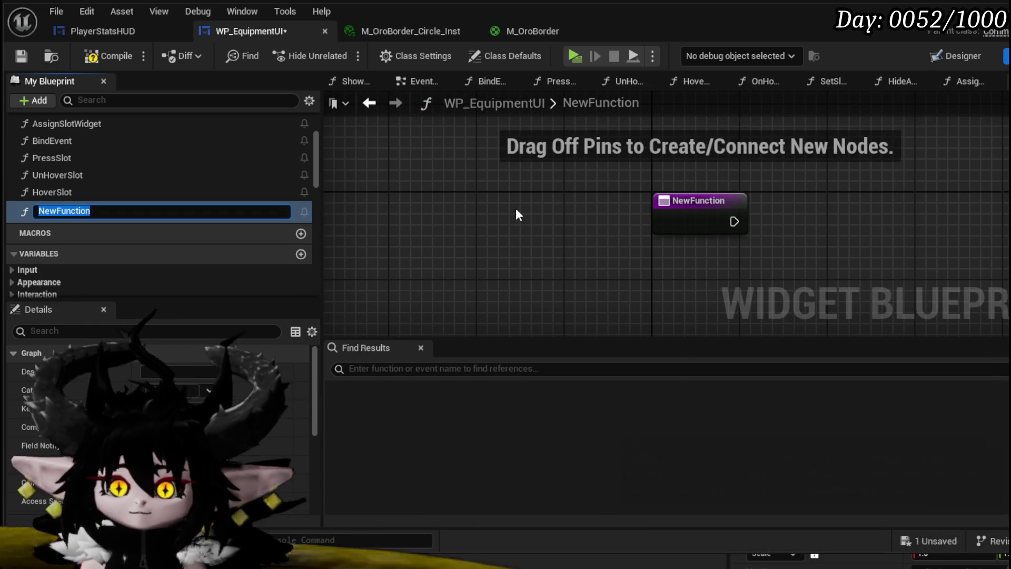
type("SetColor")
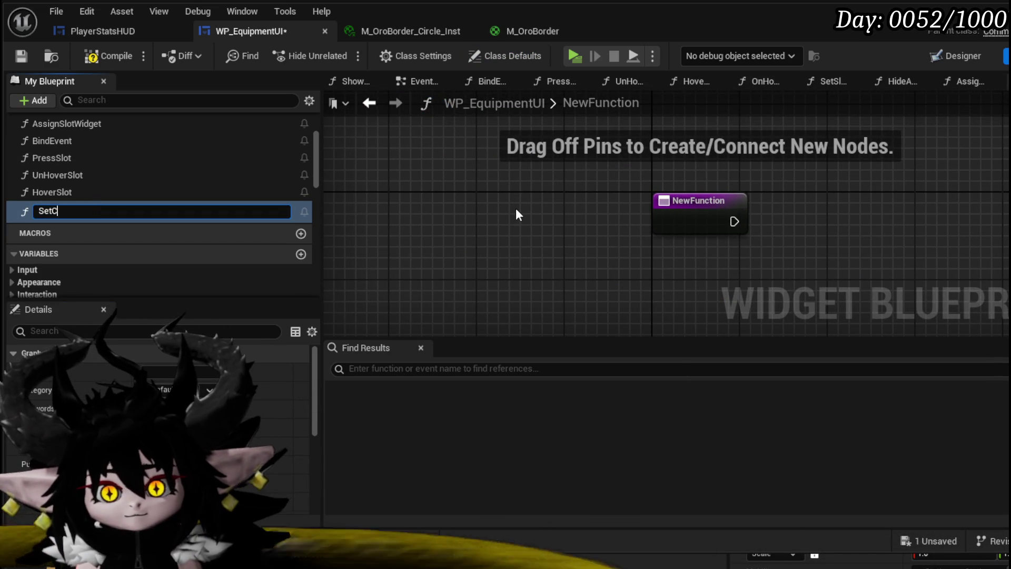
key("Return")
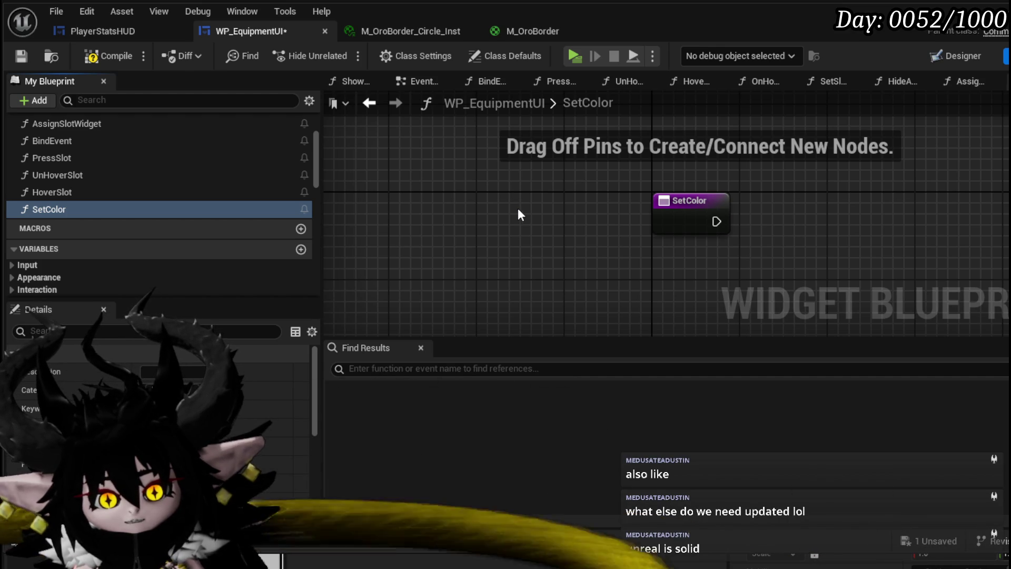
Save WP_EquipmentUI and scroll through the graph.
left_click(21, 56)
scroll(140, 214, "down", 3)
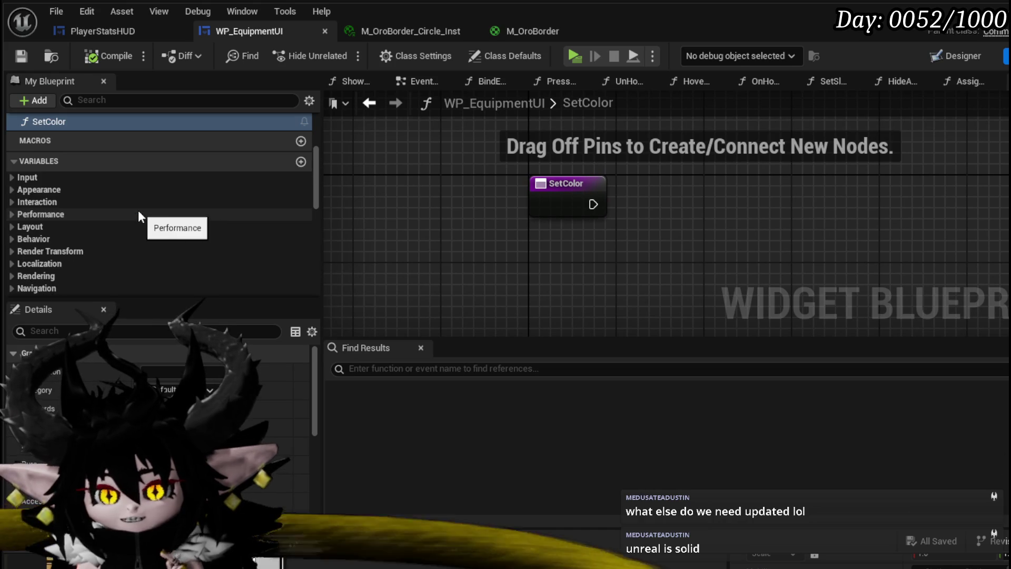
scroll(158, 219, "down", 6)
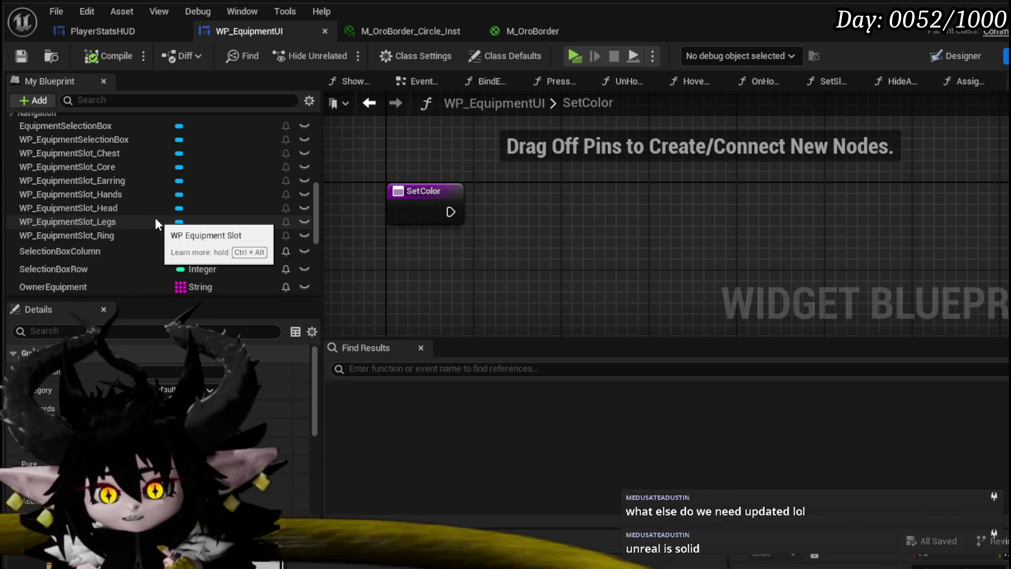
scroll(274, 223, "down", 3)
scroll(273, 223, "down", 3)
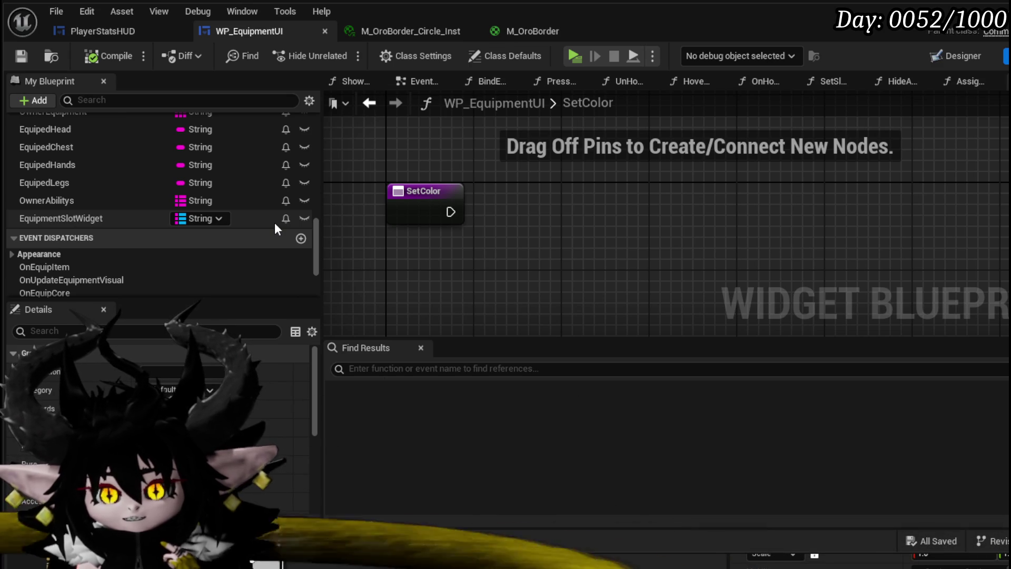
scroll(275, 227, "up", 15)
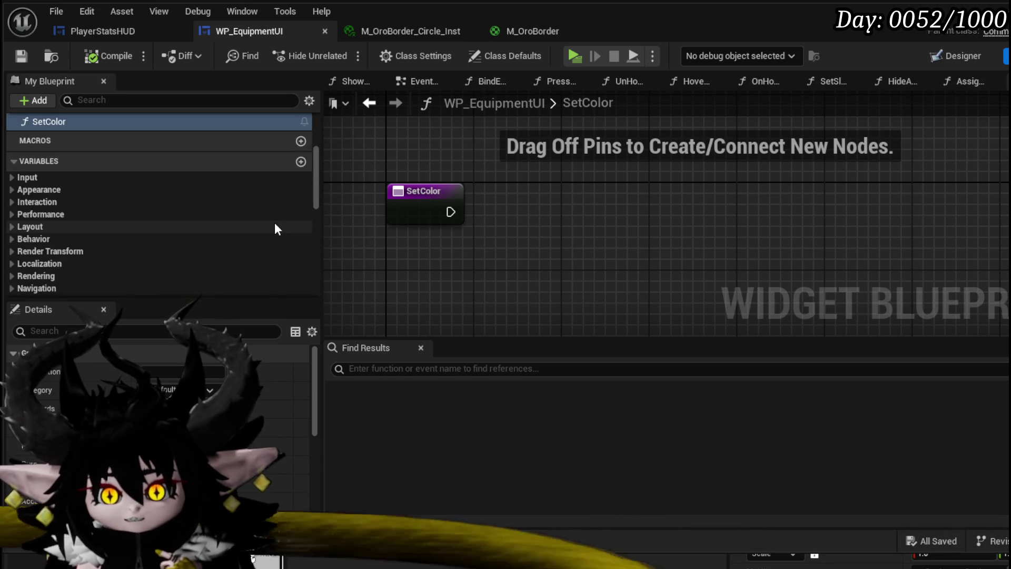
scroll(274, 222, "up", 3)
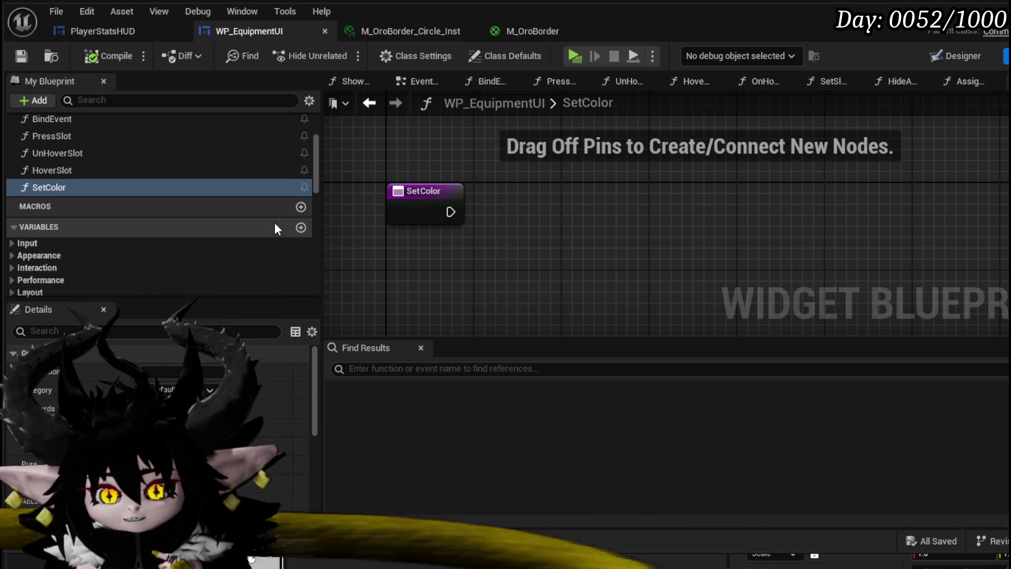
scroll(253, 225, "down", 8)
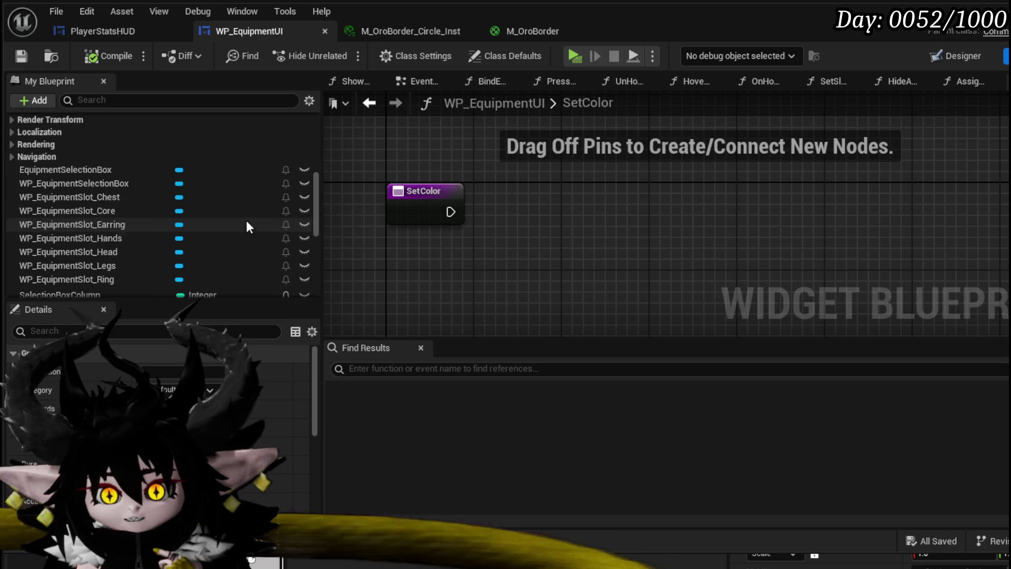
scroll(78, 235, "down", 4)
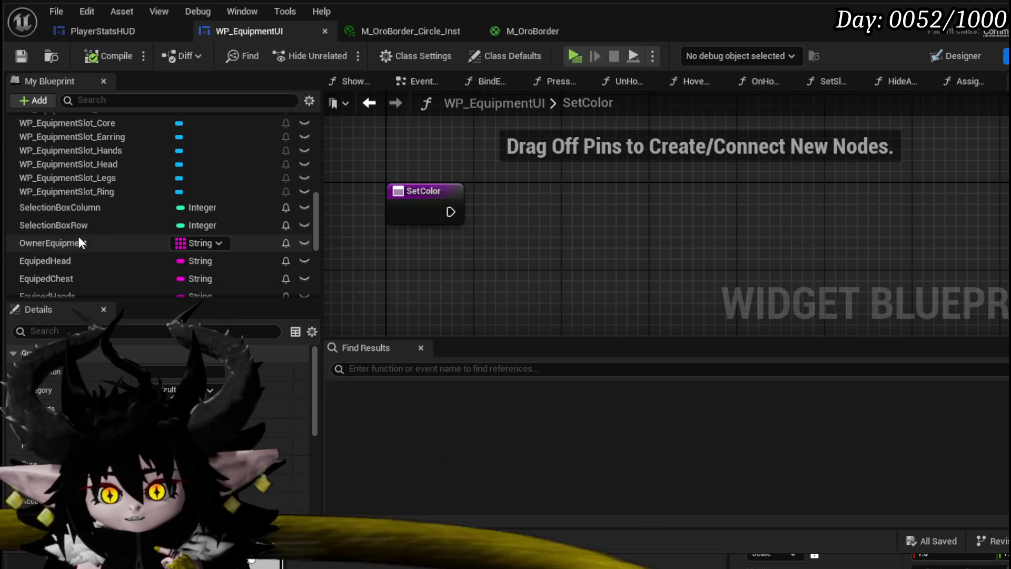
scroll(79, 230, "up", 3)
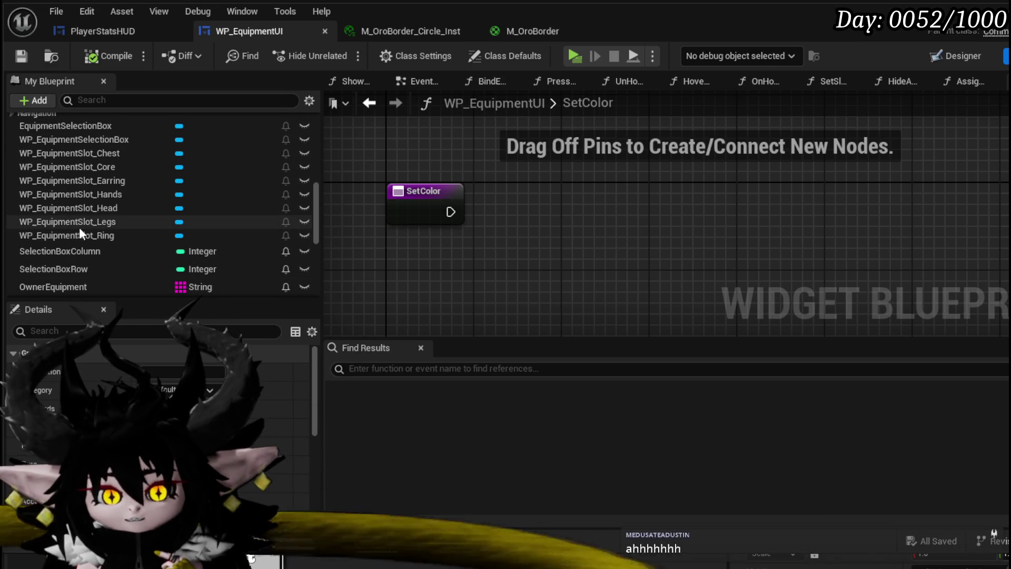
scroll(79, 227, "down", 5)
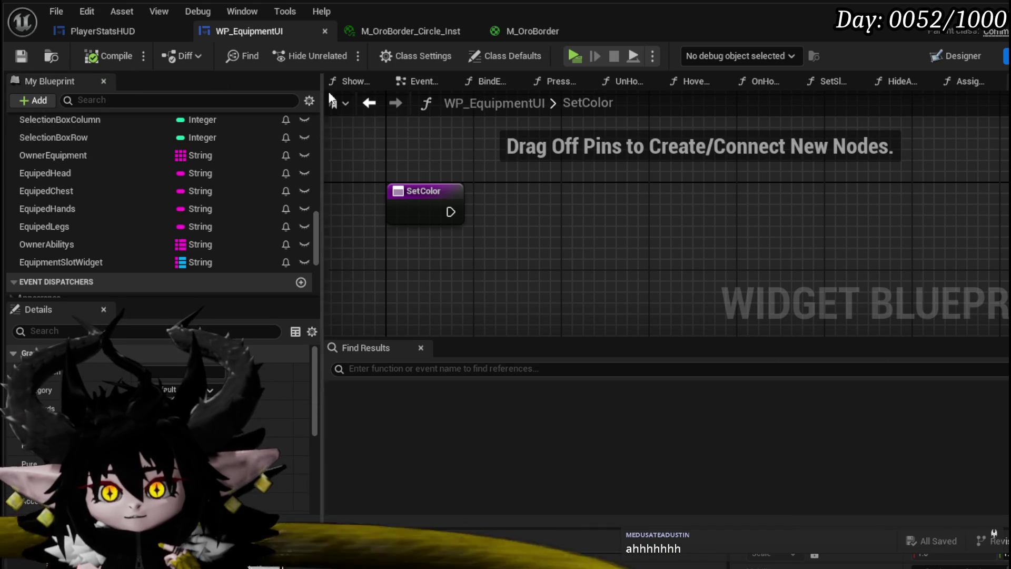
Compile the blueprint, then add a Border_0 getter and Get Dynamic Material node in SetColor.
left_click(955, 56)
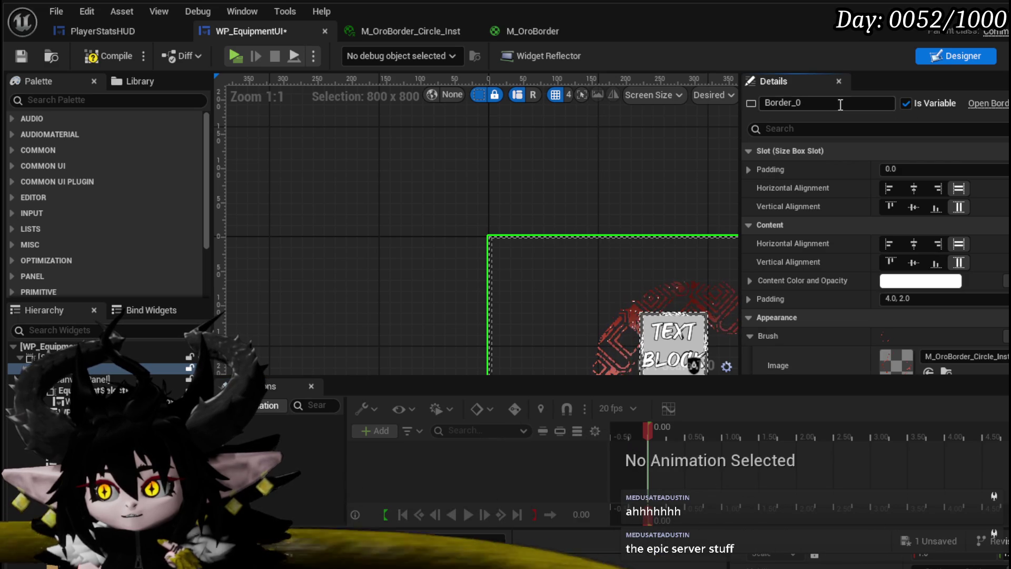
left_click(23, 55)
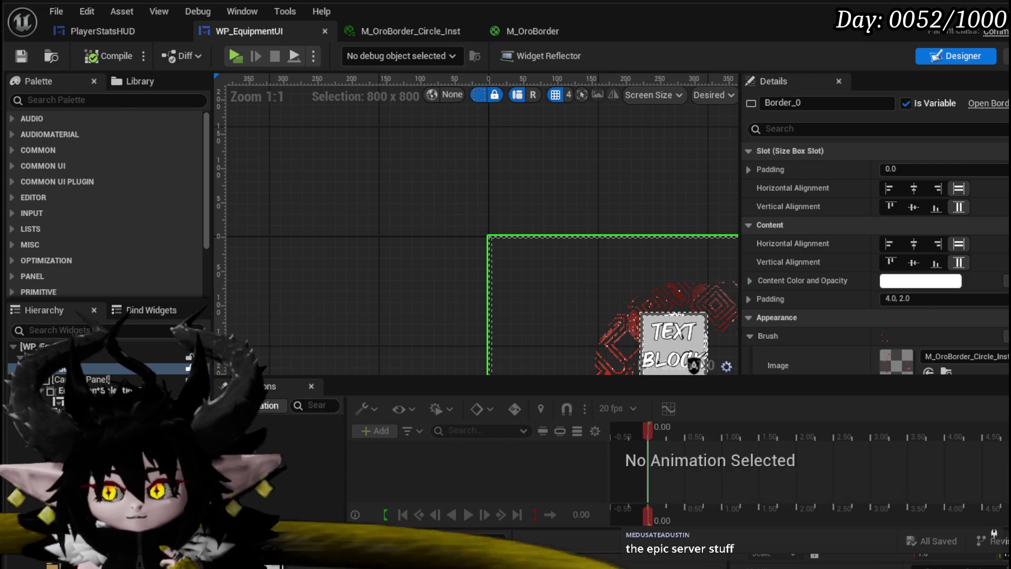
left_click(1006, 56)
left_click_drag(46, 184, 380, 141)
left_click(418, 163)
left_click_drag(448, 140, 504, 183)
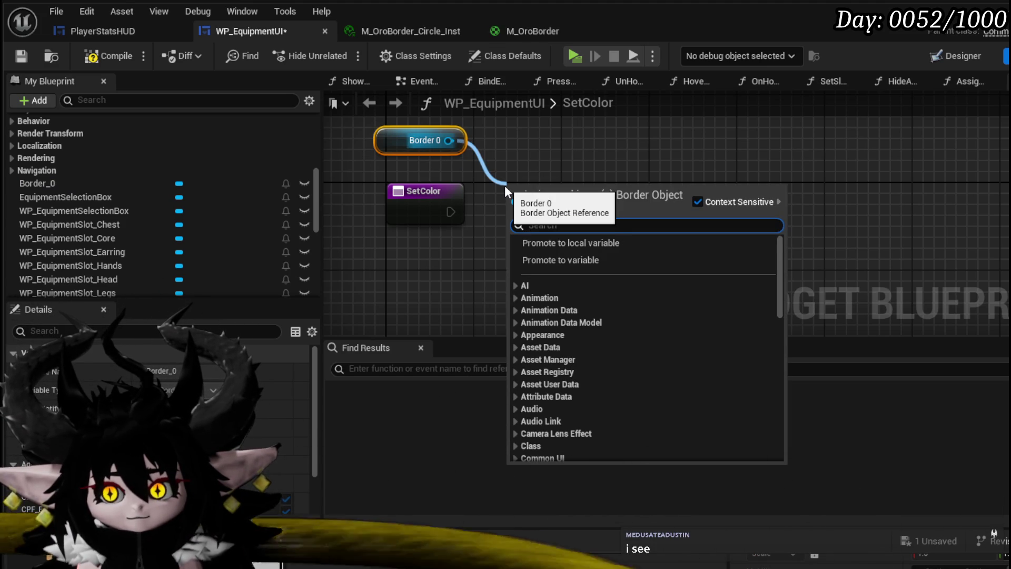
type("get image")
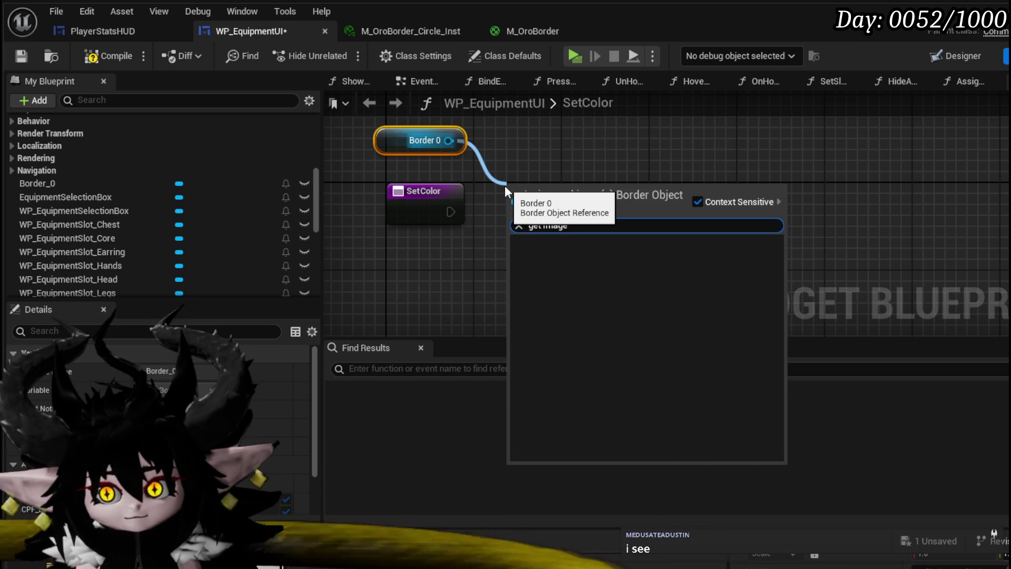
key("BackSpace")
key("BackSpace")
key("BackSpace")
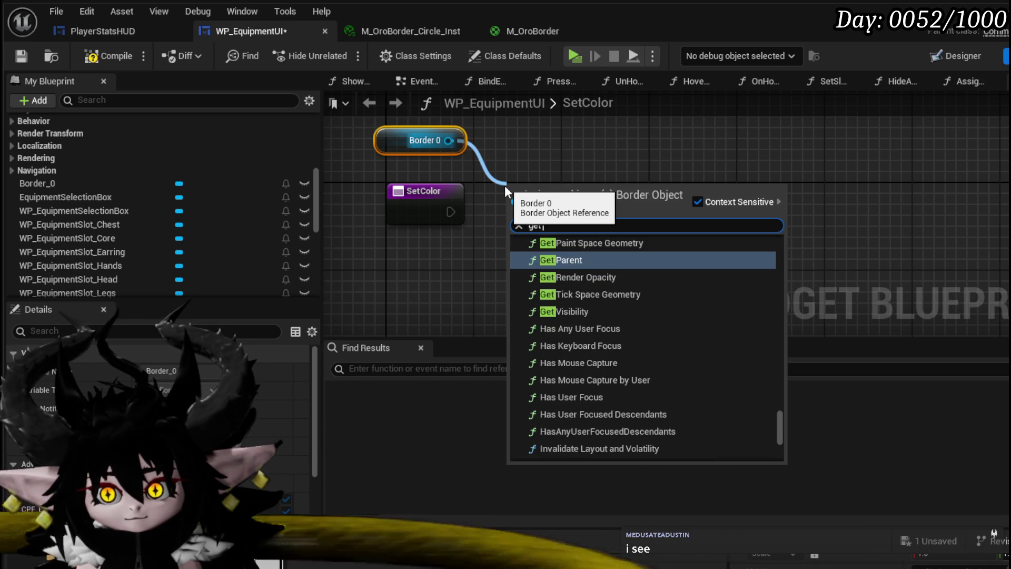
type("materi")
key("Return")
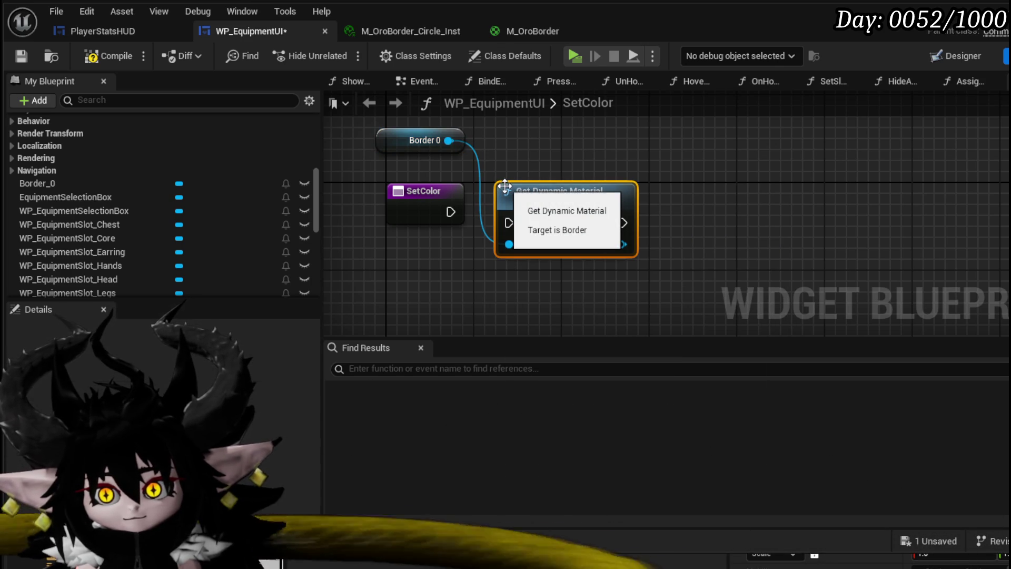
Add a Set Vector Parameter Value node on the dynamic material with Parameter Name Color.
left_click_drag(622, 244, 699, 245)
type("Se")
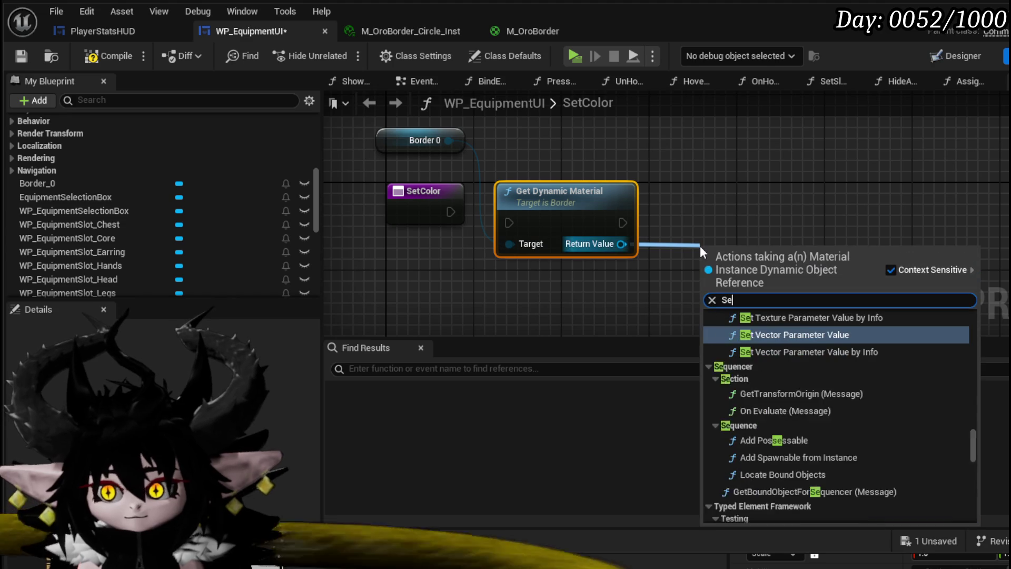
type("t Vect")
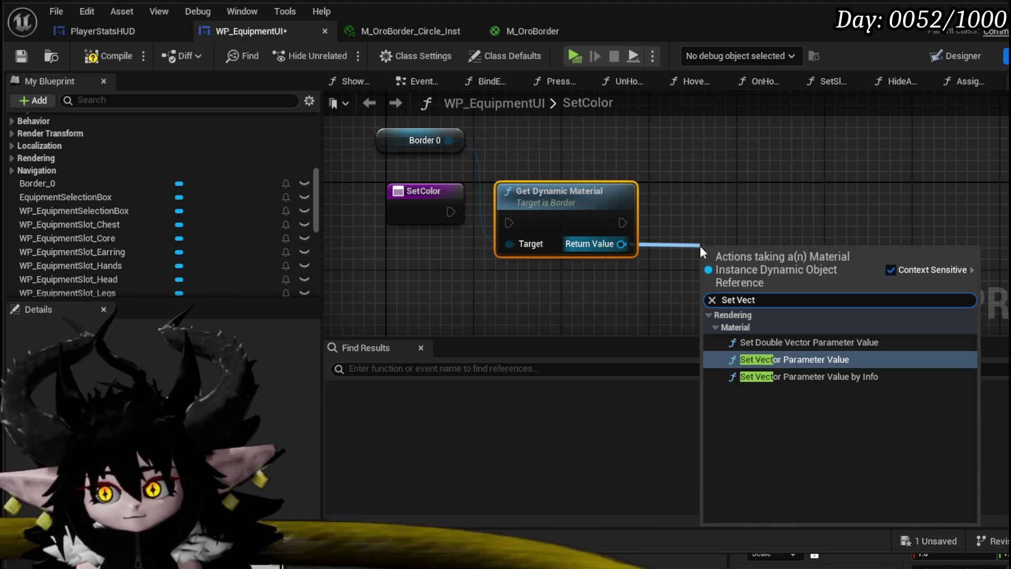
left_click(769, 358)
left_click_drag(737, 259, 704, 205)
left_click(761, 266)
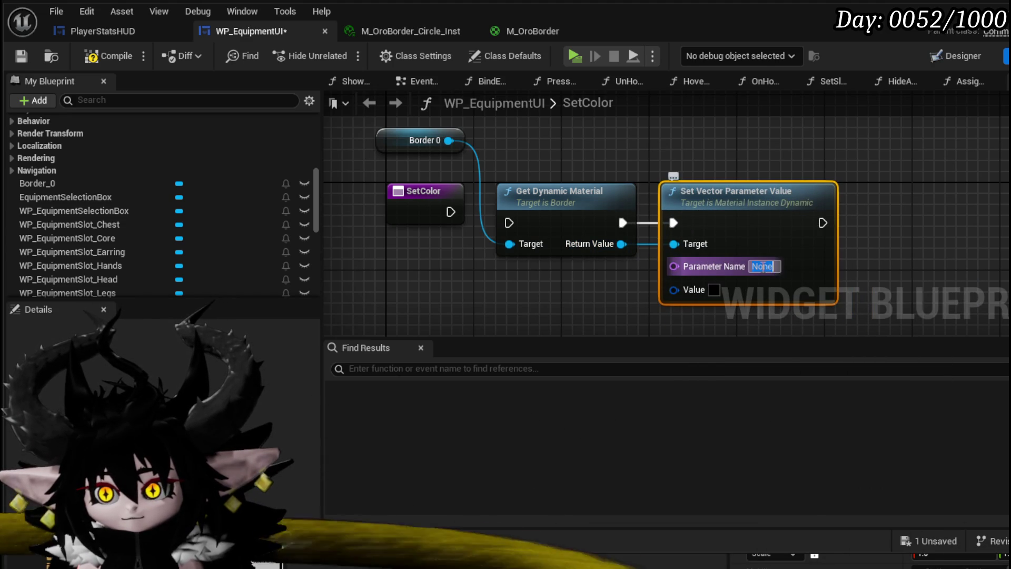
type("C")
key("Return")
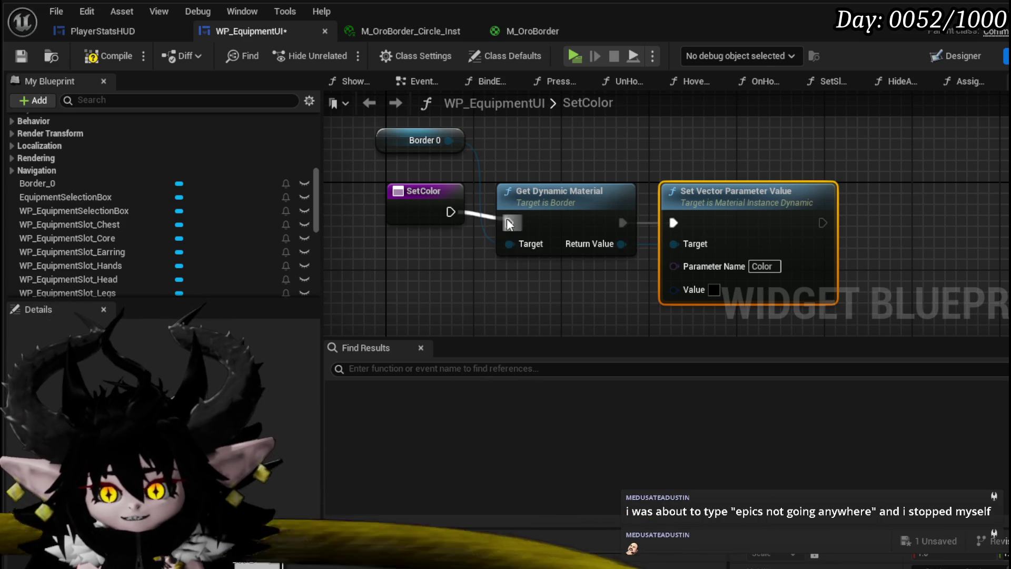
Wire SetColor's execution into the chain, expose the colour value as its input, and save.
left_click_drag(509, 224, 508, 223)
left_click_drag(422, 191, 399, 202)
left_click(653, 285)
left_click_drag(577, 273, 397, 231)
left_click(21, 56)
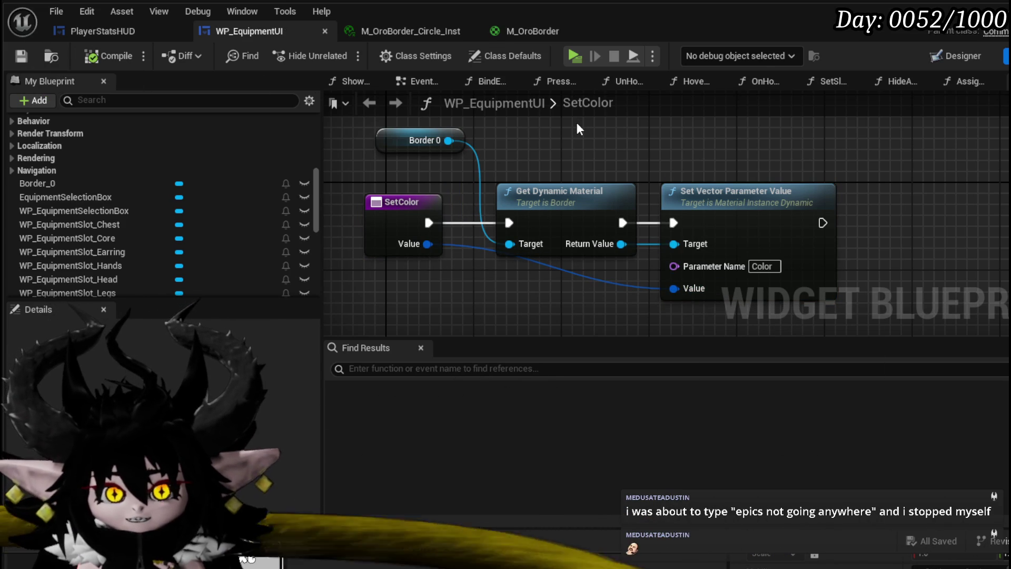
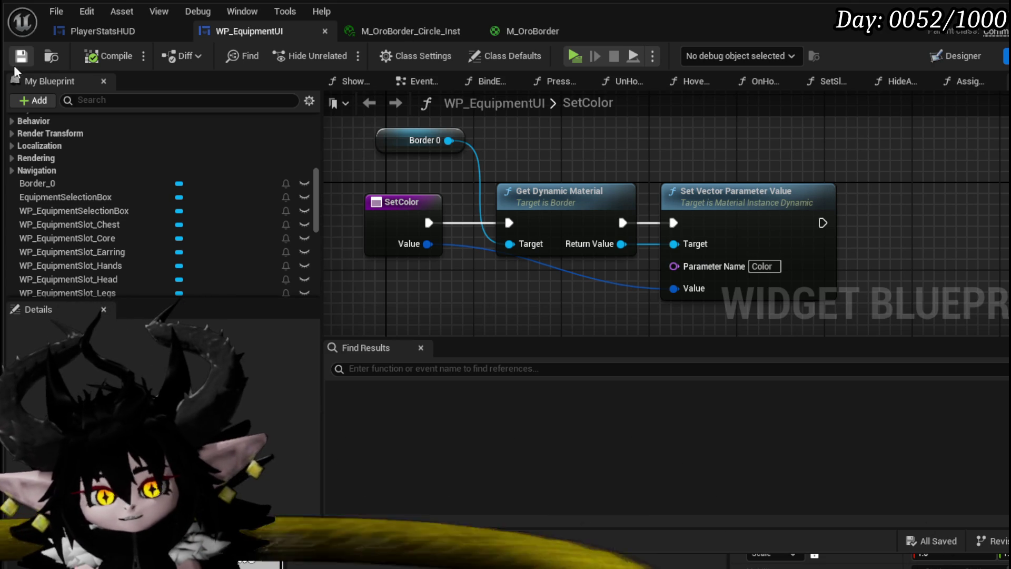
Open the PlayerStatsHUD widget blueprint in its Graph view.
scroll(708, 187, "down", 1)
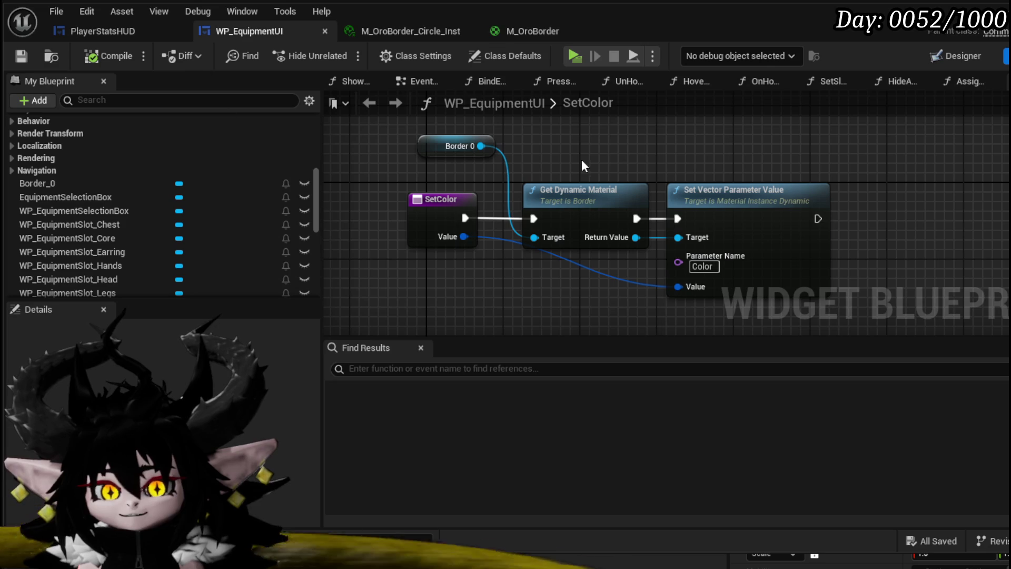
left_click(99, 35)
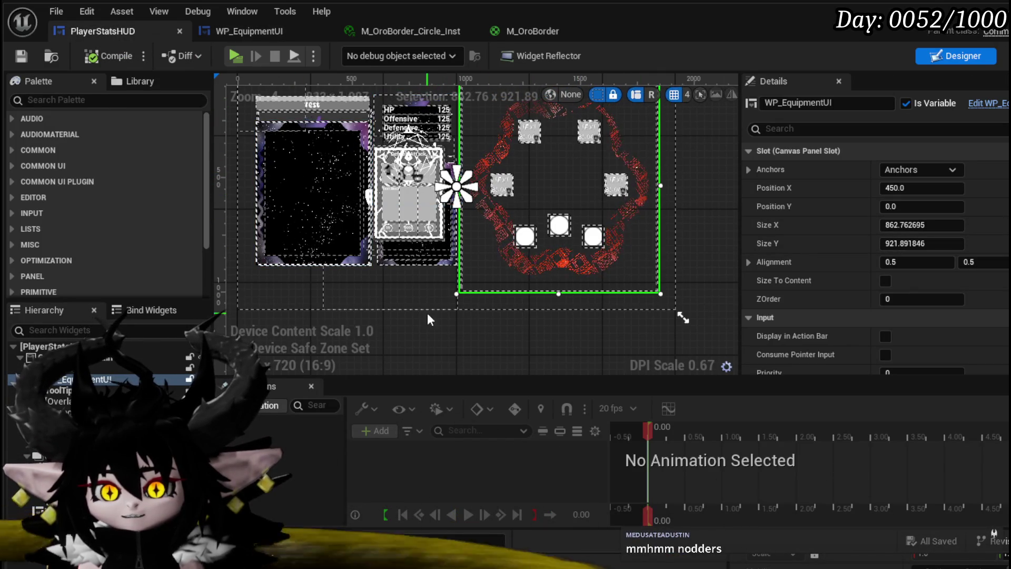
left_click(1005, 56)
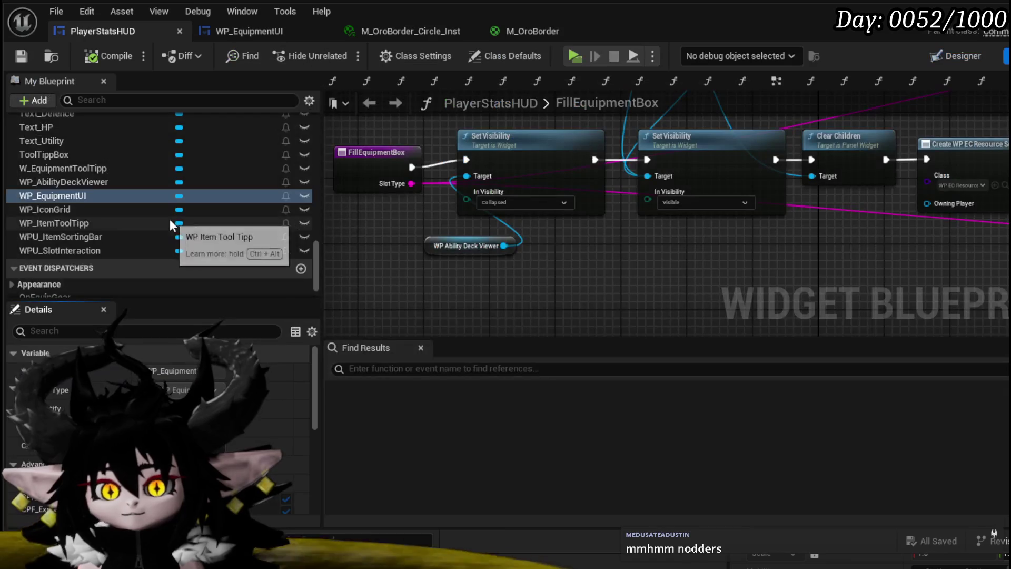
Add a new function to PlayerStatsHUD from the My Blueprint Functions section.
scroll(158, 200, "up", 10)
scroll(267, 196, "up", 15)
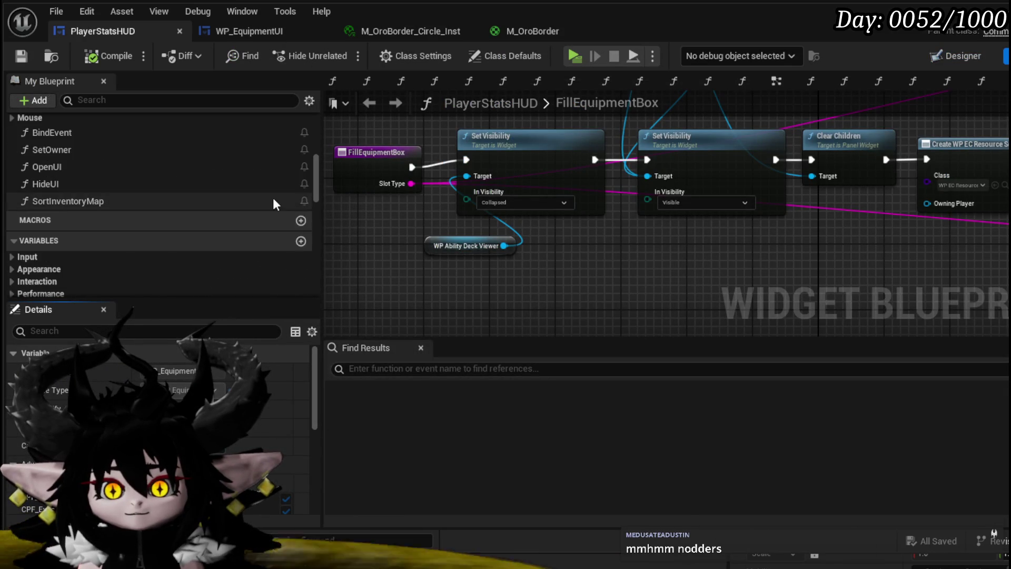
scroll(273, 214, "up", 2)
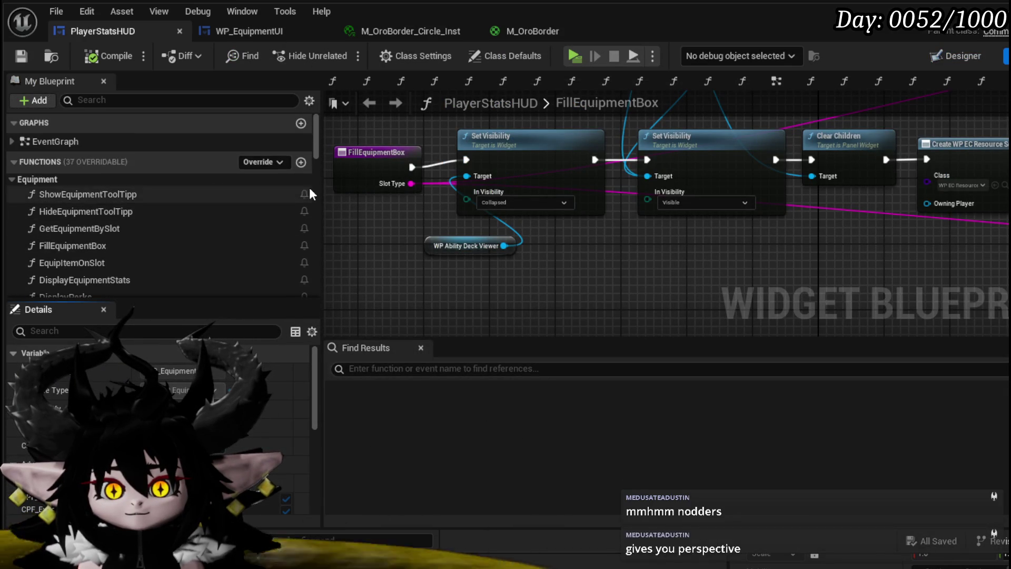
left_click(300, 160)
Name the new function SetWidgetColor, then compile and save PlayerStatsHUD.
type("Set")
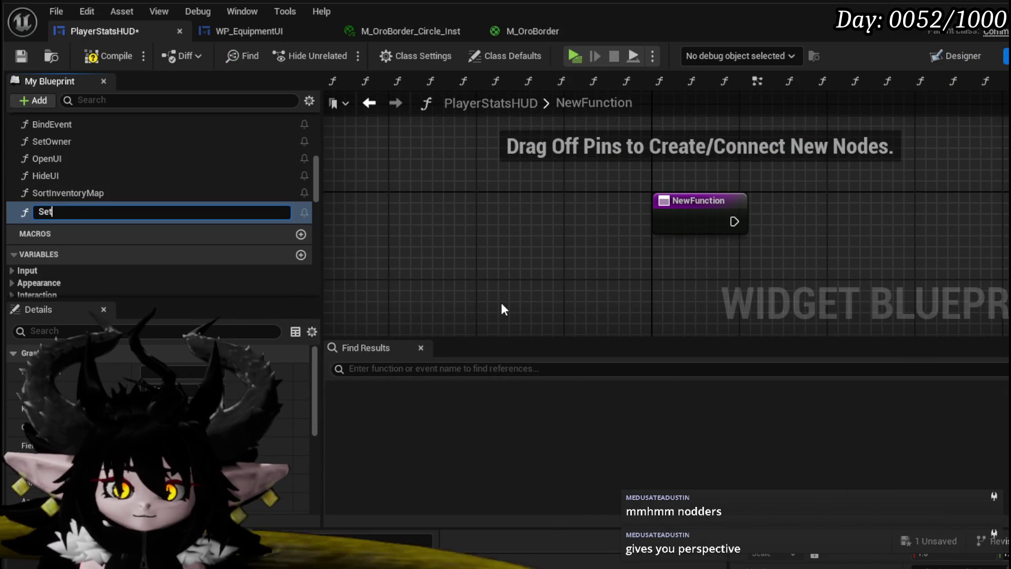
type("WidgetColor")
key("Return")
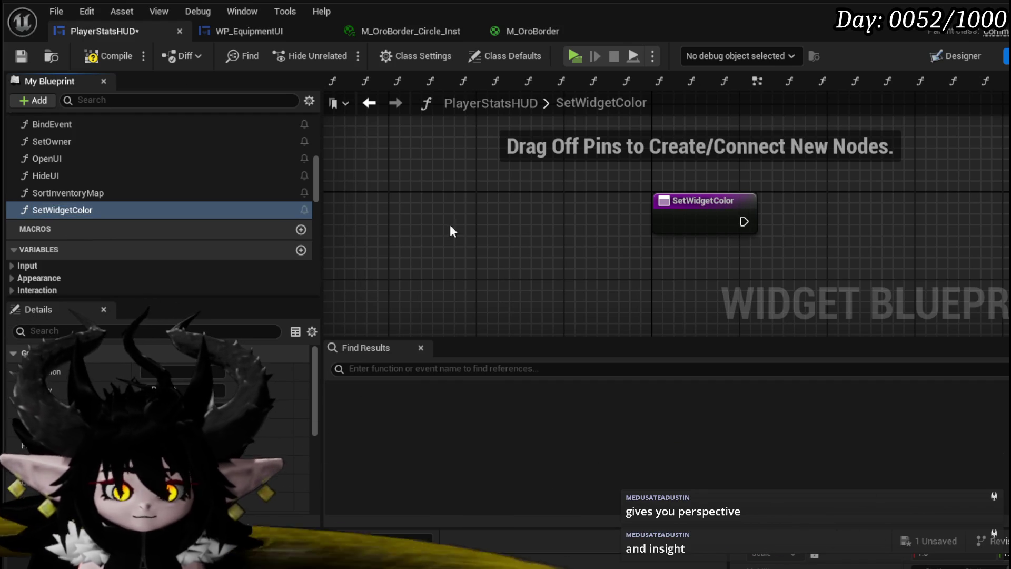
left_click(96, 57)
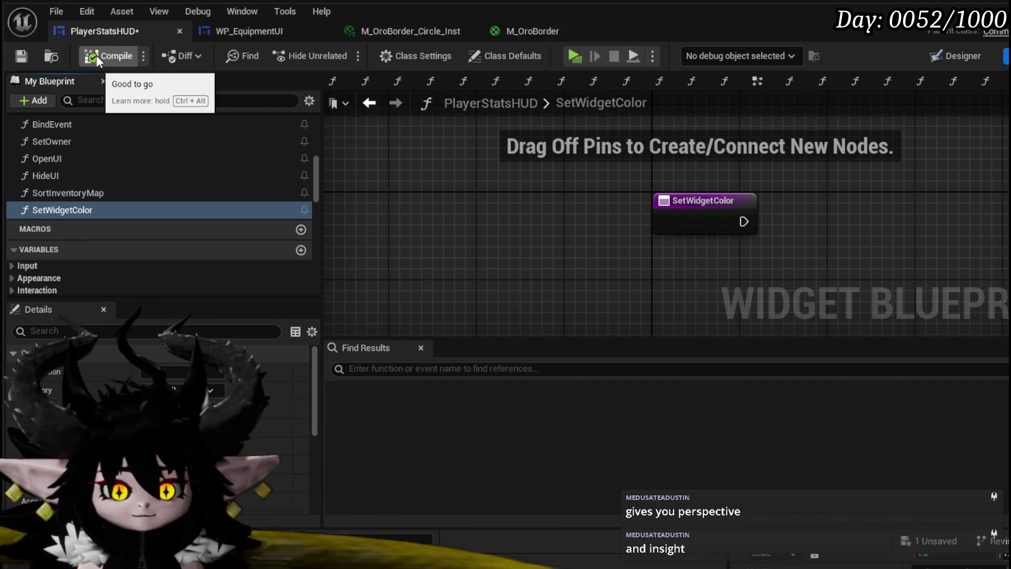
left_click(21, 56)
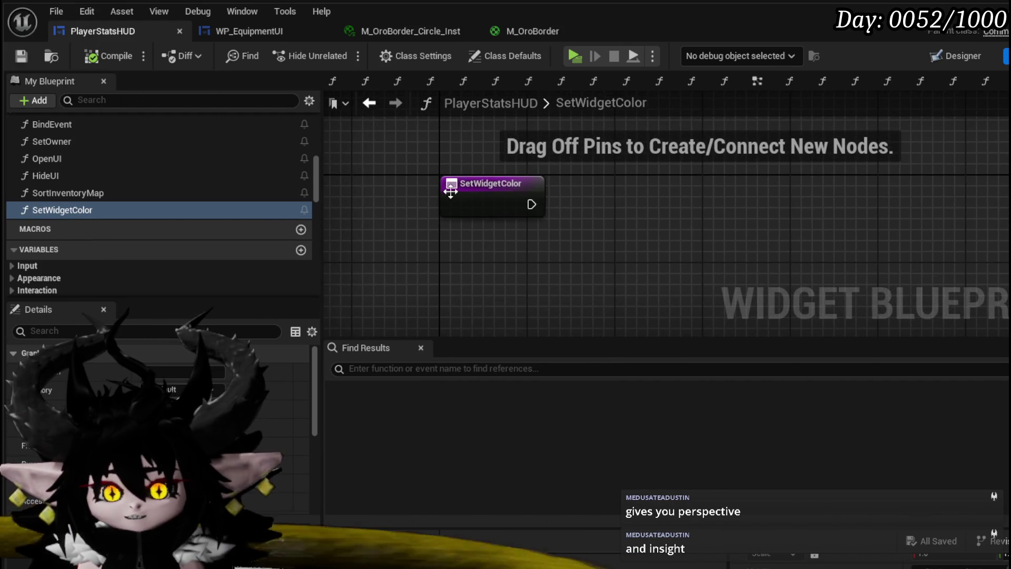
Place a W_EquipmentToolTipp reference node in the SetWidgetColor graph.
scroll(216, 223, "down", 10)
scroll(215, 223, "down", 8)
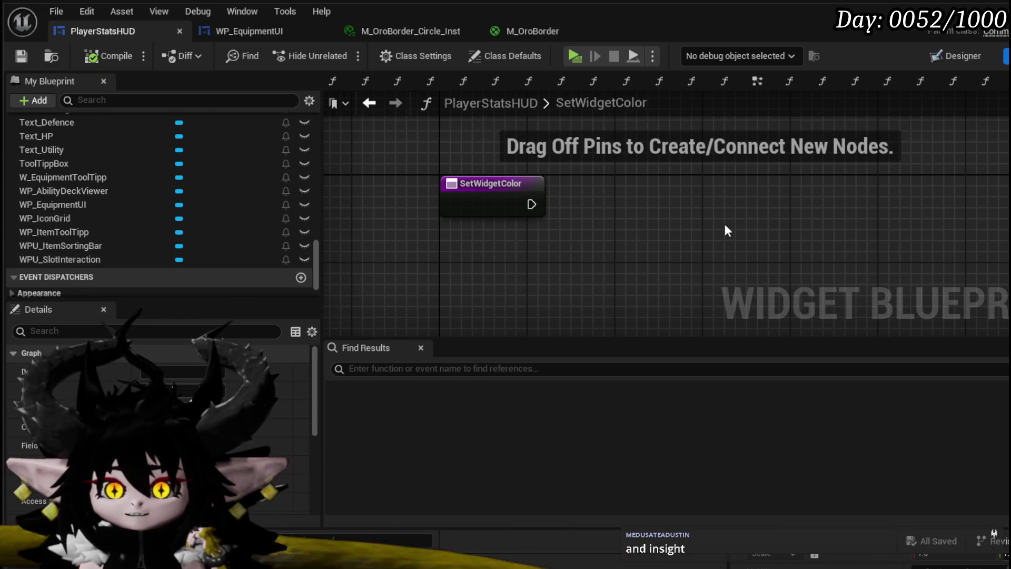
scroll(122, 188, "up", 3)
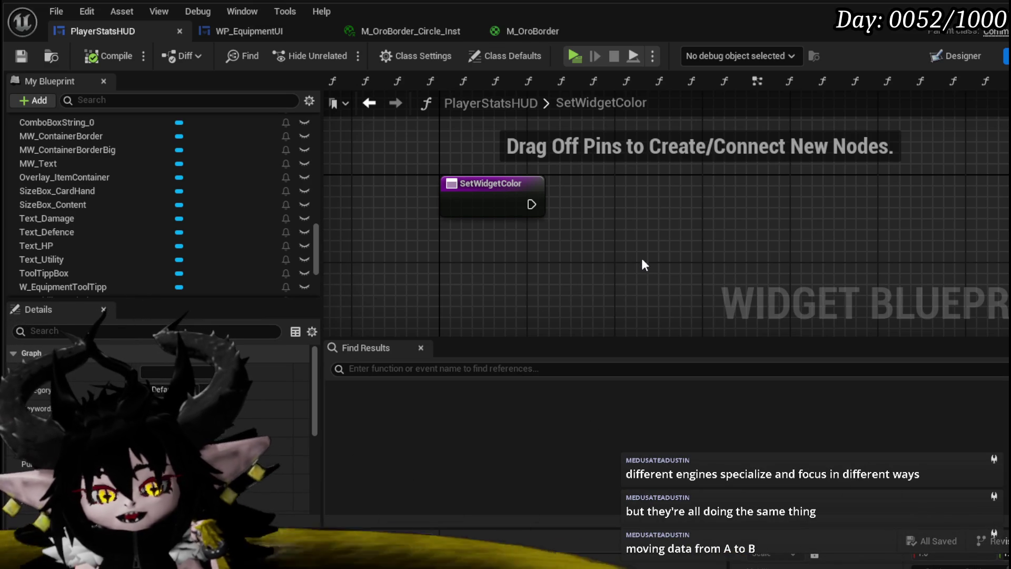
scroll(97, 222, "down", 2)
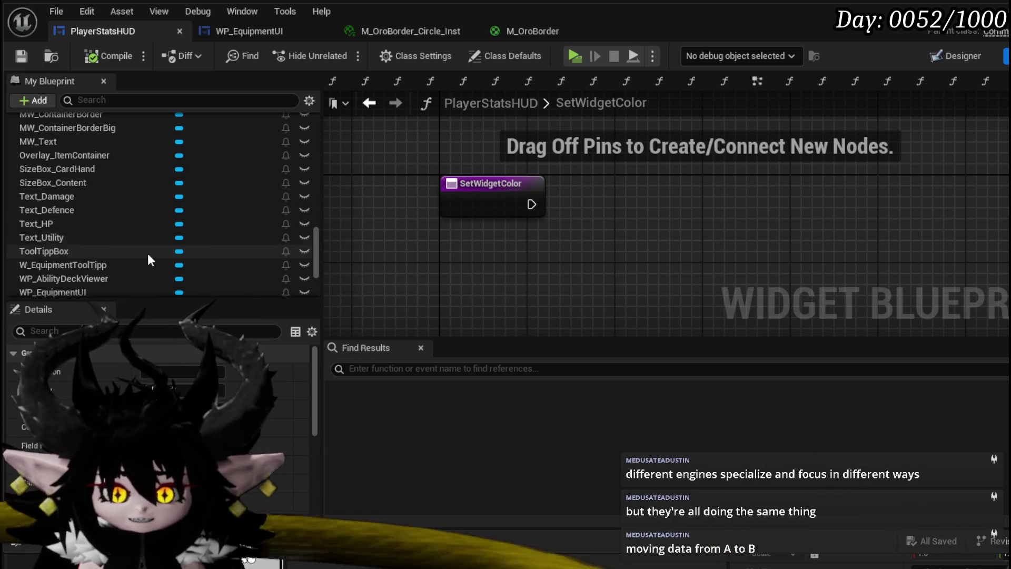
mouse_move(121, 264)
left_mouse_down()
mouse_move(520, 159)
mouse_move(450, 135)
mouse_move(500, 173)
mouse_move(619, 206)
left_mouse_up()
Try a Set Color search, cancel it, and compile PlayerStatsHUD.
type("Set Color")
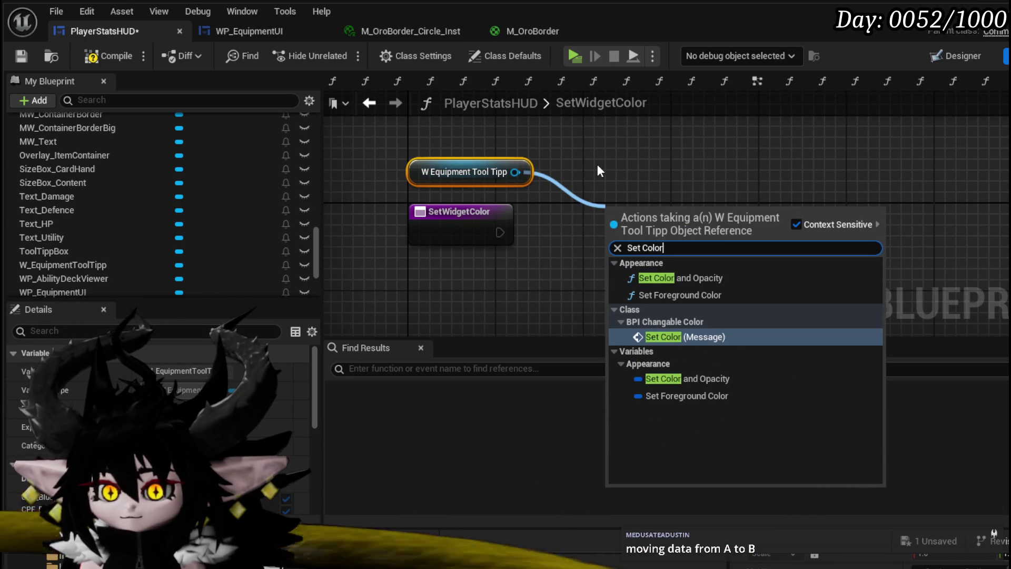
left_click(349, 230)
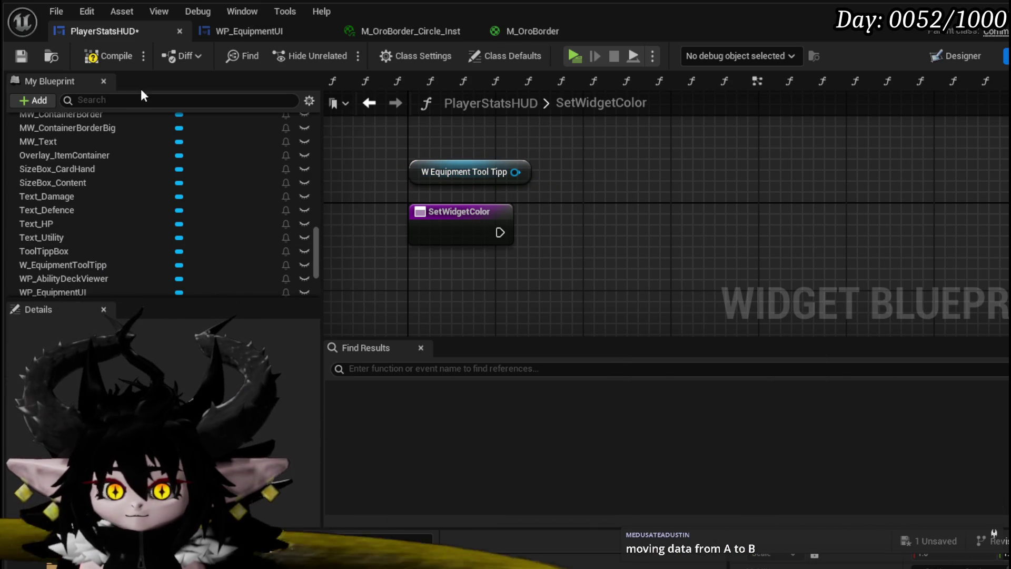
left_click(94, 59)
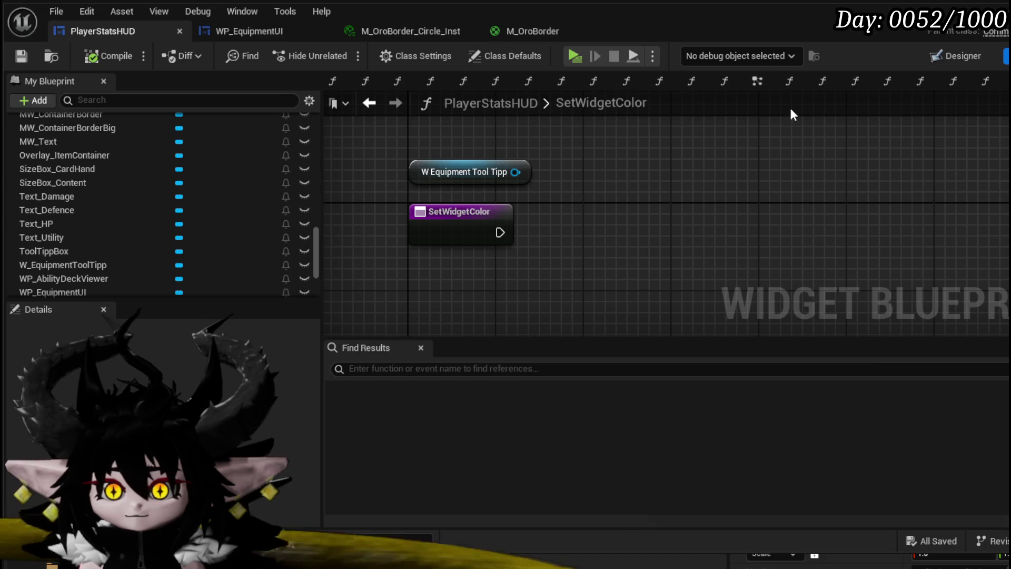
left_click(954, 56)
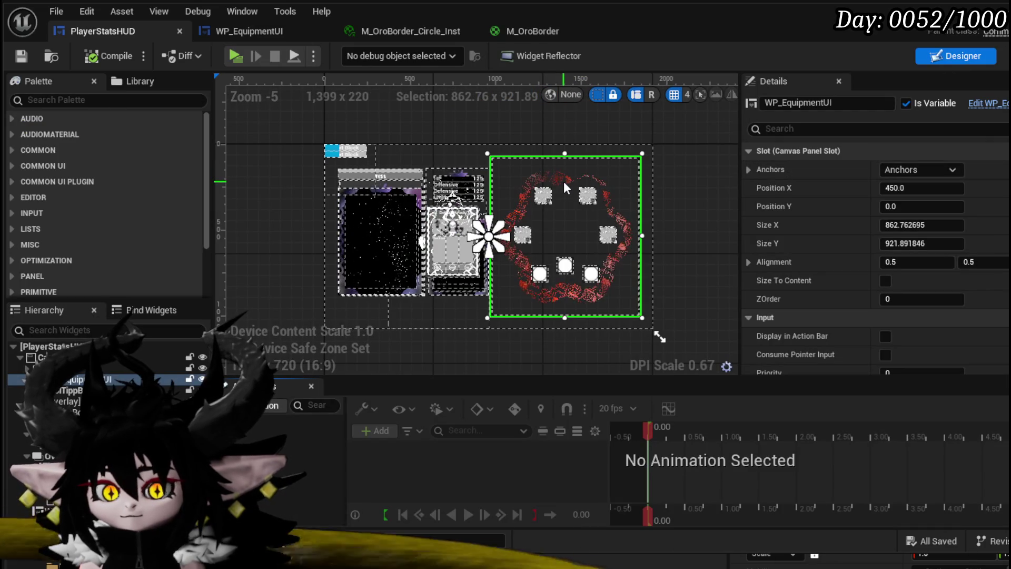
left_click(1000, 56)
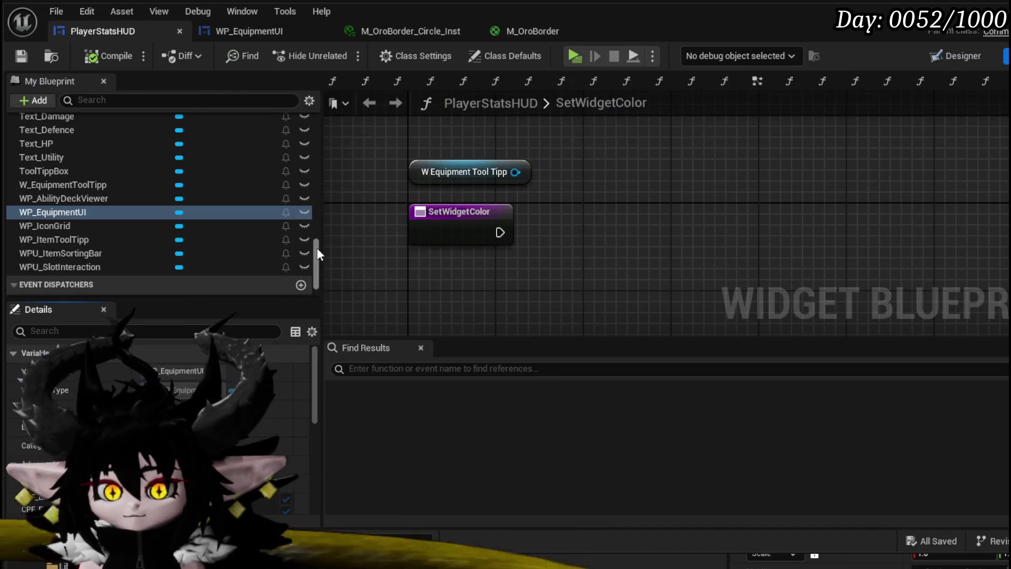
Add a WP_EquipmentUI getter with a Set Color call attached.
mouse_move(68, 209)
left_mouse_down()
mouse_move(471, 295)
mouse_move(447, 302)
mouse_move(562, 277)
left_mouse_up()
left_click(458, 309)
type("Set Color")
left_click(605, 400)
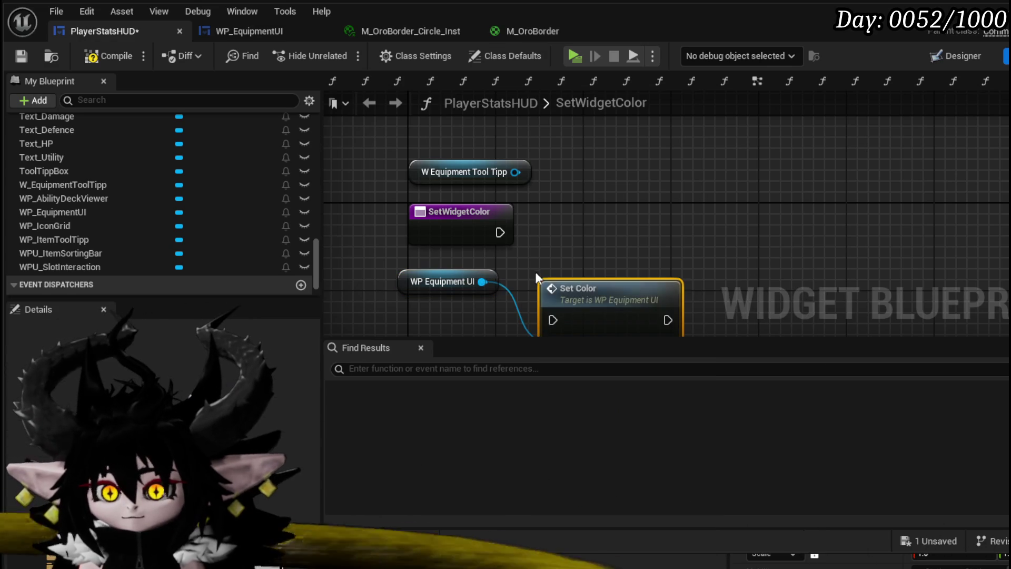
Wire Set Color's Value to a new SetWidgetColor Value input and tidy the nodes.
left_click_drag(546, 275, 668, 198)
left_click_drag(721, 244, 787, 233)
left_click_drag(739, 275, 458, 234)
mouse_move(428, 281)
left_mouse_down()
mouse_move(693, 159)
mouse_move(778, 149)
left_mouse_up()
Select the unused W Equipment Tool Tipp node, then compile and save PlayerStatsHUD.
left_click(452, 175)
left_click(109, 56)
key("ctrl+s")
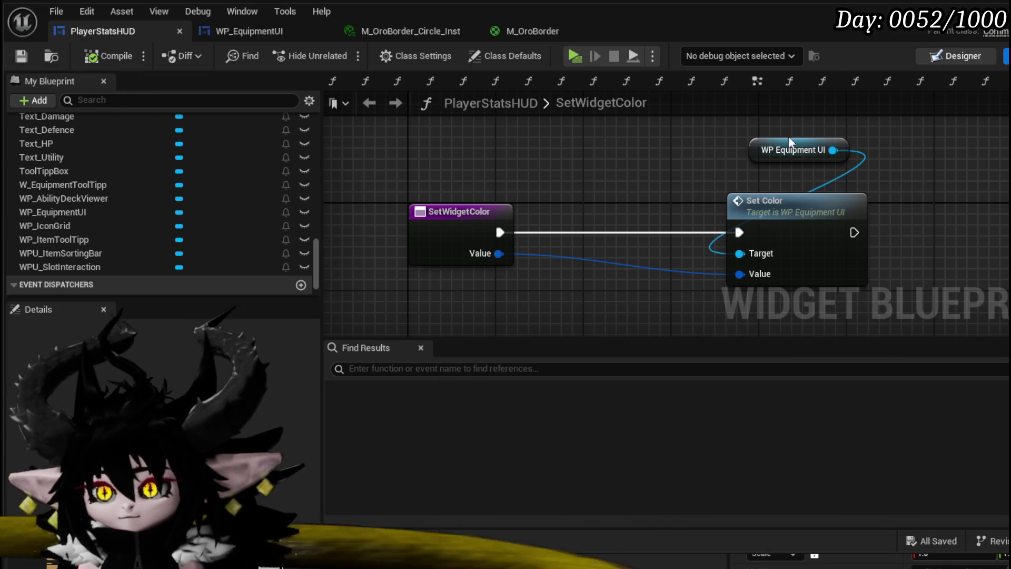
left_click(956, 56)
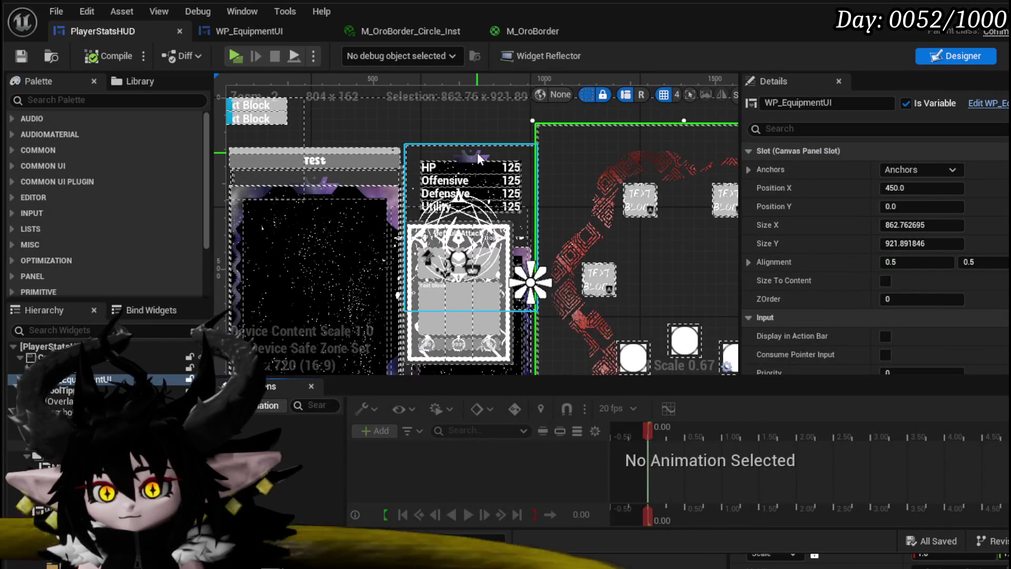
Tick Is Variable on Border_139, then compile and save PlayerStatsHUD.
left_click(477, 153)
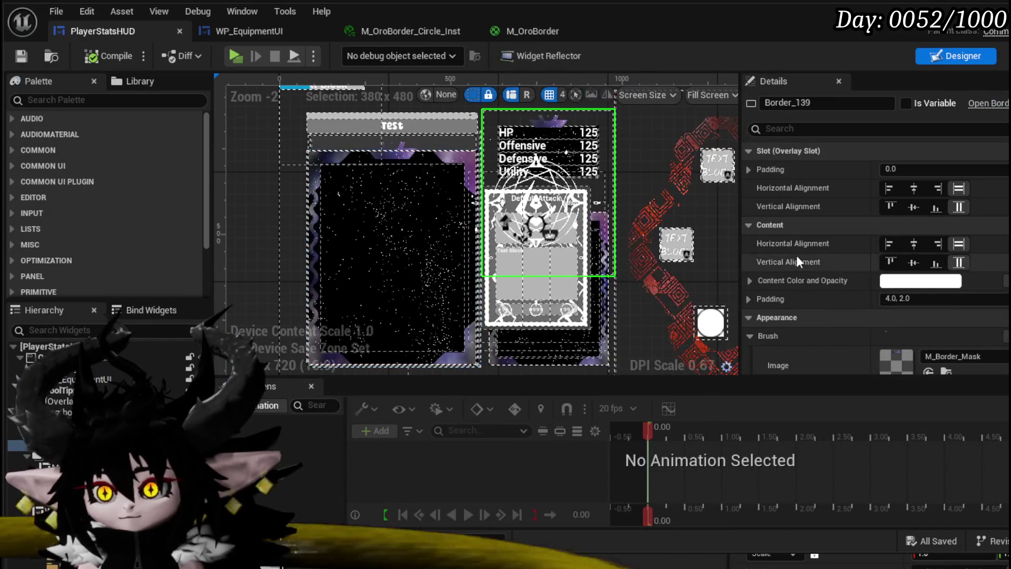
scroll(796, 255, "down", 3)
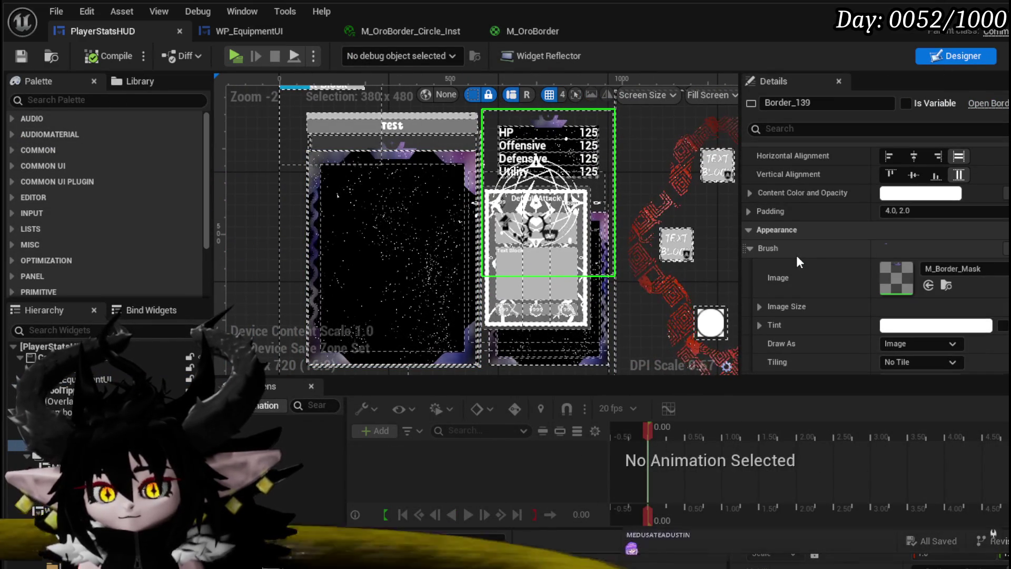
scroll(796, 255, "up", 3)
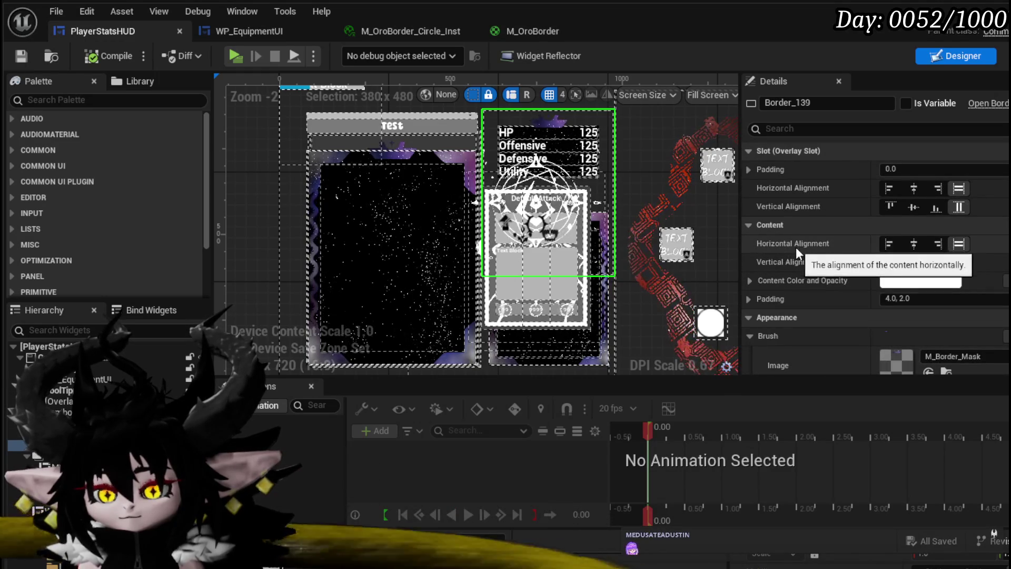
left_click(908, 102)
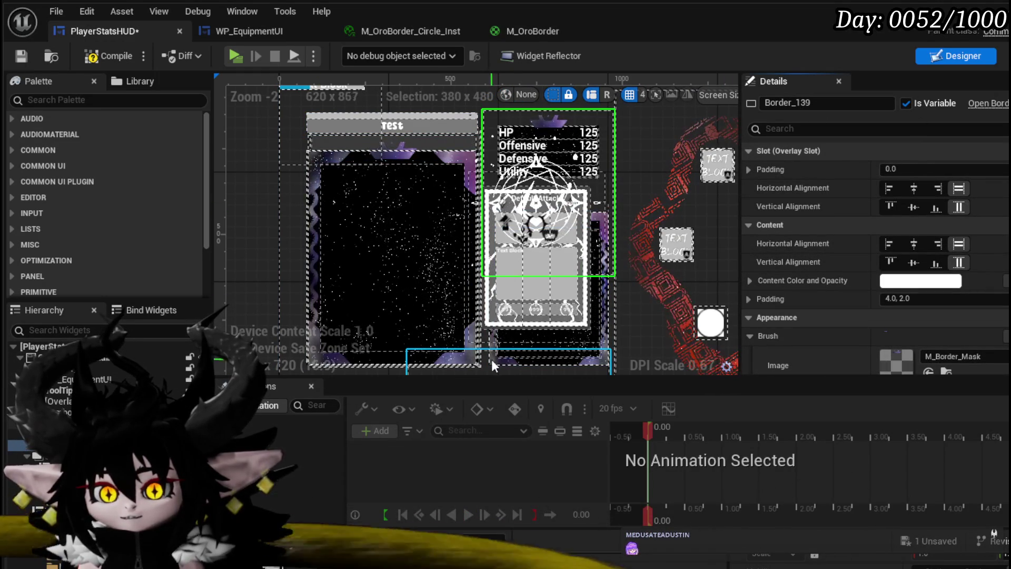
left_click(106, 56)
left_click(11, 55)
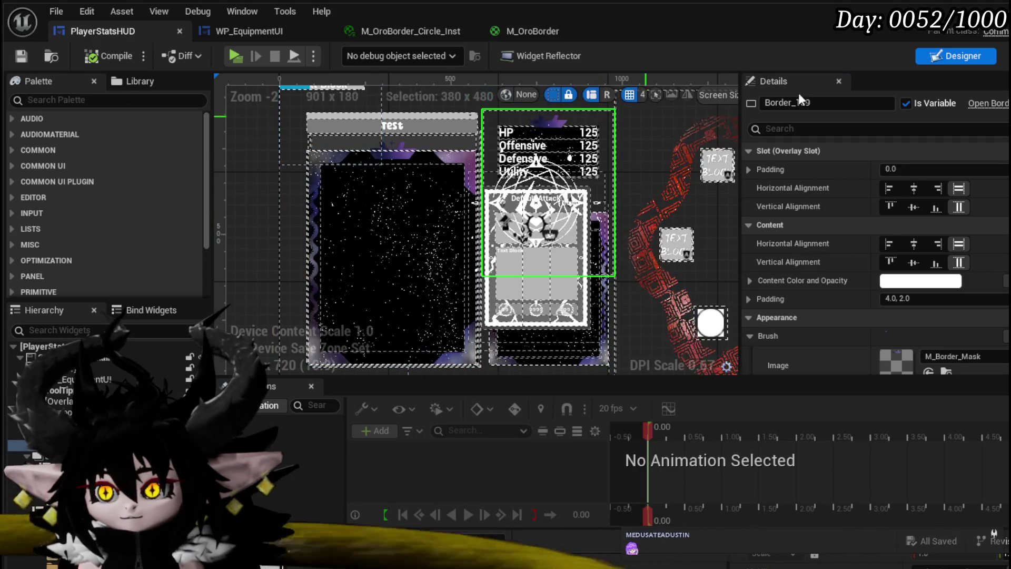
Add a Border 139 getter to the SetWidgetColor graph and drag out from it.
double_click(529, 238)
mouse_move(42, 235)
left_mouse_down()
mouse_move(446, 144)
mouse_move(431, 155)
left_mouse_up()
left_click(481, 170)
left_click_drag(480, 183, 559, 179)
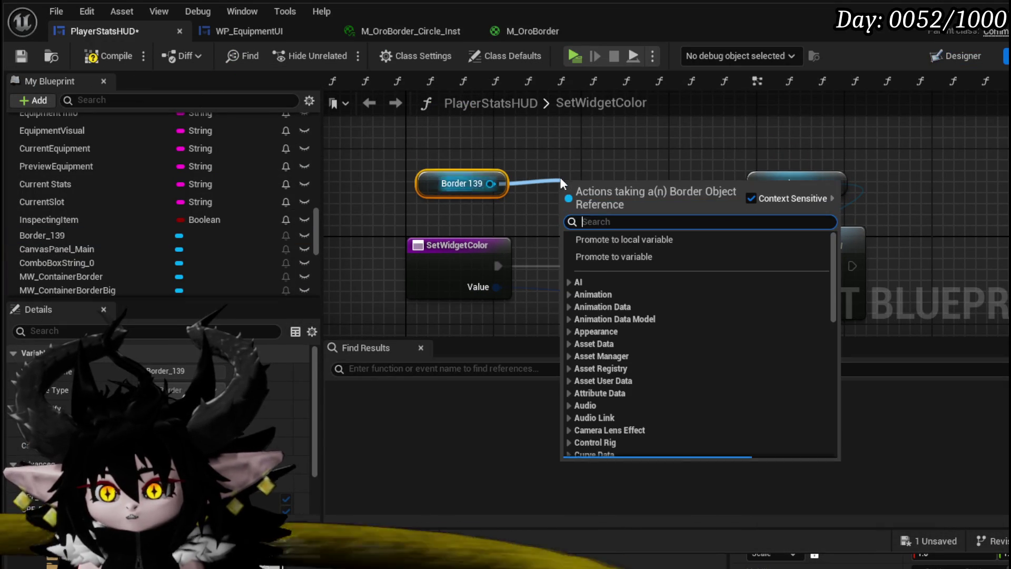
Add a Get Dynamic Material node on Border 139.
type("Get material")
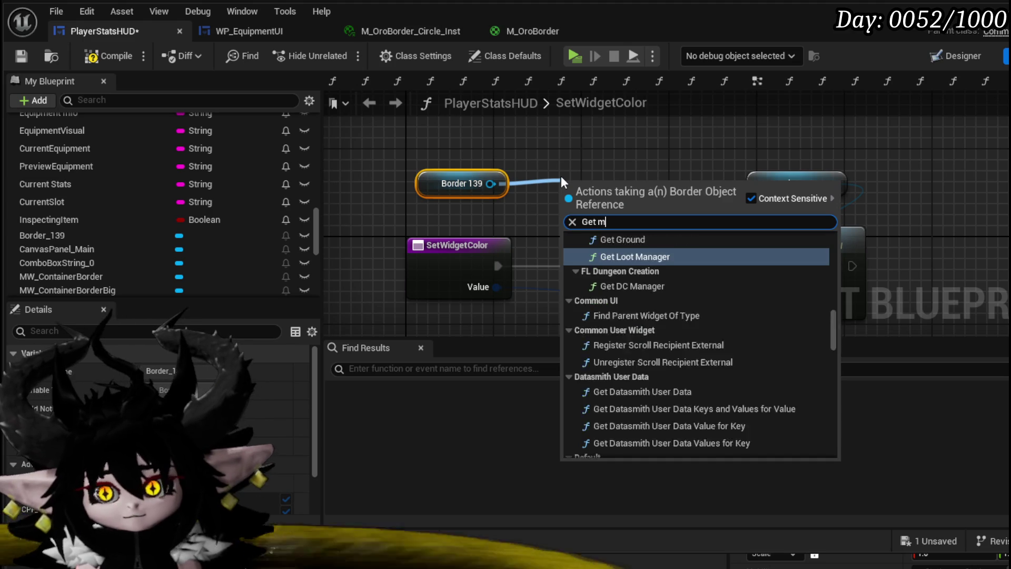
key("Return")
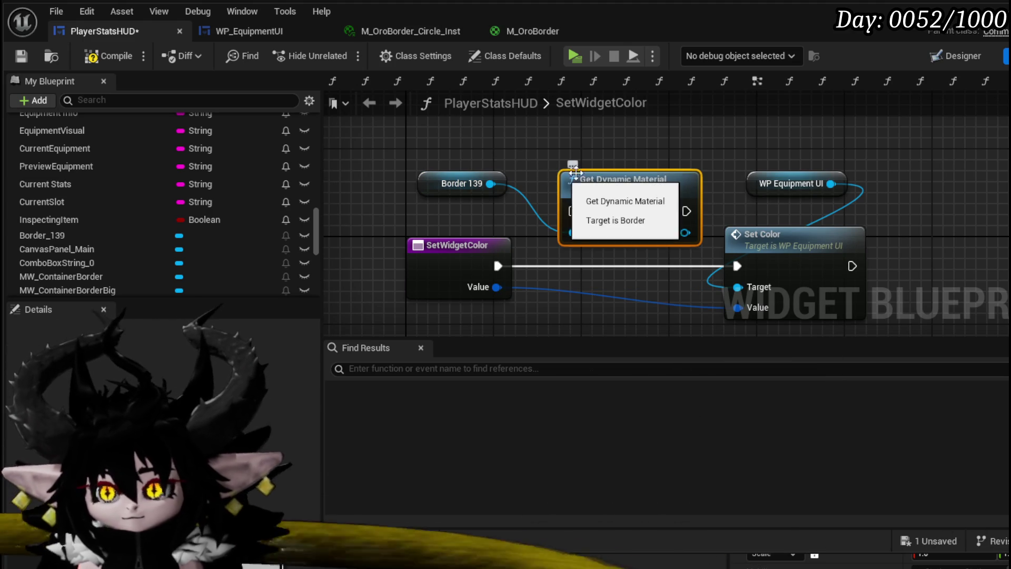
mouse_move(348, 169)
left_mouse_down()
mouse_move(822, 143)
mouse_move(782, 180)
mouse_move(826, 191)
left_mouse_up()
Add Set Vector Parameter Value with parameter name Color and compile.
type("Set Ve")
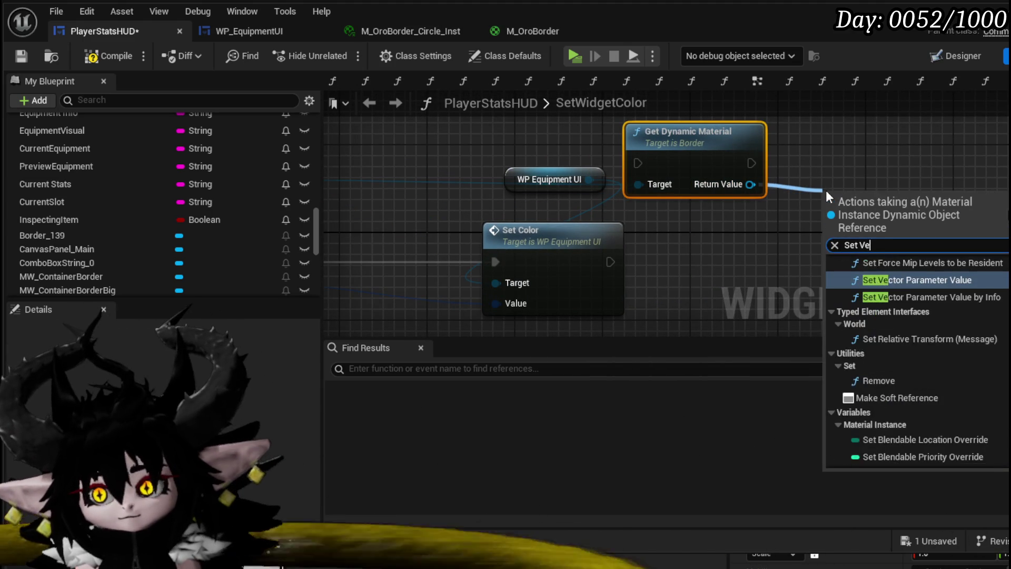
type("ctor")
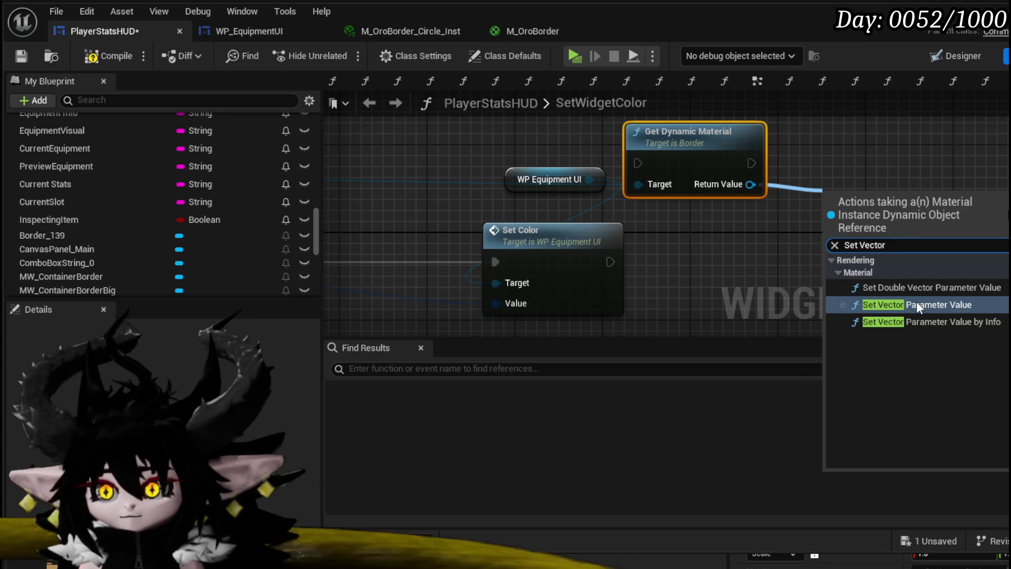
left_click(918, 305)
left_click_drag(914, 280, 925, 221)
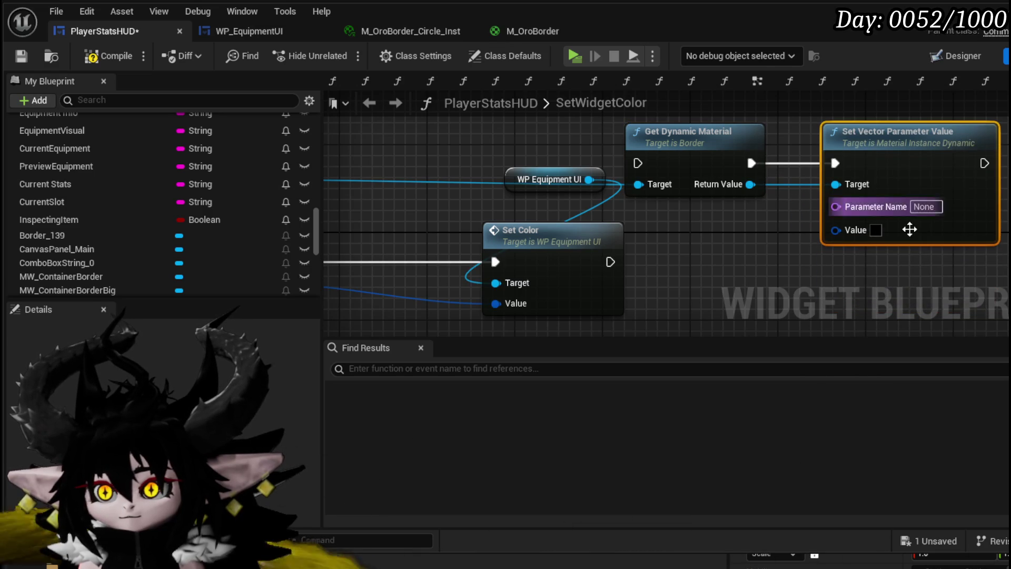
left_click(925, 207)
type("or")
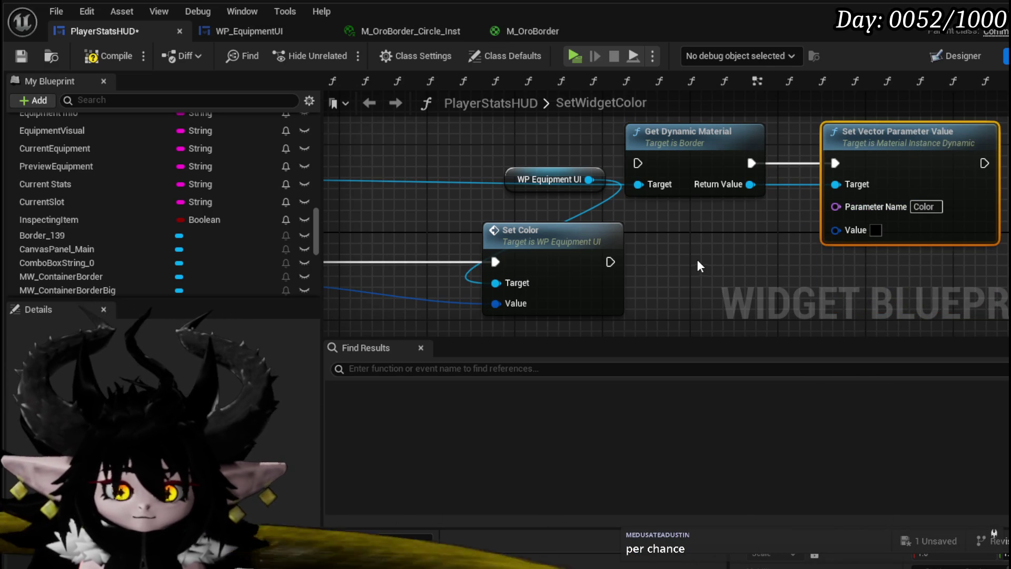
left_click(116, 56)
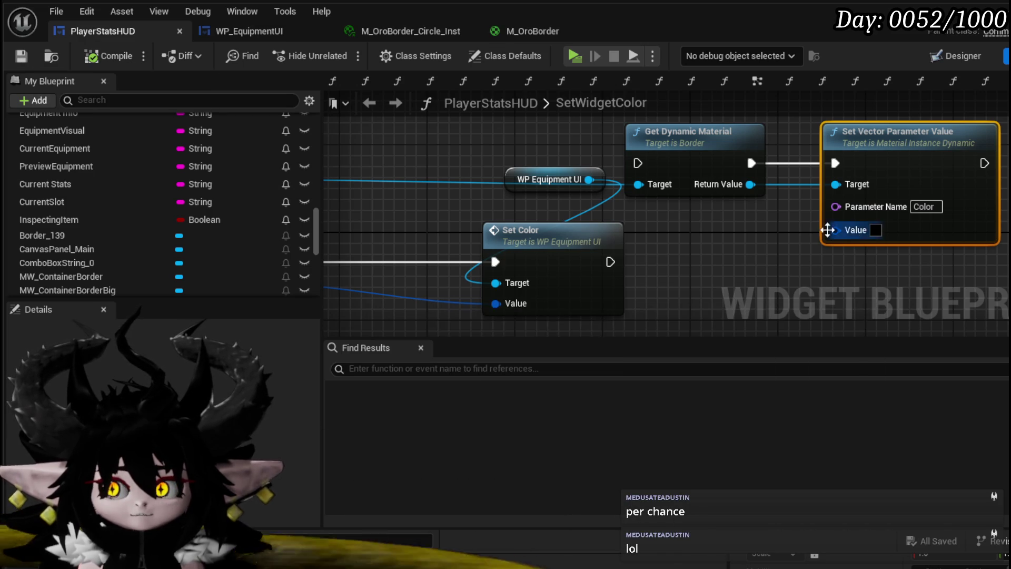
Connect Border 139 to Get Dynamic Material and arrange the material nodes.
scroll(627, 226, "down", 2)
left_click(624, 128, "ctrl")
mouse_move(624, 127)
left_mouse_down()
mouse_move(689, 198)
mouse_move(689, 215)
left_mouse_up()
left_click_drag(562, 210, 660, 213)
left_click_drag(385, 152, 715, 154)
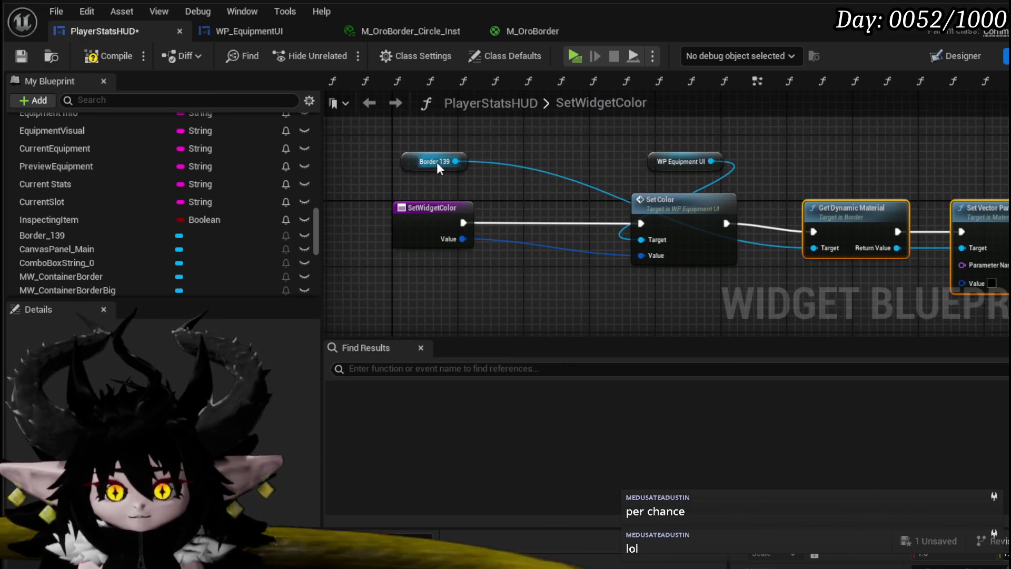
left_click_drag(416, 158, 888, 161)
left_click_drag(751, 178, 602, 161)
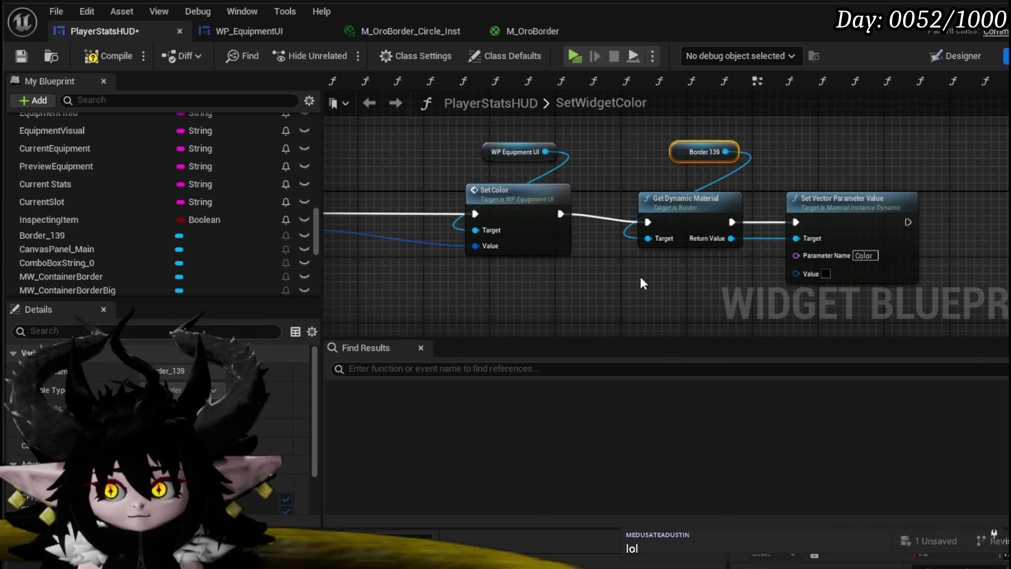
left_click_drag(855, 205, 871, 197)
left_click(879, 140)
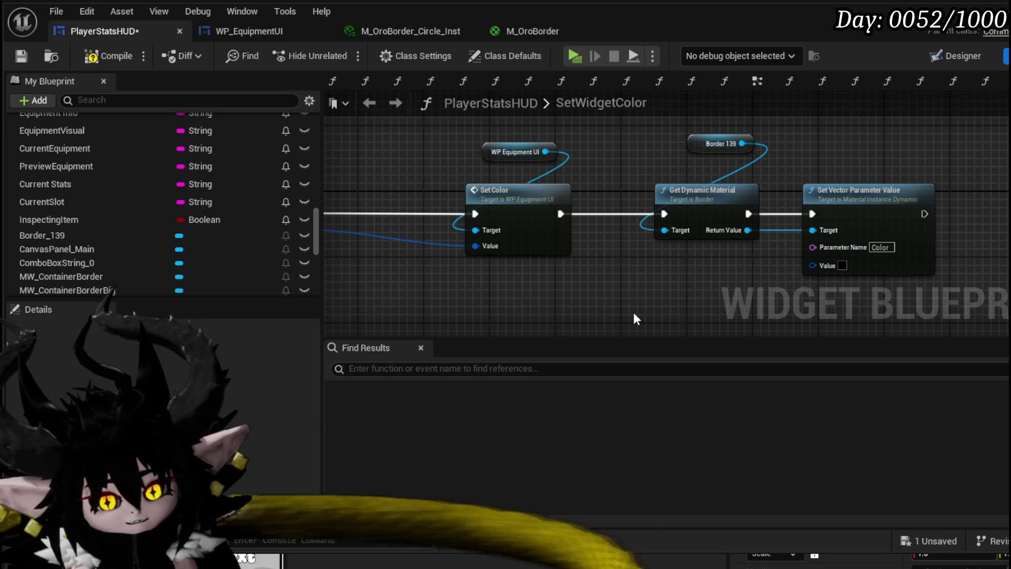
mouse_move(633, 309)
left_mouse_down()
mouse_move(721, 279)
mouse_move(507, 268)
left_mouse_up()
Compile and save PlayerStatsHUD, checking it against WP_EquipmentUI's SetColor graph.
left_click(94, 56)
left_click(21, 56)
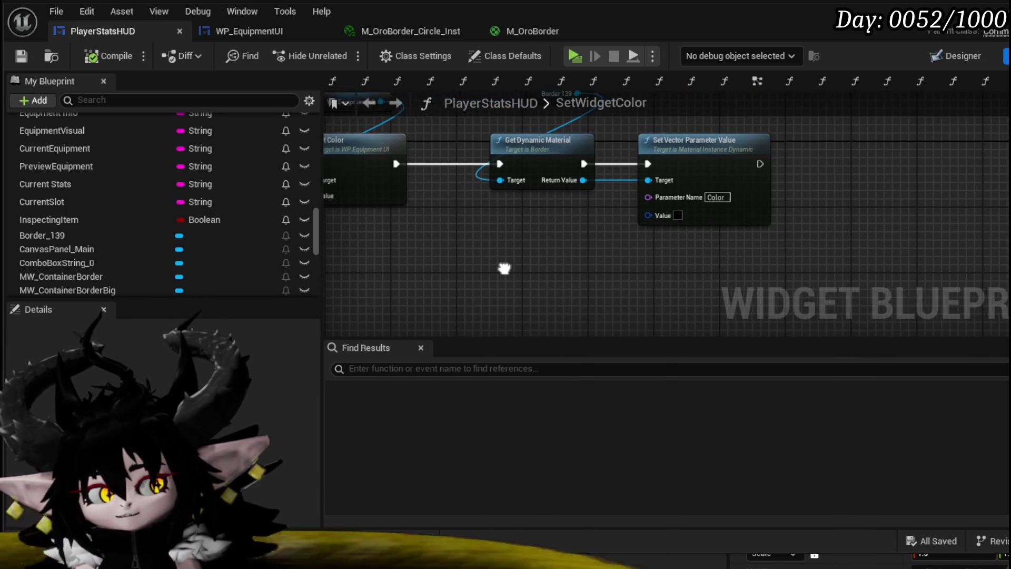
left_click(251, 30)
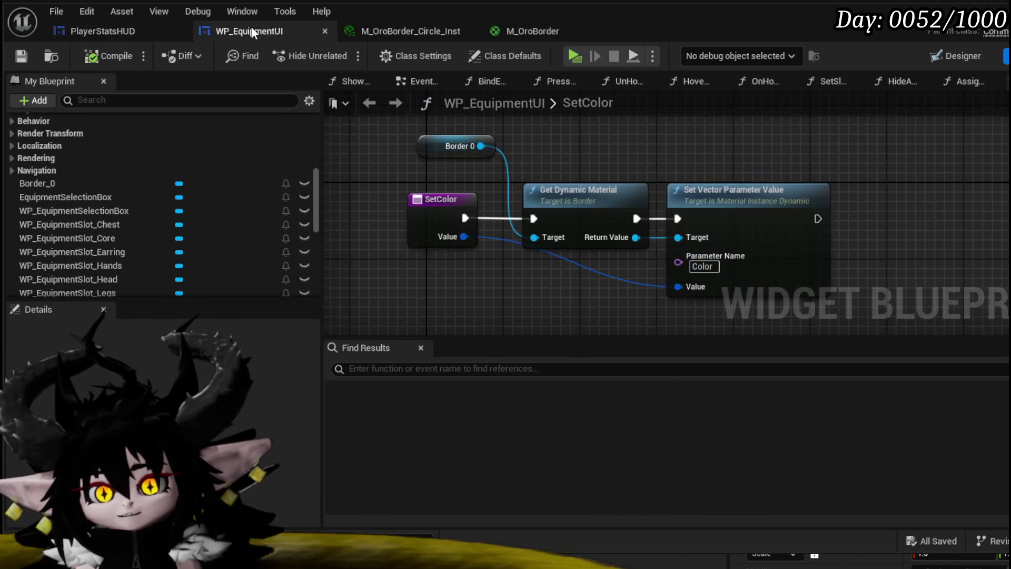
key("ctrl+Tab")
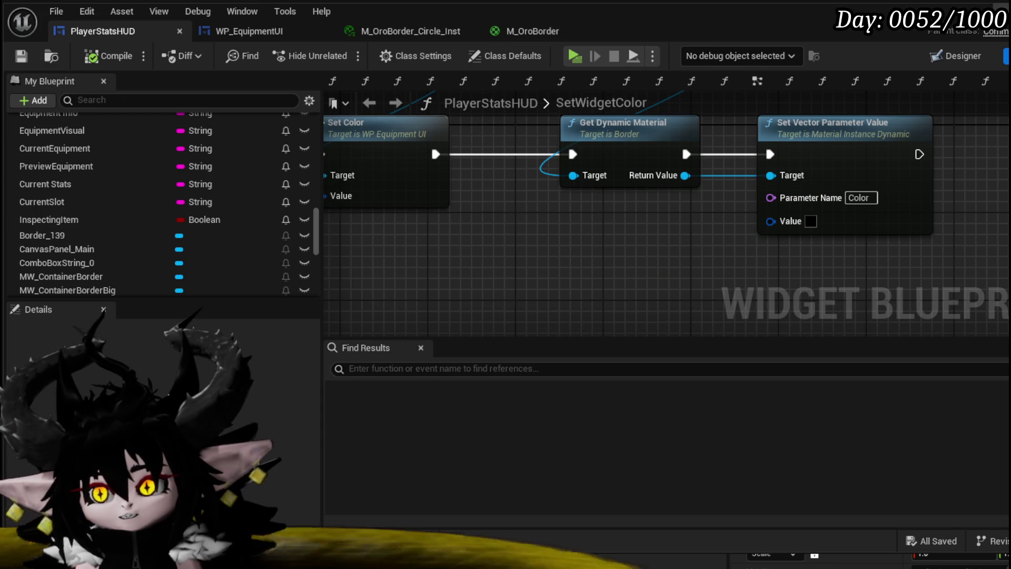
left_click(956, 56)
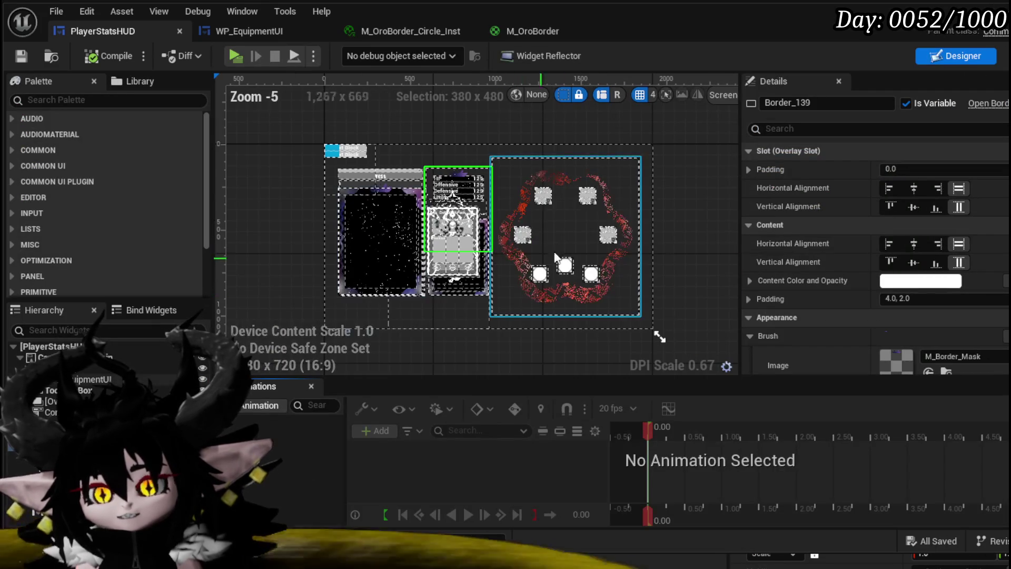
Browse to Border_139's Brush image M_Border_Mask in the Content Browser.
scroll(992, 251, "down", 3)
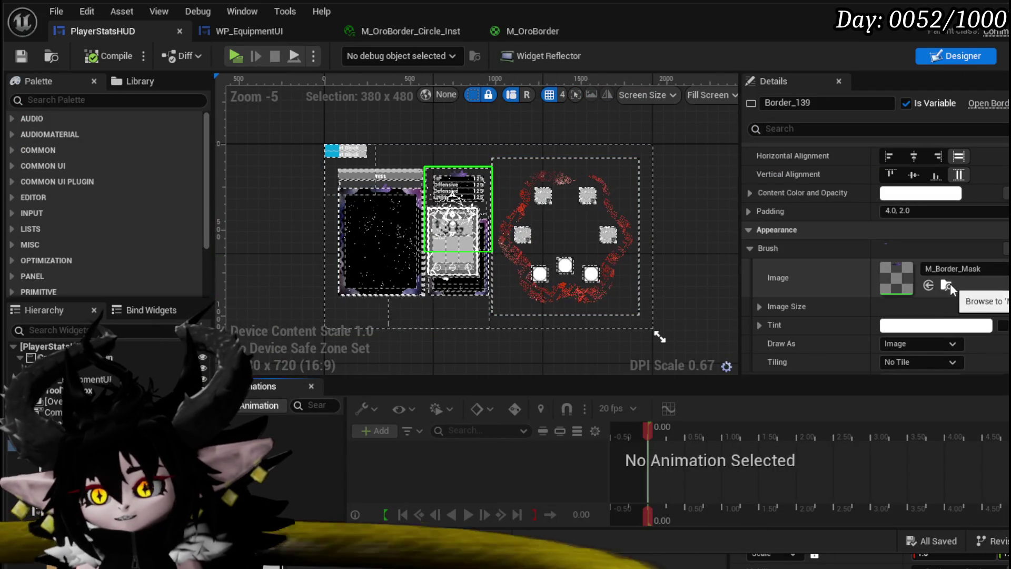
left_click(948, 284)
scroll(600, 318, "down", 2)
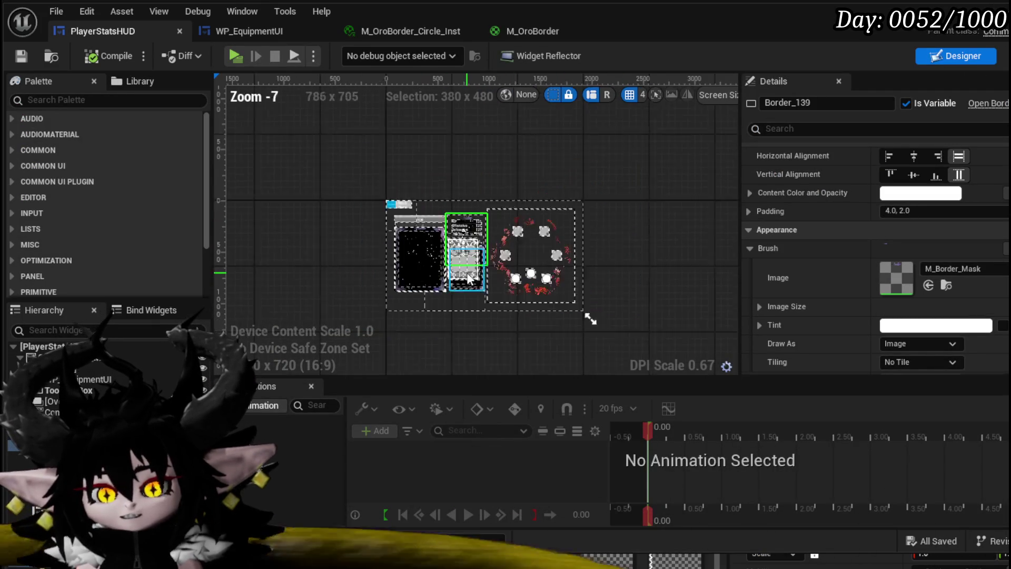
scroll(544, 292, "up", 5)
left_click_drag(363, 196, 683, 217)
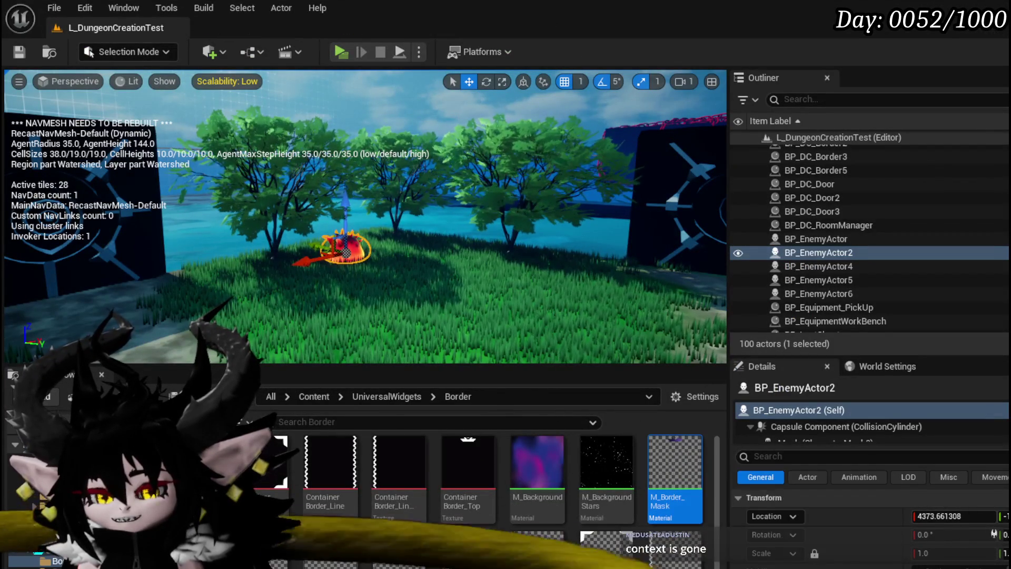
Open M_Border_Mask and select M_OroBorder's Color, Multiply and Desaturation tint nodes.
double_click(683, 470)
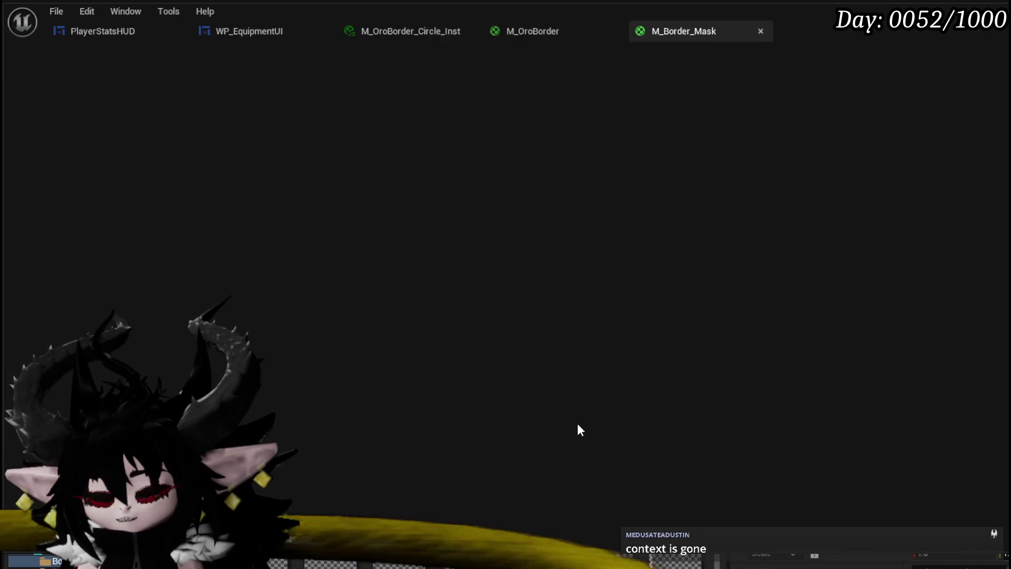
scroll(437, 305, "down", 5)
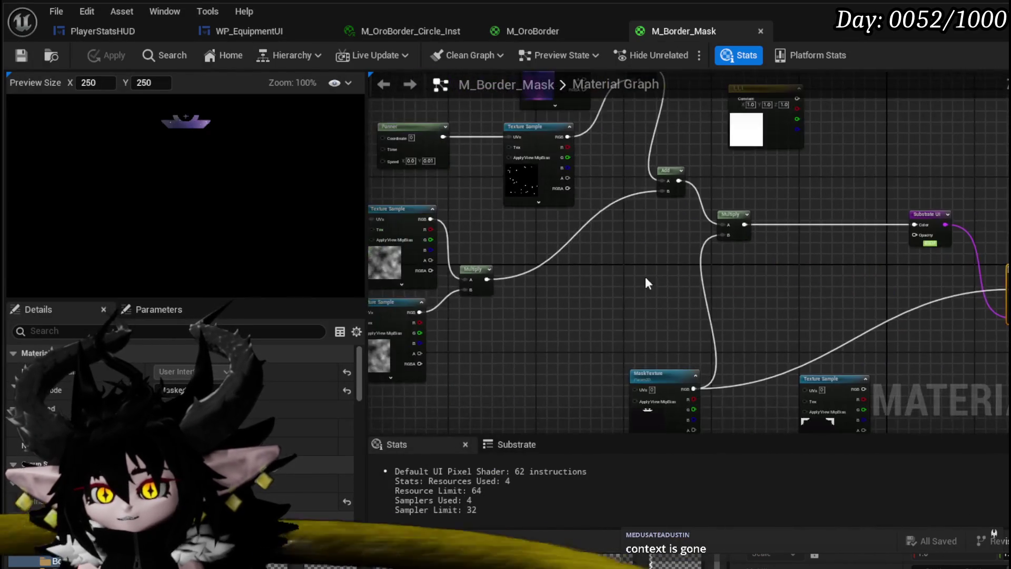
left_click_drag(695, 173, 508, 131)
left_click(534, 32)
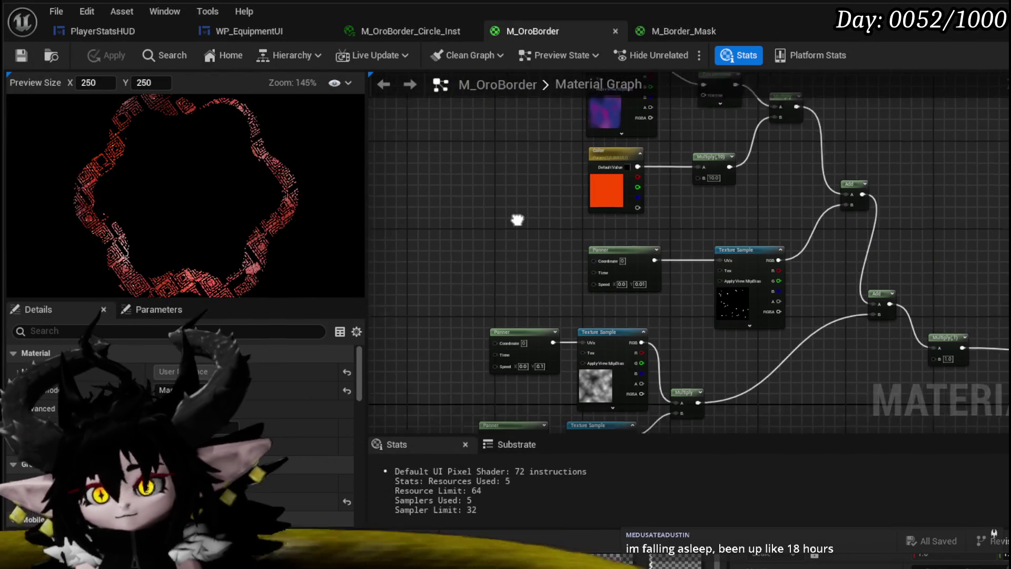
left_click_drag(490, 267, 672, 198)
left_click_drag(611, 109, 698, 183, "shift")
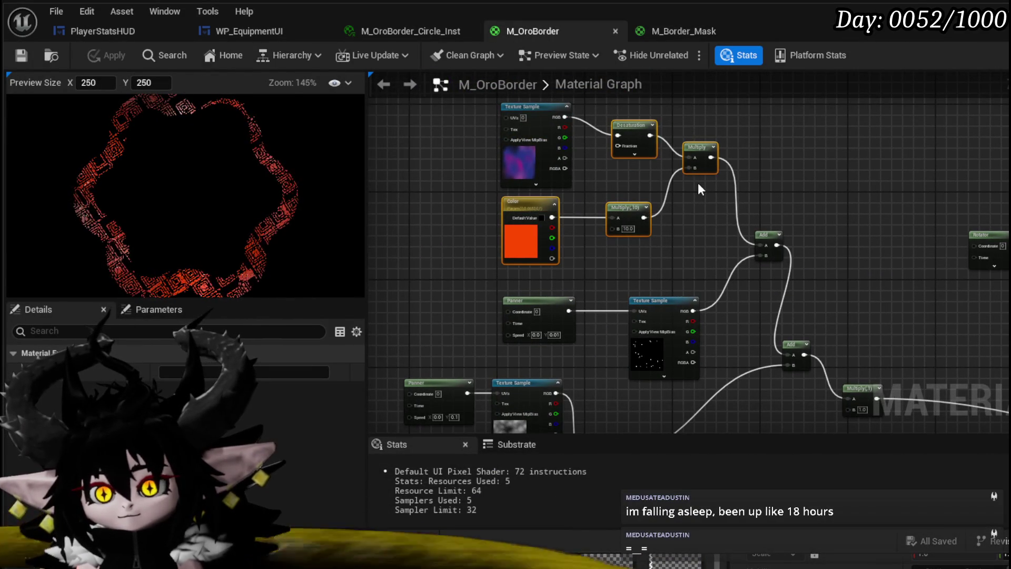
mouse_move(684, 105)
left_mouse_down()
mouse_move(706, 100)
mouse_move(709, 112)
left_mouse_up()
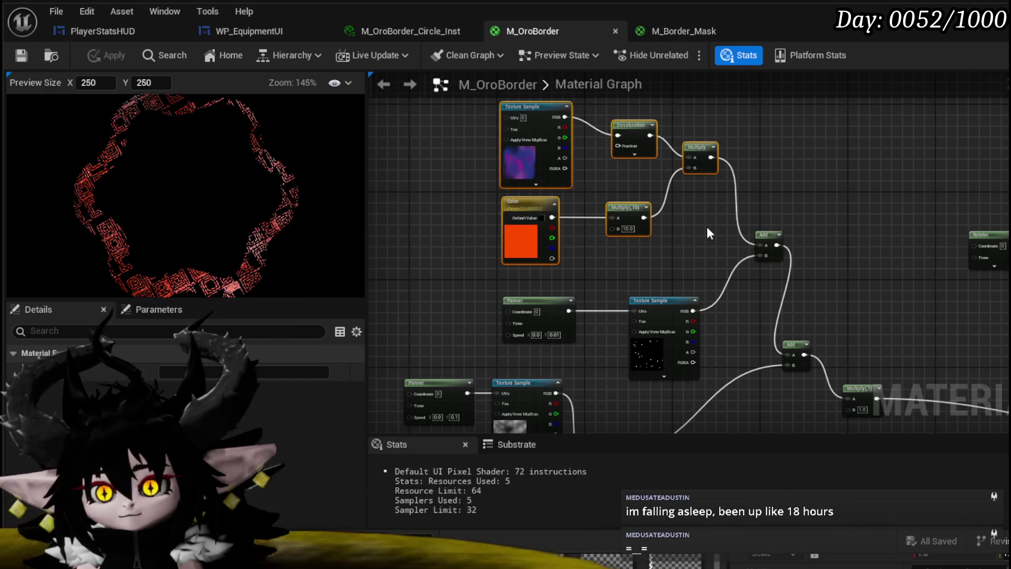
Replace M_Border_Mask's Texture Sample with the pasted tint nodes, wire Multiply to Add A, and save.
left_click(678, 32)
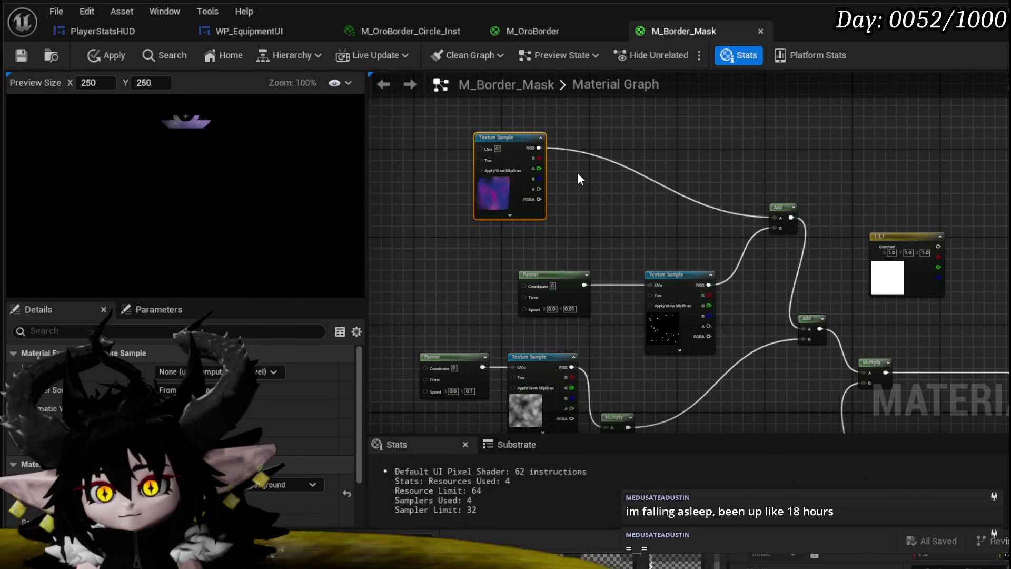
key("Delete")
key("ctrl+v")
left_click_drag(666, 117, 776, 217)
left_click(639, 209)
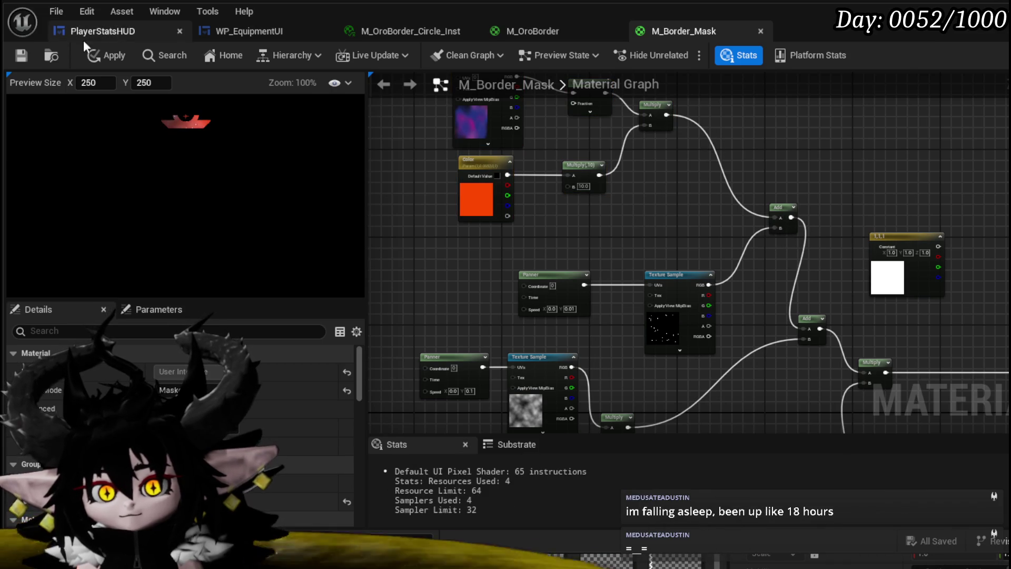
left_click(21, 54)
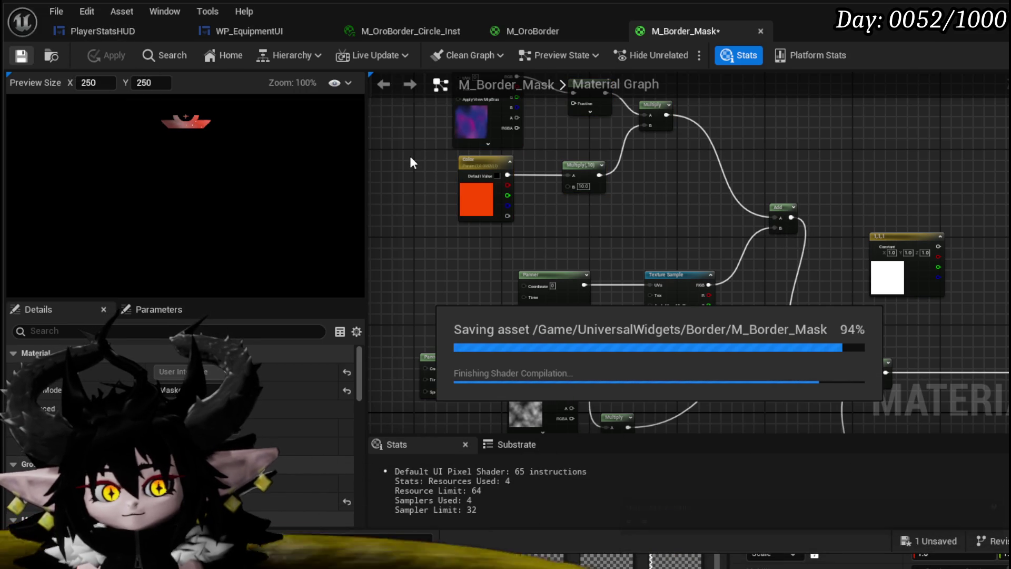
left_click_drag(468, 224, 664, 149)
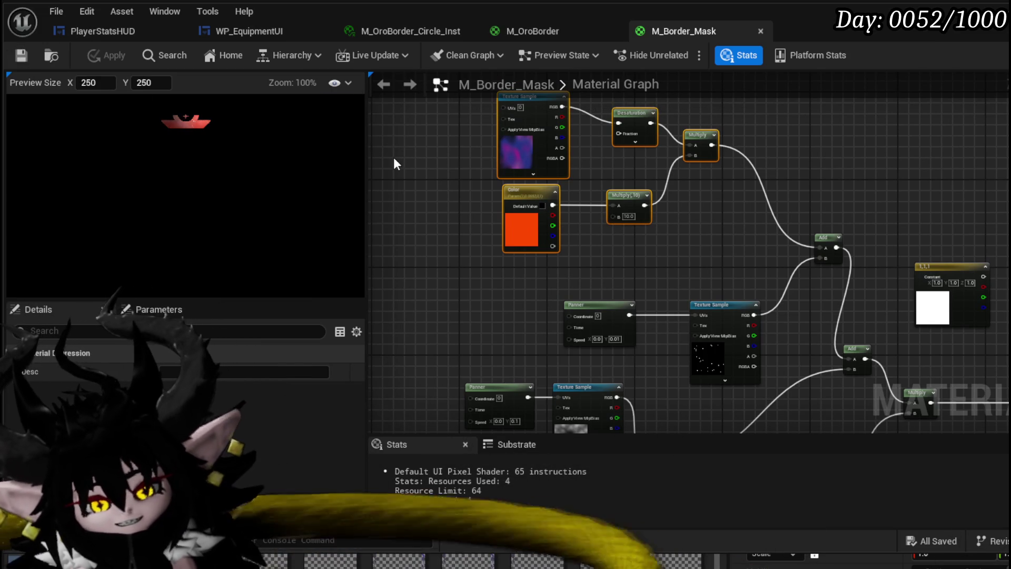
left_click(206, 28)
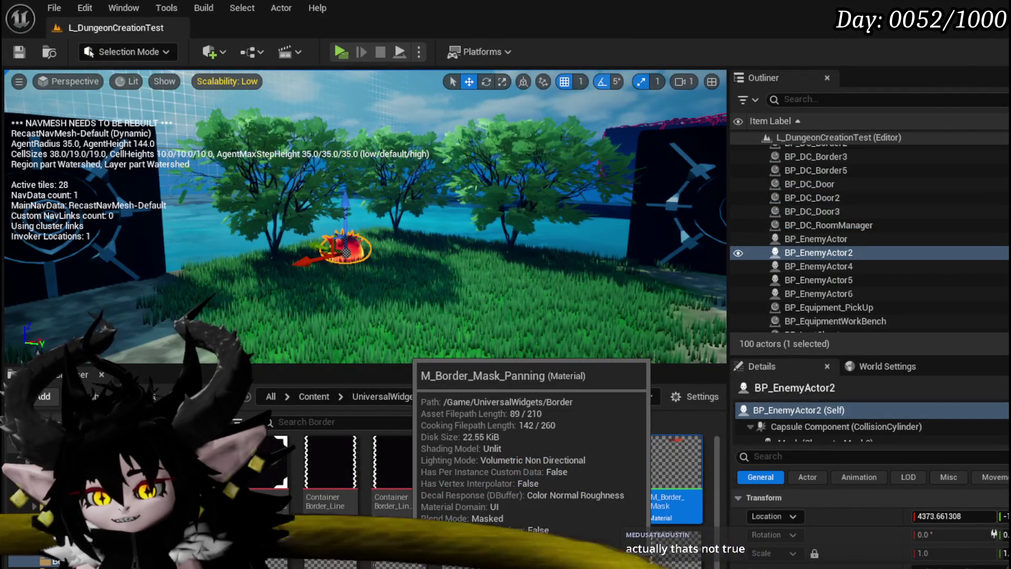
Swap M_Border_Mask_Panning's Texture Sample for the tint nodes, wire Multiply to Add A, apply and save.
double_click(537, 458)
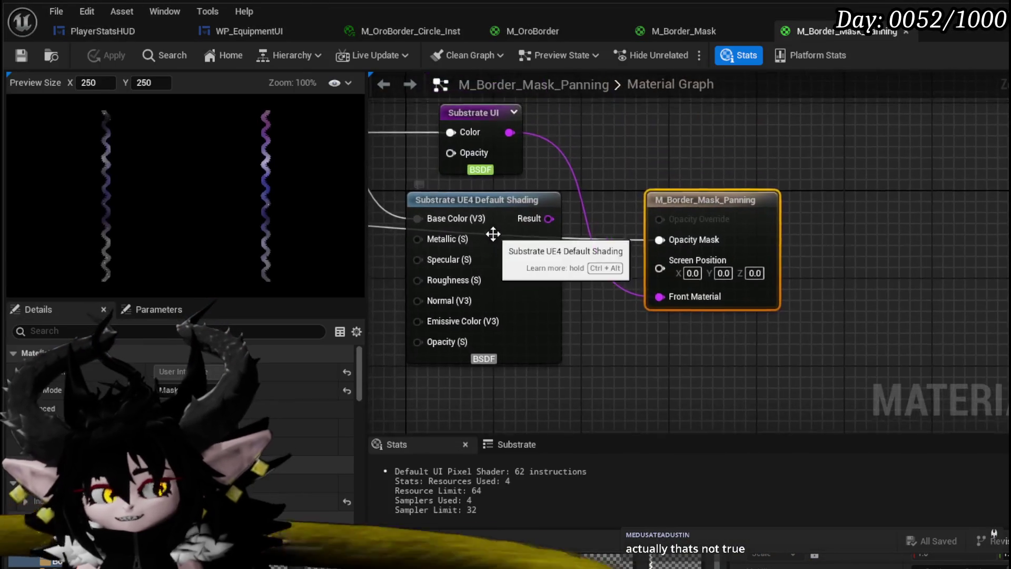
mouse_move(507, 260)
left_mouse_down()
mouse_move(727, 316)
mouse_move(768, 338)
mouse_move(605, 354)
mouse_move(510, 257)
mouse_move(693, 238)
left_mouse_up()
key("ctrl+x")
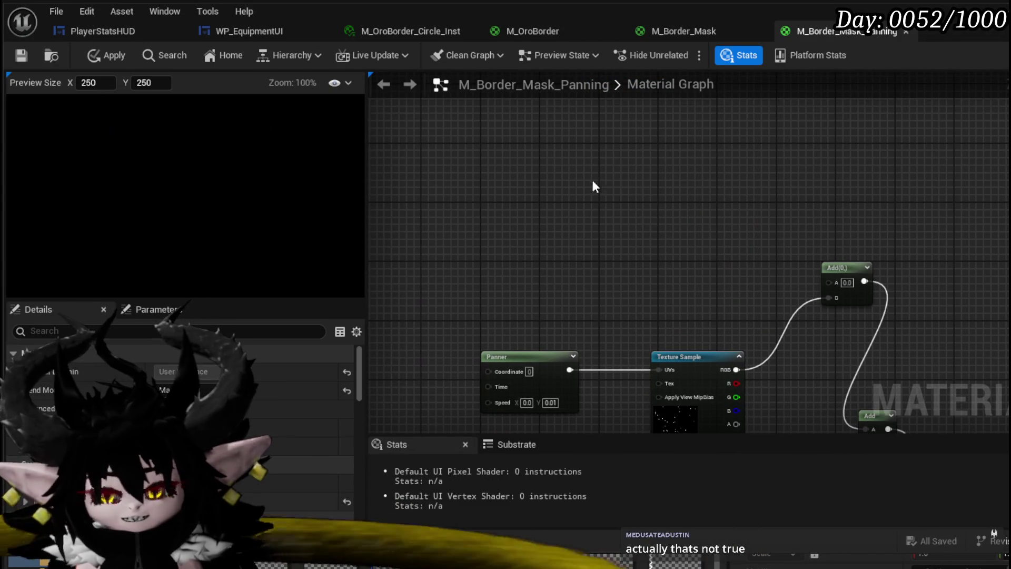
key("ctrl+v")
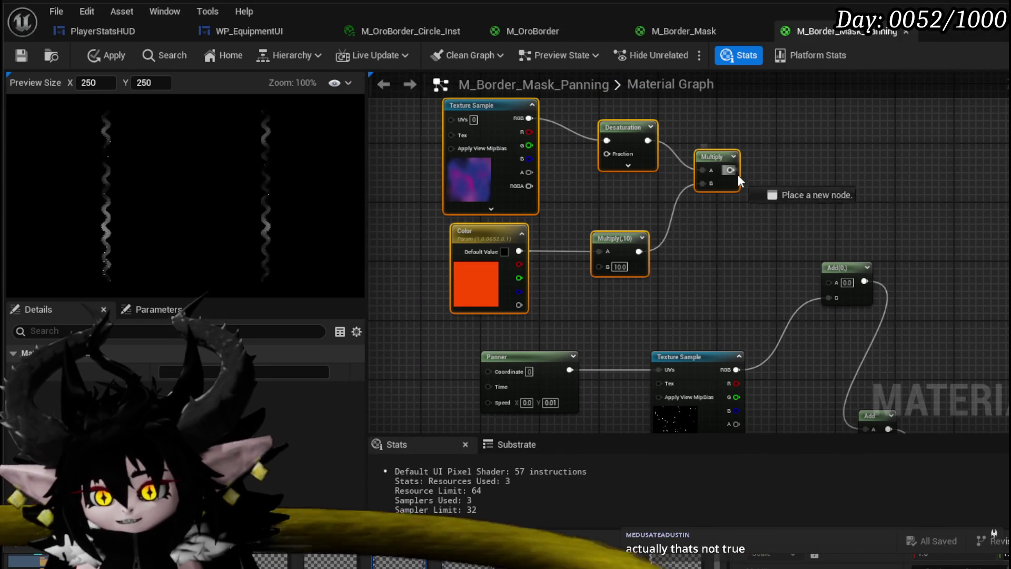
left_click_drag(732, 170, 837, 280)
left_click(757, 280)
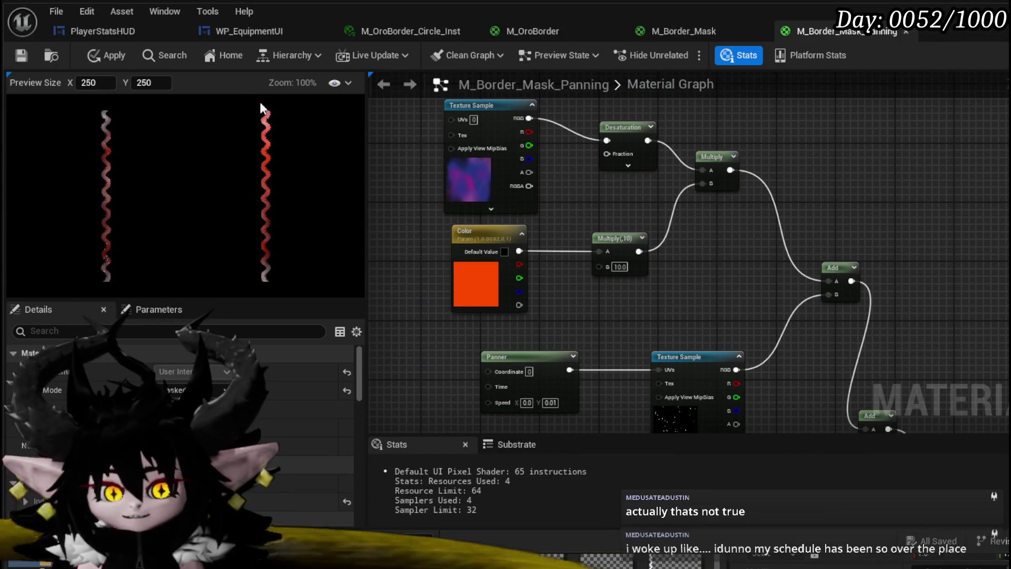
left_click(95, 53)
key("ctrl+s")
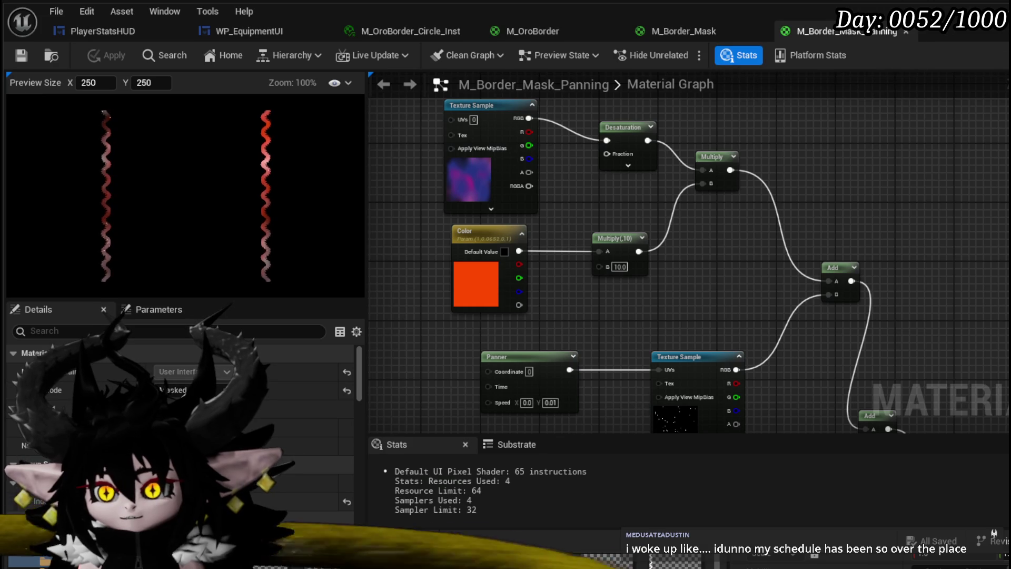
key("alt+Tab")
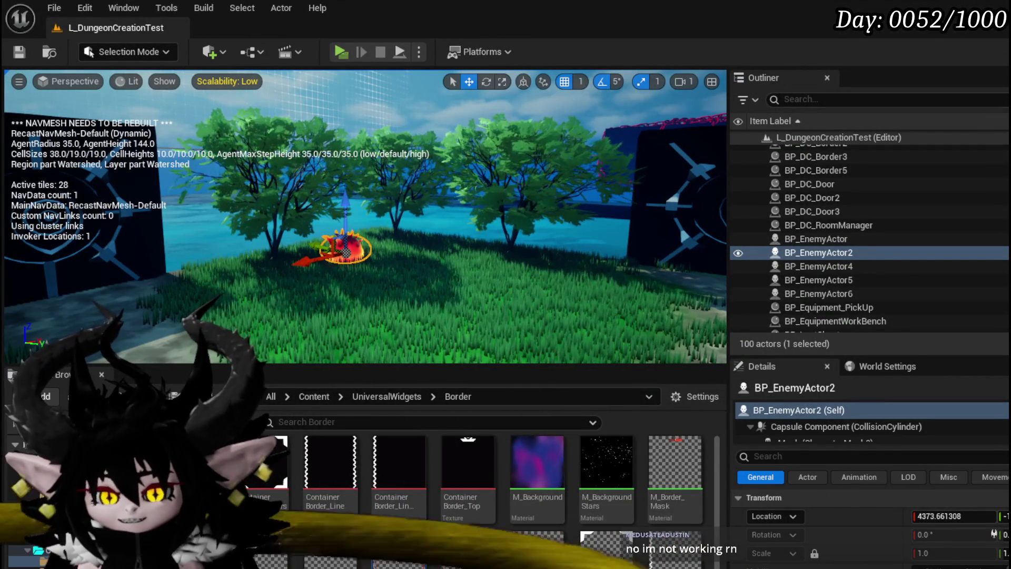
Open the MW_ContainerBorderBig widget blueprint in its Graph view.
scroll(398, 495, "down", 2)
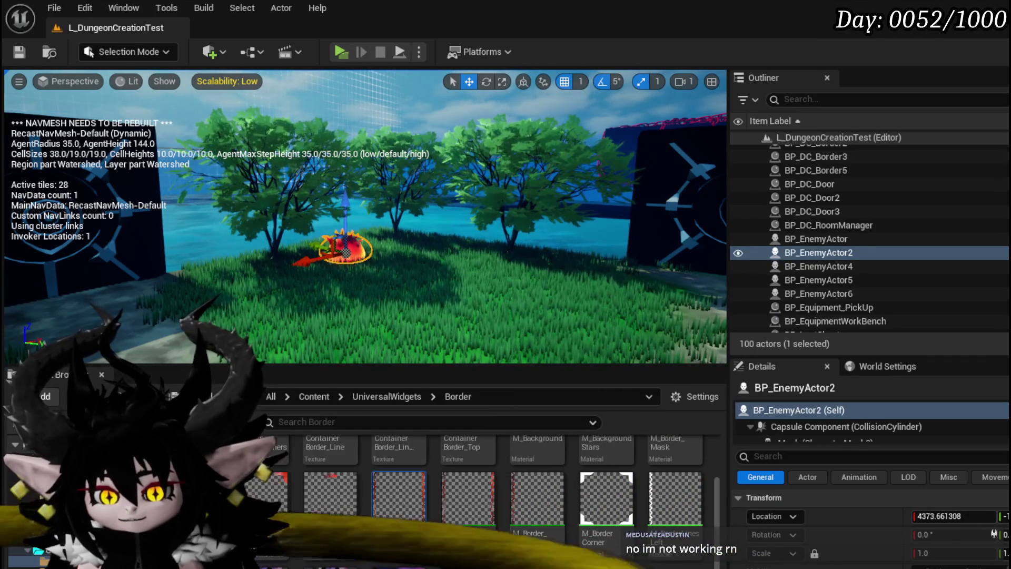
scroll(605, 526, "up", 1)
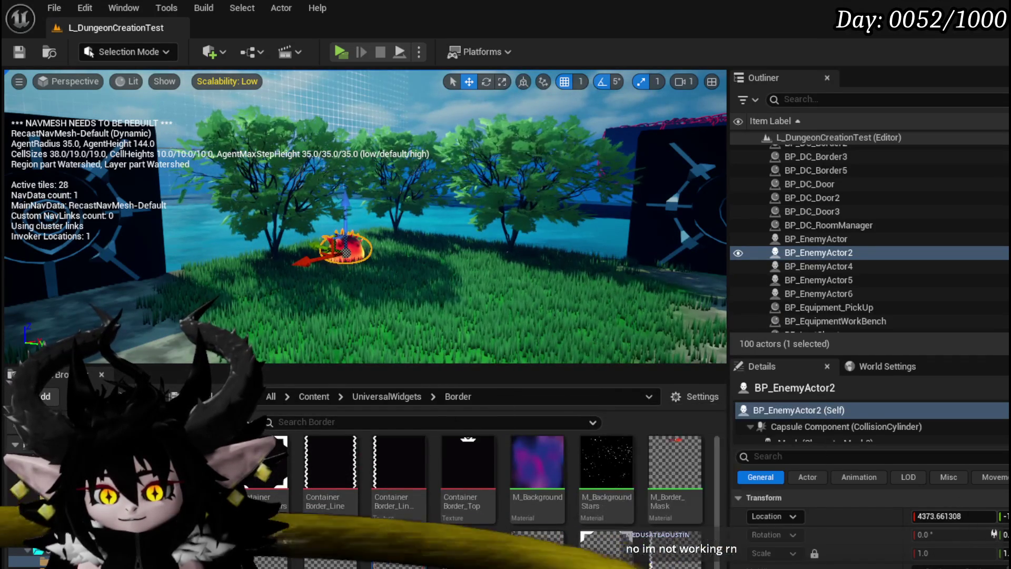
scroll(605, 527, "down", 1)
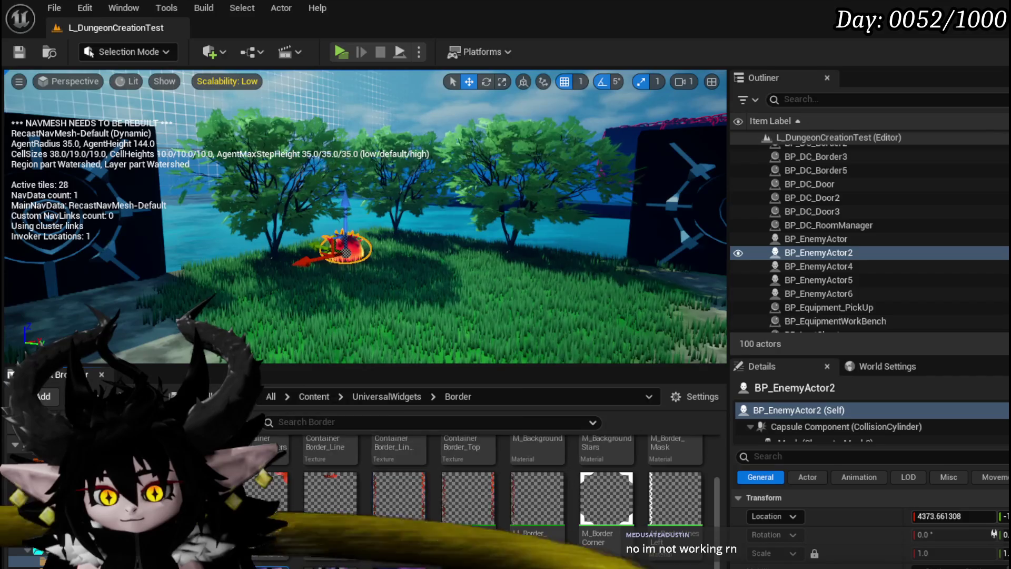
double_click(266, 495)
scroll(419, 301, "down", 4)
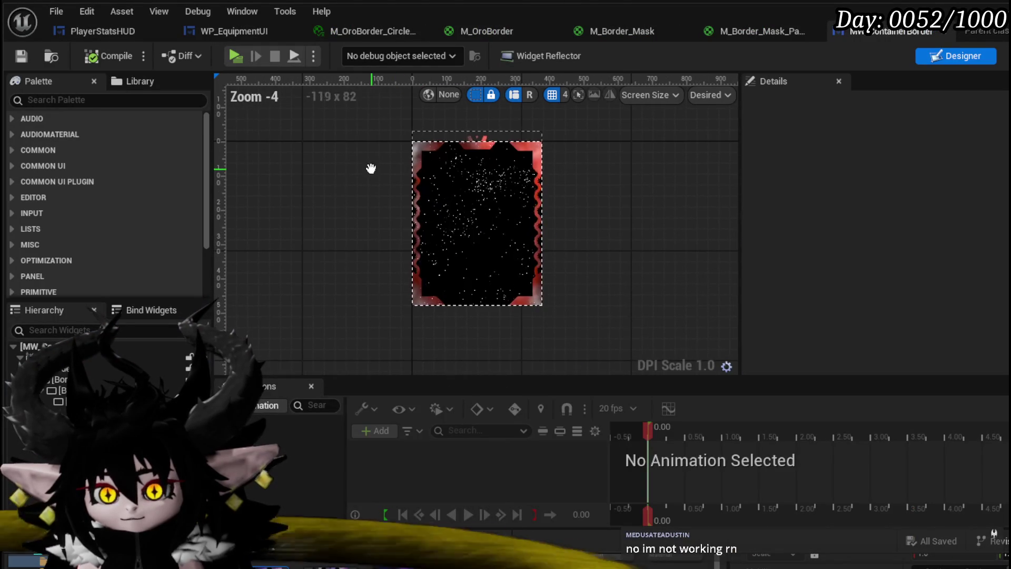
double_click(356, 529)
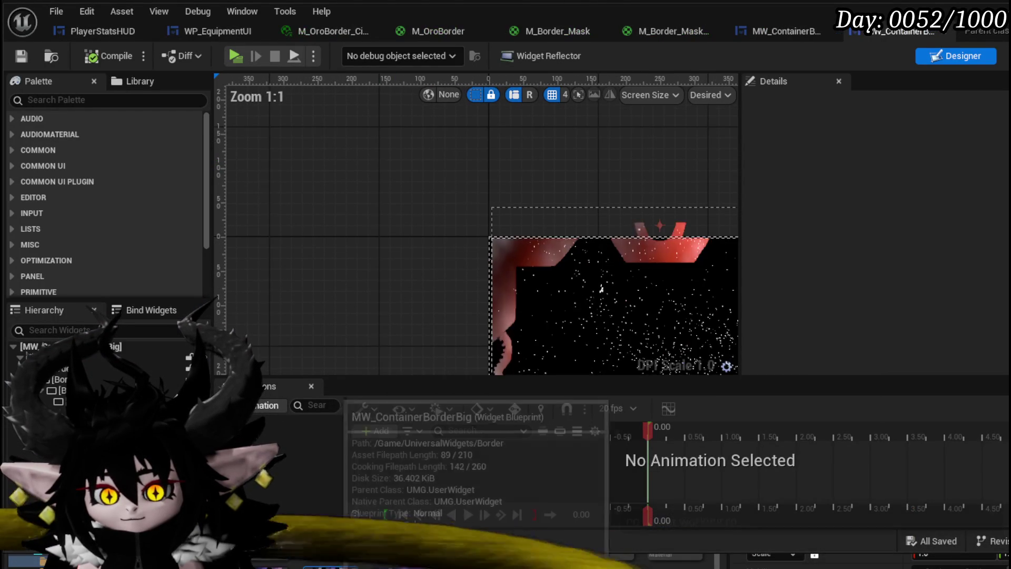
left_click_drag(371, 371, 274, 247)
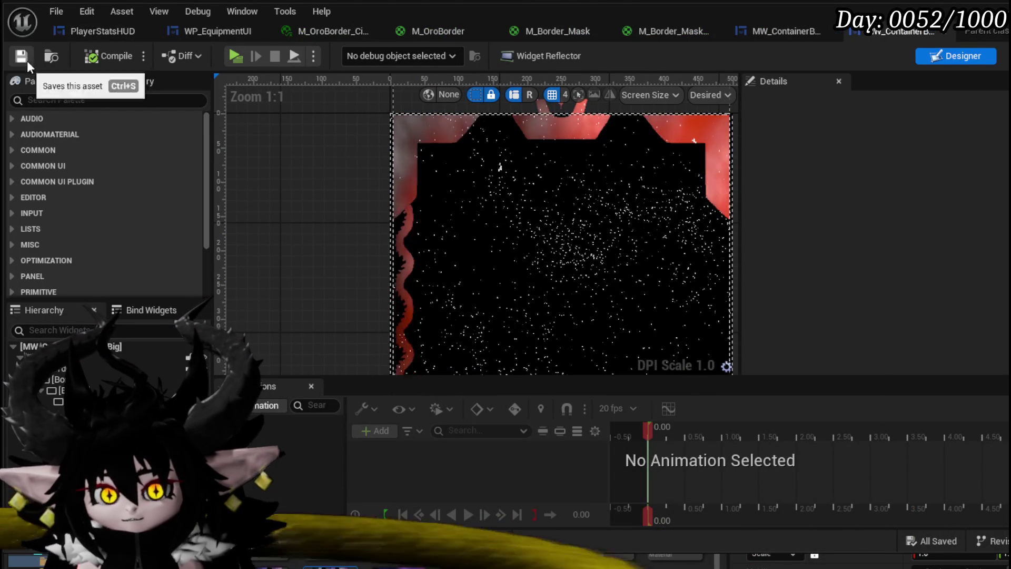
left_click(1007, 56)
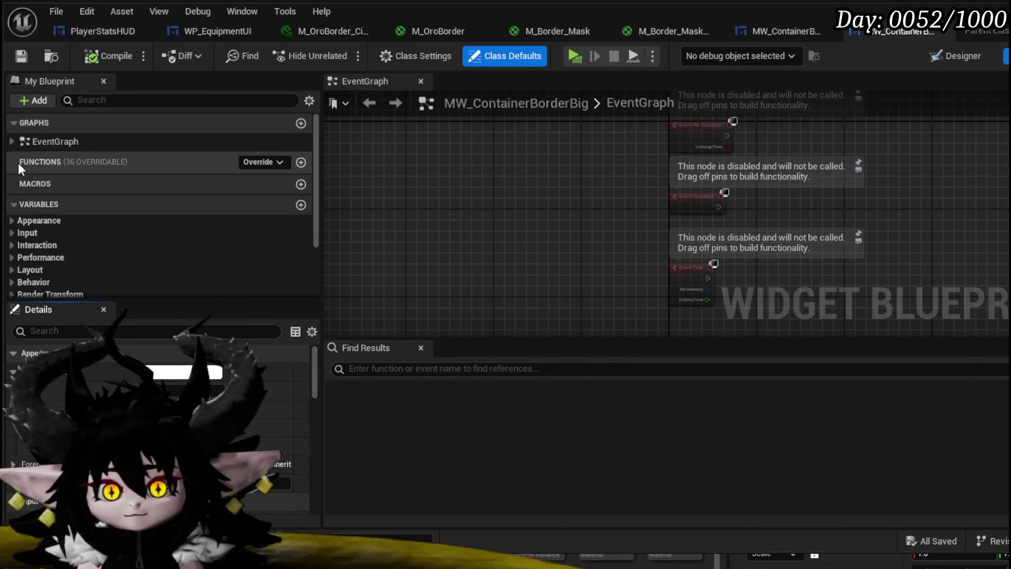
Add a function named SetColor, compile, and return to the Designer.
left_click(300, 162)
type("Set")
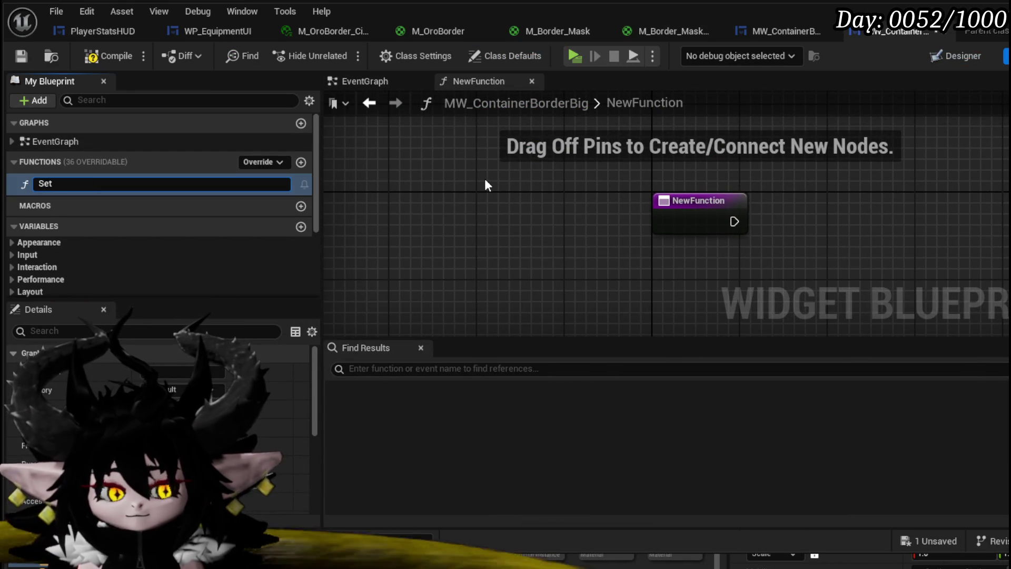
type("Color")
key("Return")
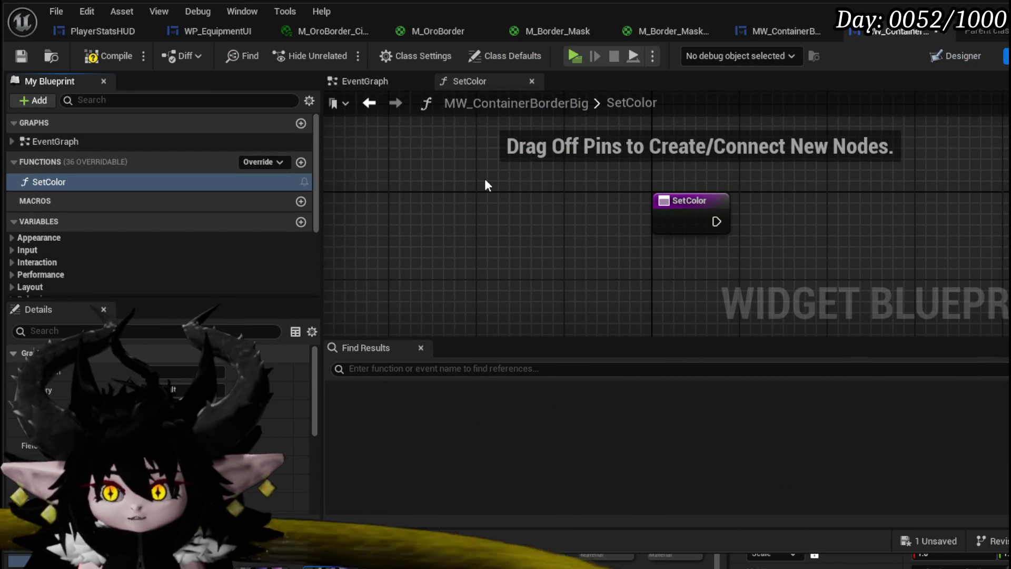
left_click(20, 56)
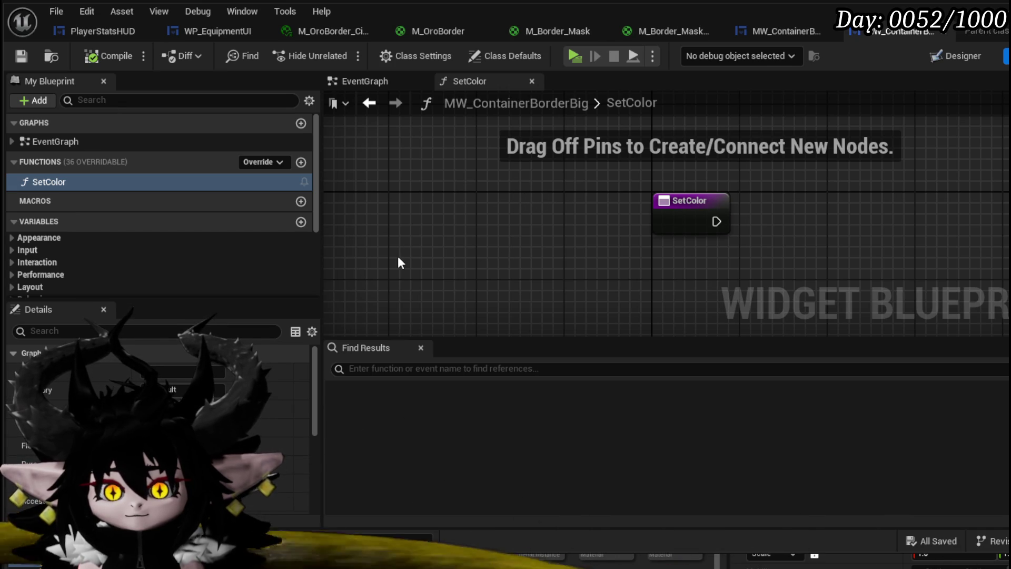
scroll(77, 240, "down", 5)
scroll(86, 238, "up", 4)
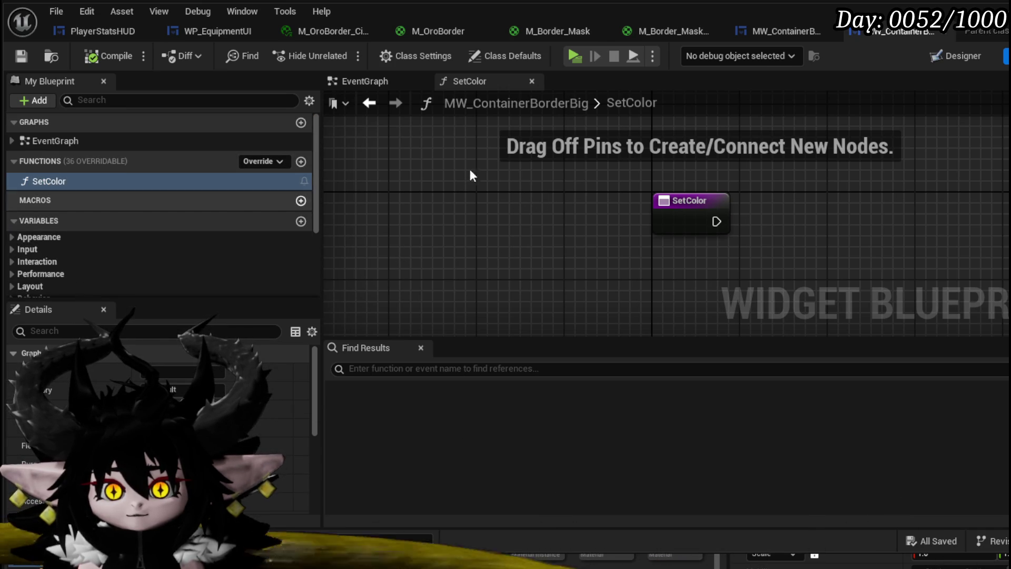
left_click(961, 56)
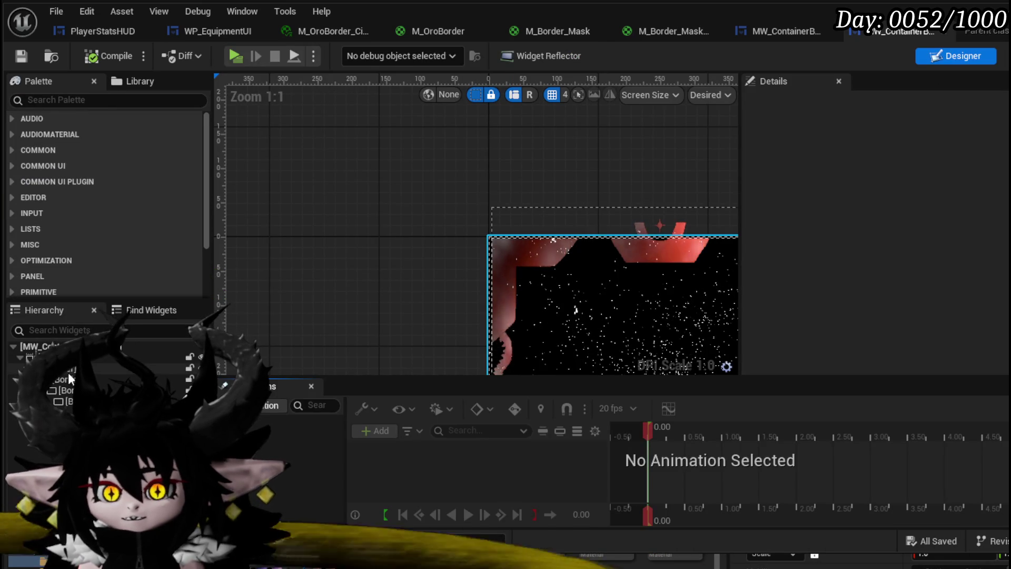
Tick Is Variable on Border_3 and Border_0, select Border_5, and save MW_ContainerBorderBig.
left_click(68, 369)
key("Home")
scroll(985, 316, "down", 3)
left_click(98, 377)
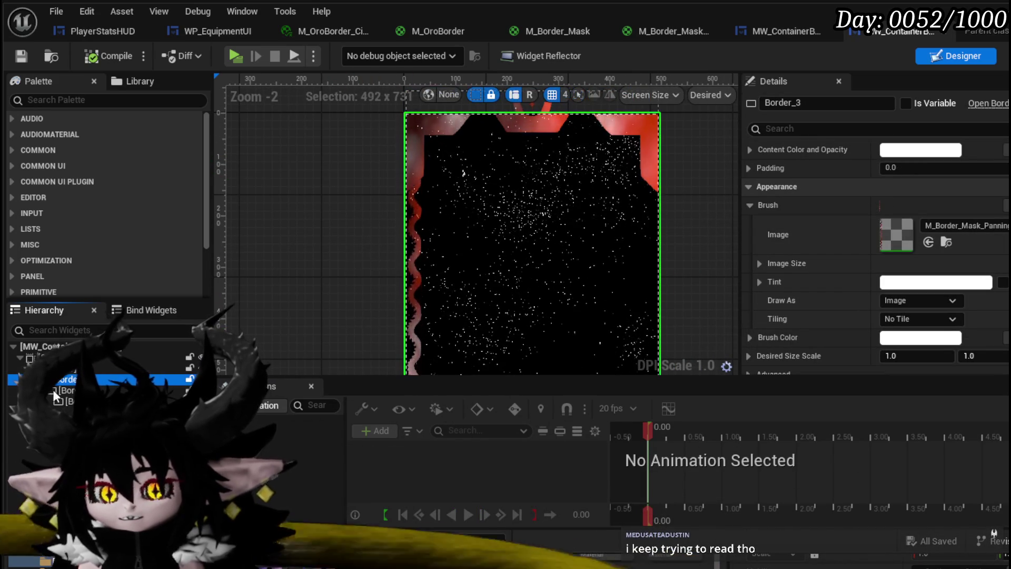
left_click(904, 102)
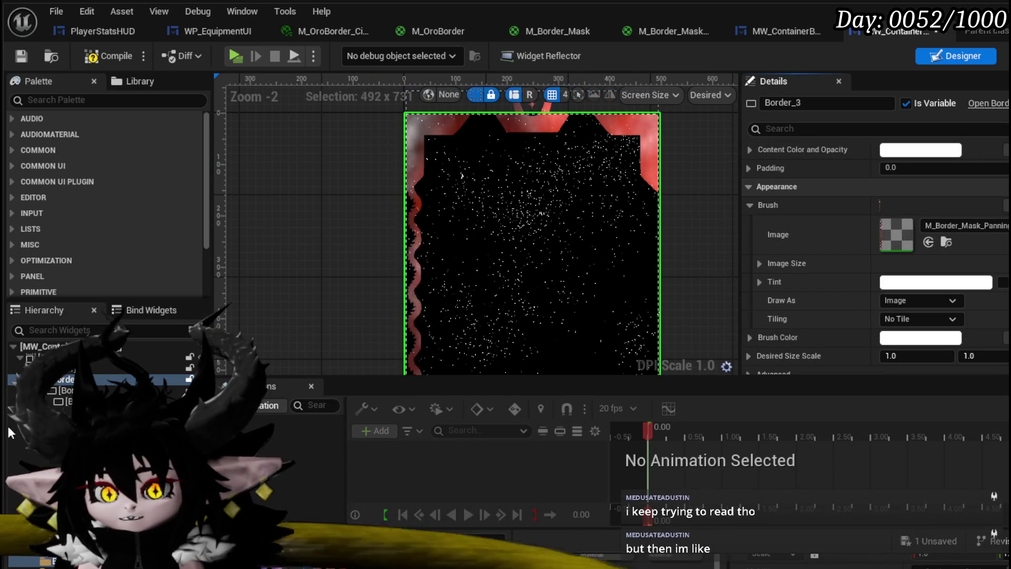
left_click(66, 390)
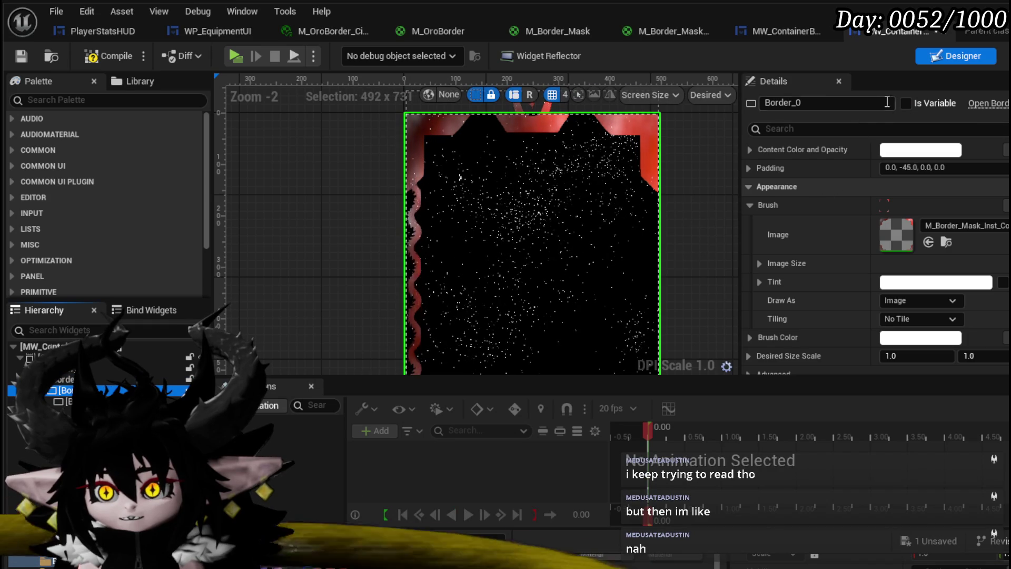
left_click(906, 103)
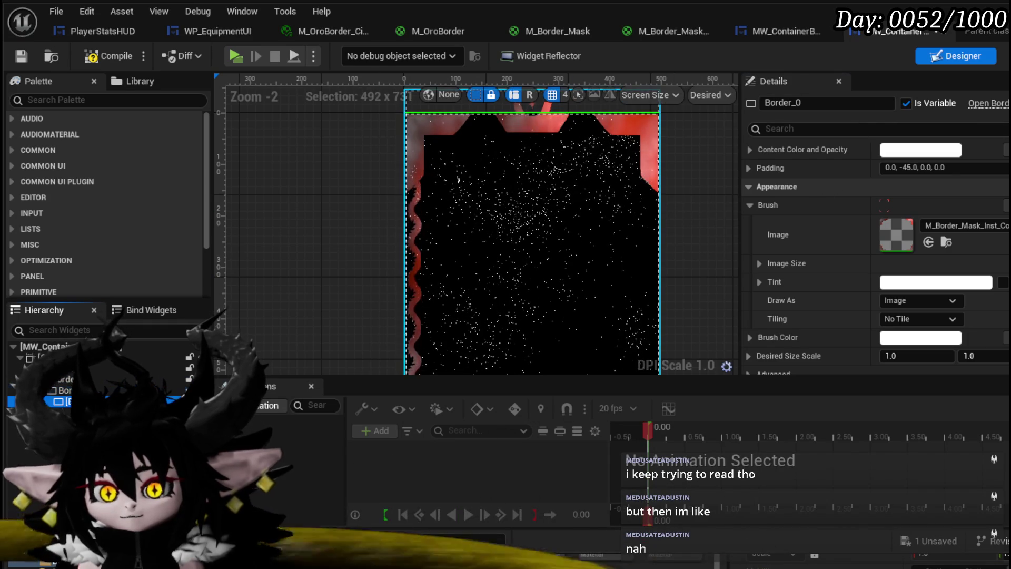
left_click(526, 211)
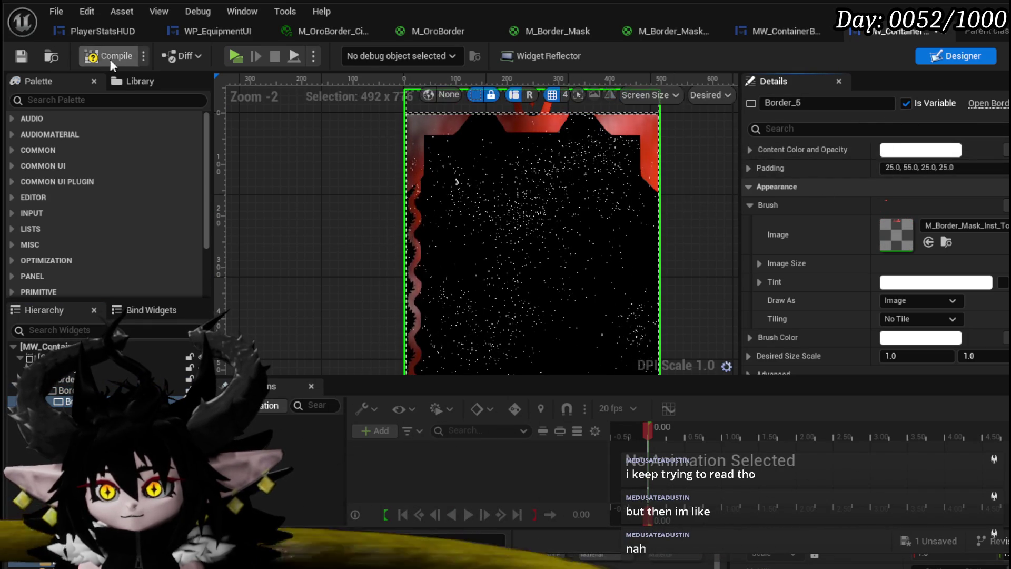
left_click(21, 57)
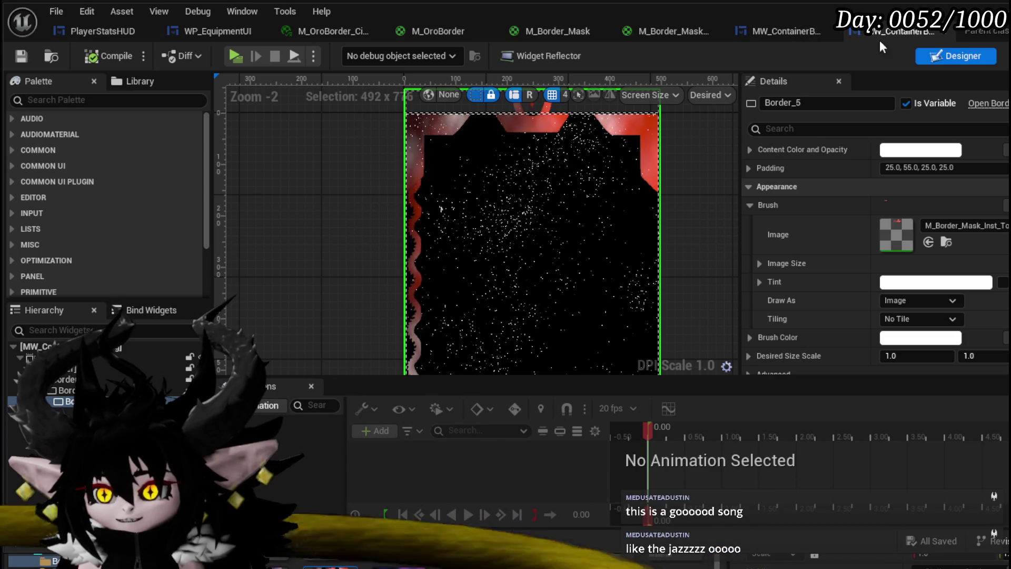
Add getter nodes for Border_0, Border_3 and Border_5 in the SetColor graph.
left_click(1005, 56)
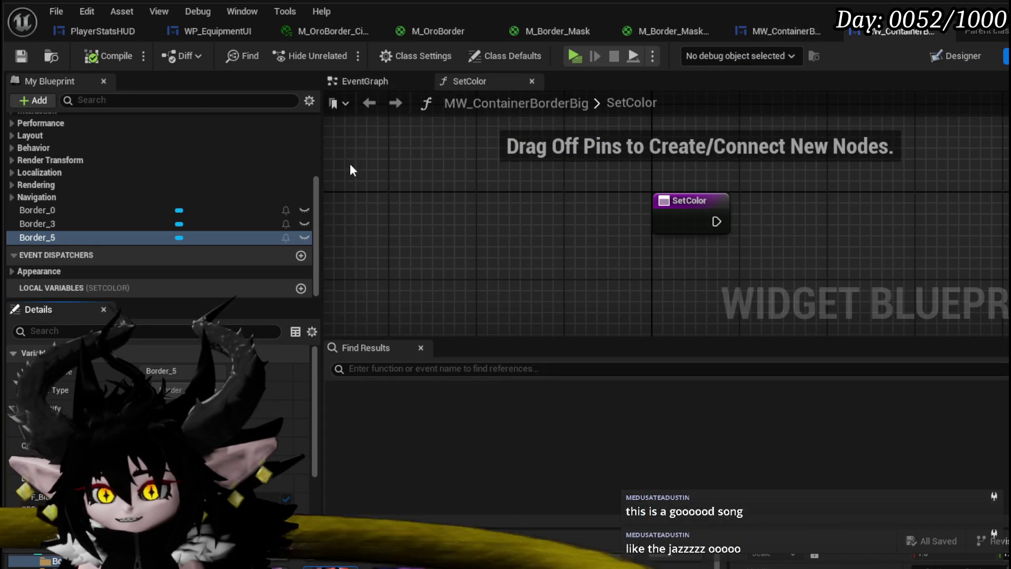
left_click_drag(57, 217, 666, 180)
left_click(679, 181)
mouse_move(97, 224)
left_mouse_down()
mouse_move(485, 175)
mouse_move(482, 185)
left_mouse_up()
left_click(507, 220)
mouse_move(120, 237)
left_mouse_down()
mouse_move(587, 228)
mouse_move(517, 241)
mouse_move(550, 216)
left_mouse_up()
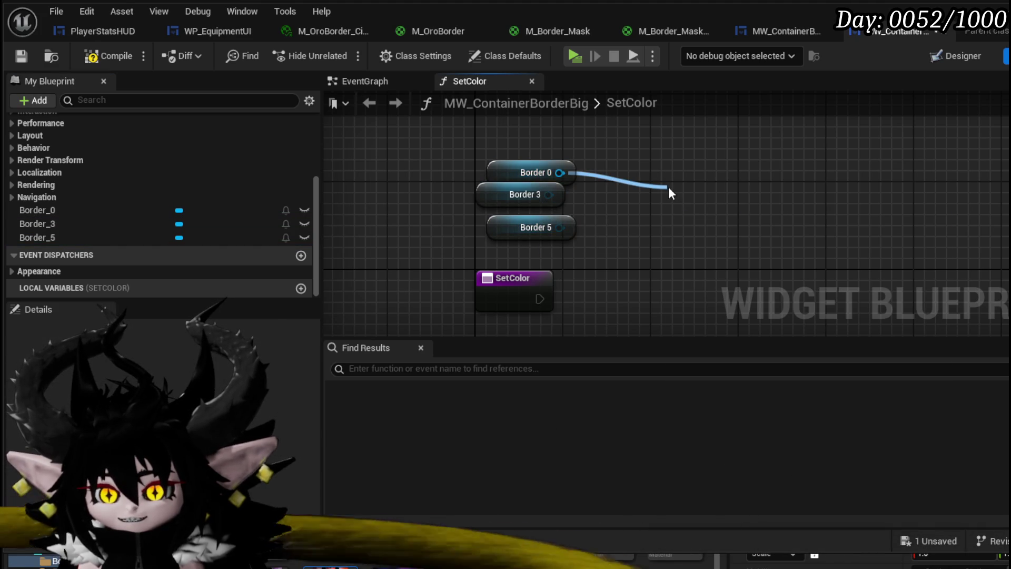
Add a Get Dynamic Material node and make Border 5 its target.
left_click_drag(669, 188, 671, 189)
type("Get Materi")
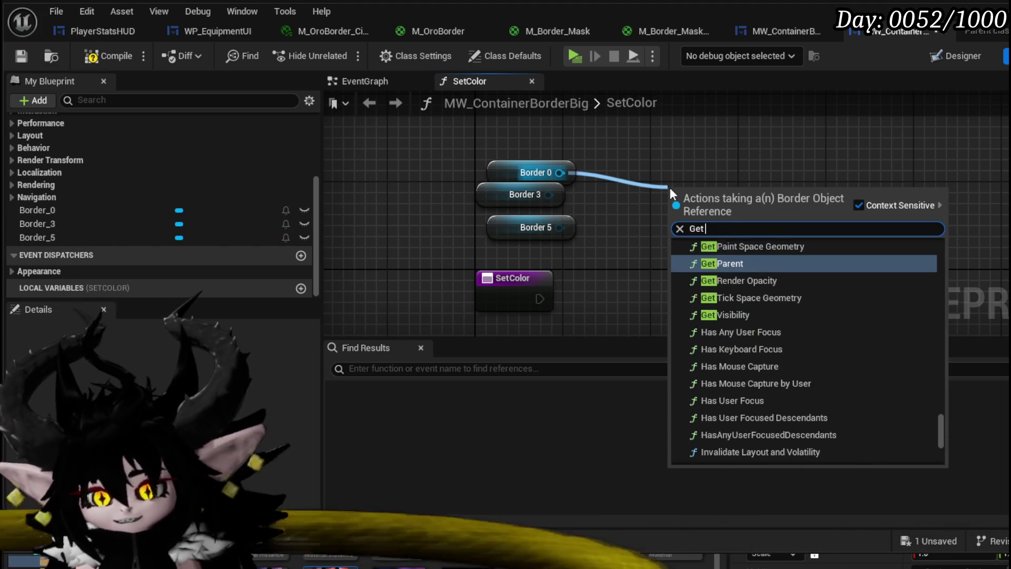
key("Return")
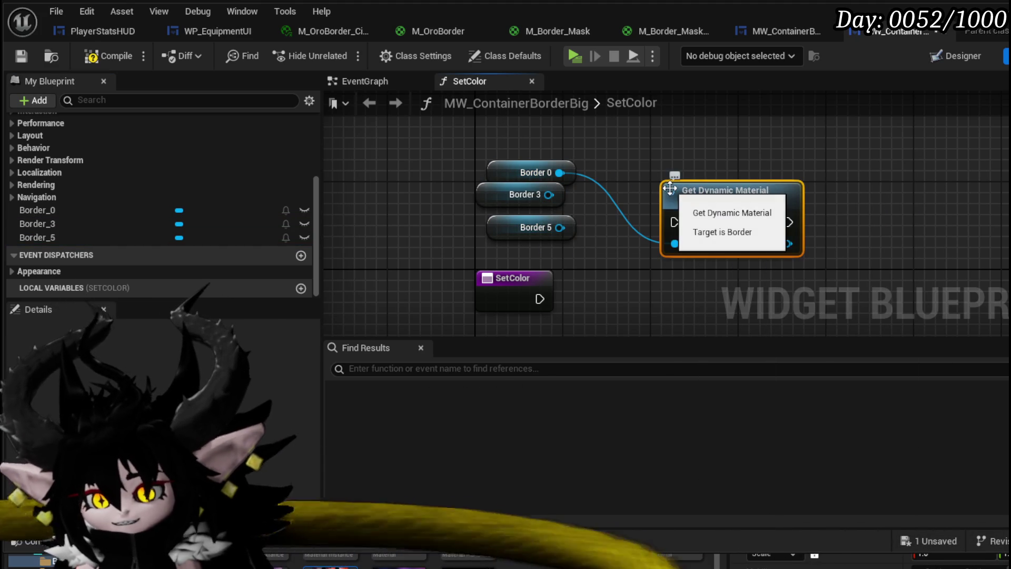
mouse_move(560, 228)
left_mouse_down()
mouse_move(674, 244)
mouse_move(560, 248)
left_mouse_up()
mouse_move(637, 200)
left_mouse_down()
mouse_move(566, 277)
mouse_move(585, 263)
left_mouse_up()
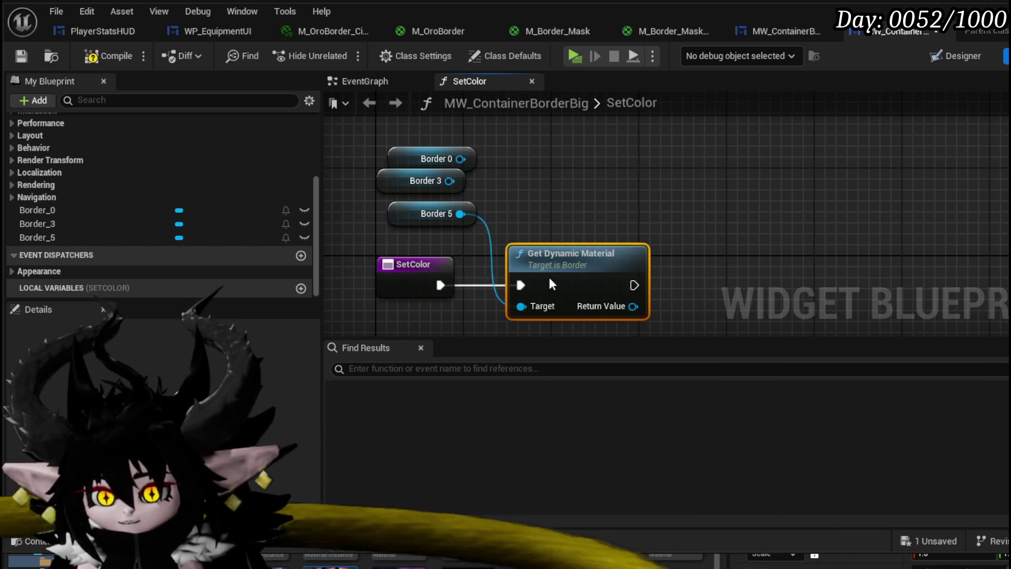
mouse_move(634, 269)
left_mouse_down()
mouse_move(532, 218)
mouse_move(538, 210)
left_mouse_up()
Feed its return value into a Set Vector Parameter Value node with parameter name Color.
left_click_drag(622, 254, 624, 254)
type("Set Ve")
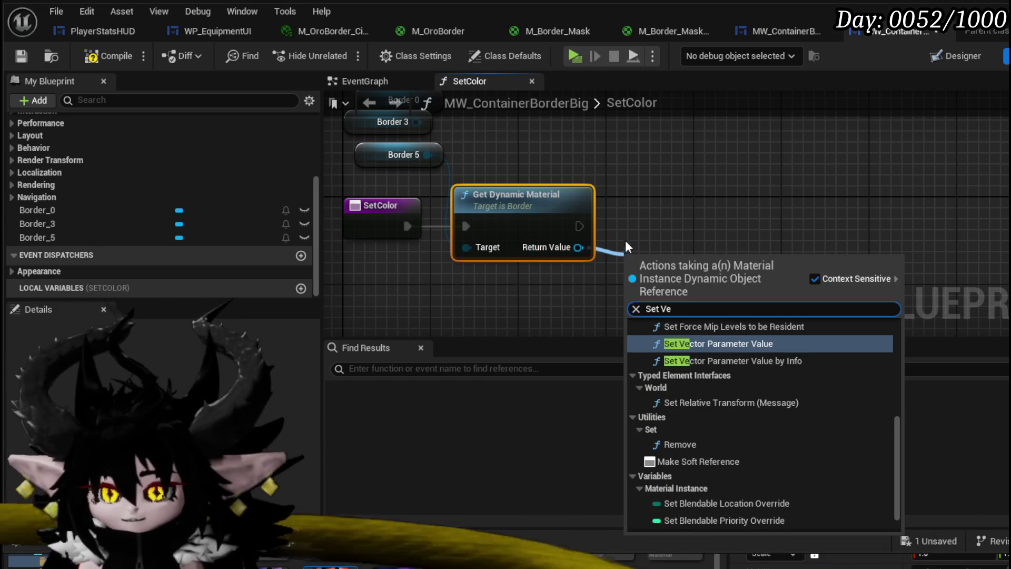
left_click(716, 343)
left_click_drag(713, 312, 719, 228)
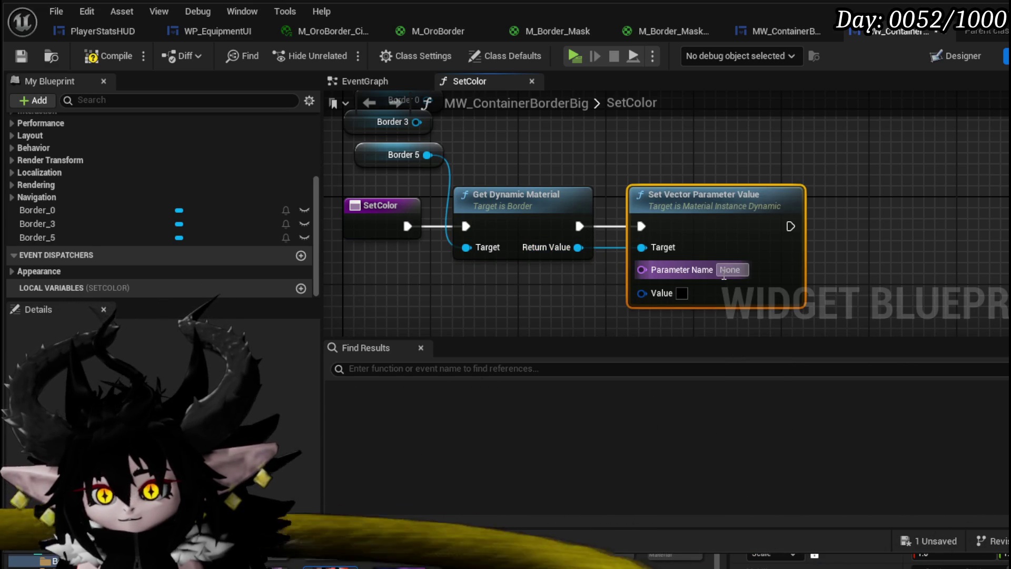
left_click(723, 271)
type("or")
left_click(577, 200)
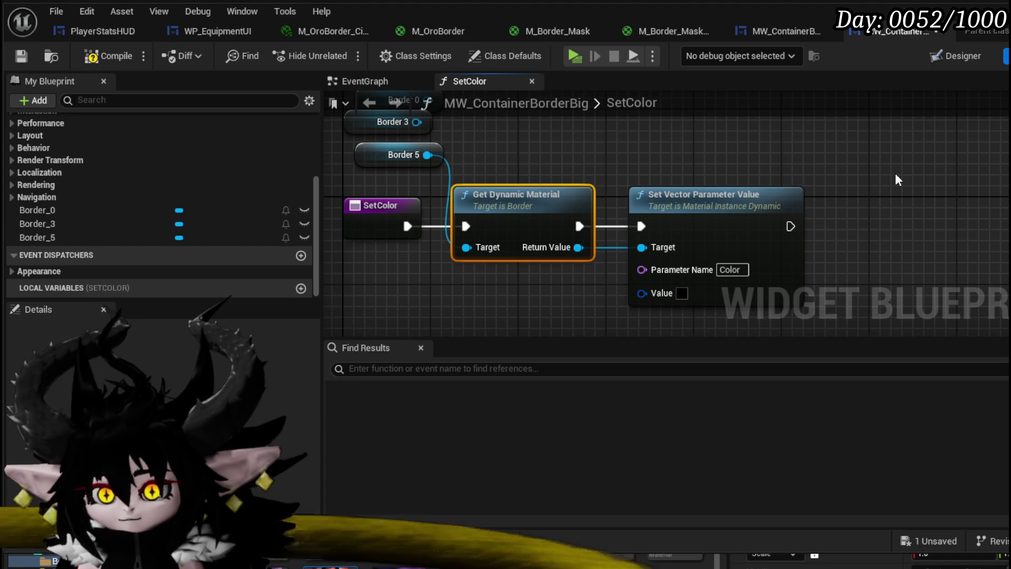
Duplicate Get Dynamic Material twice and chain all three nodes into Set Vector Parameter Value.
key("ctrl+c")
key("ctrl+v")
left_click_drag(926, 226, 531, 127)
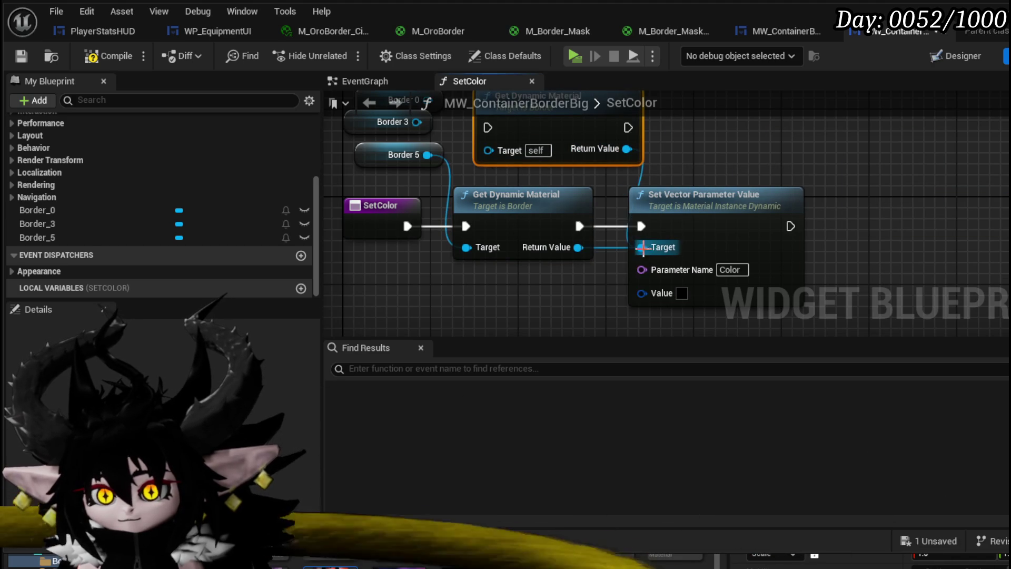
left_click_drag(565, 196, 914, 196)
mouse_move(448, 129)
left_mouse_down()
mouse_move(695, 239)
mouse_move(622, 226)
left_mouse_up()
scroll(611, 242, "down", 2)
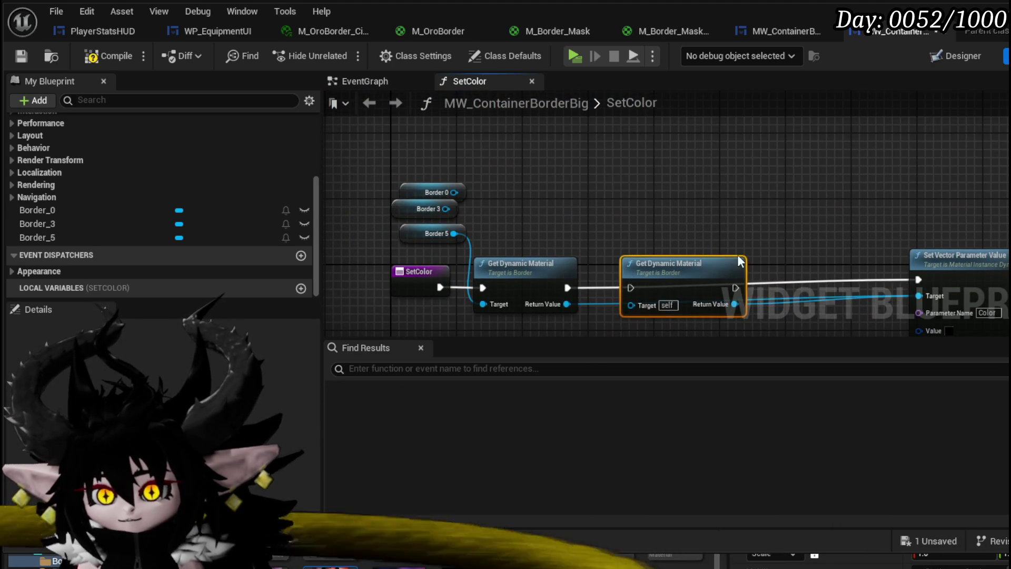
left_click_drag(468, 154, 482, 200)
key("ctrl+v")
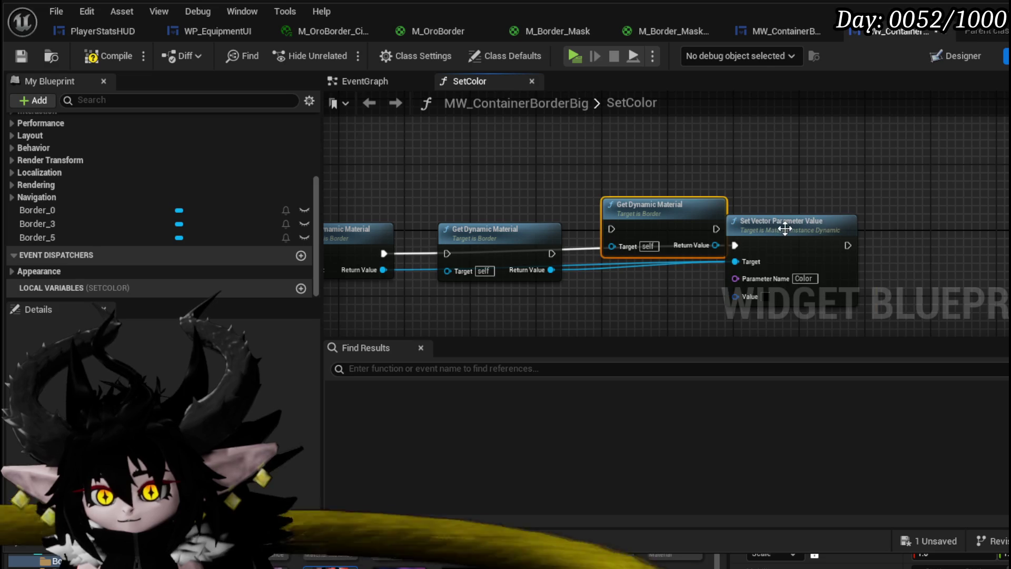
left_click_drag(783, 225, 874, 236)
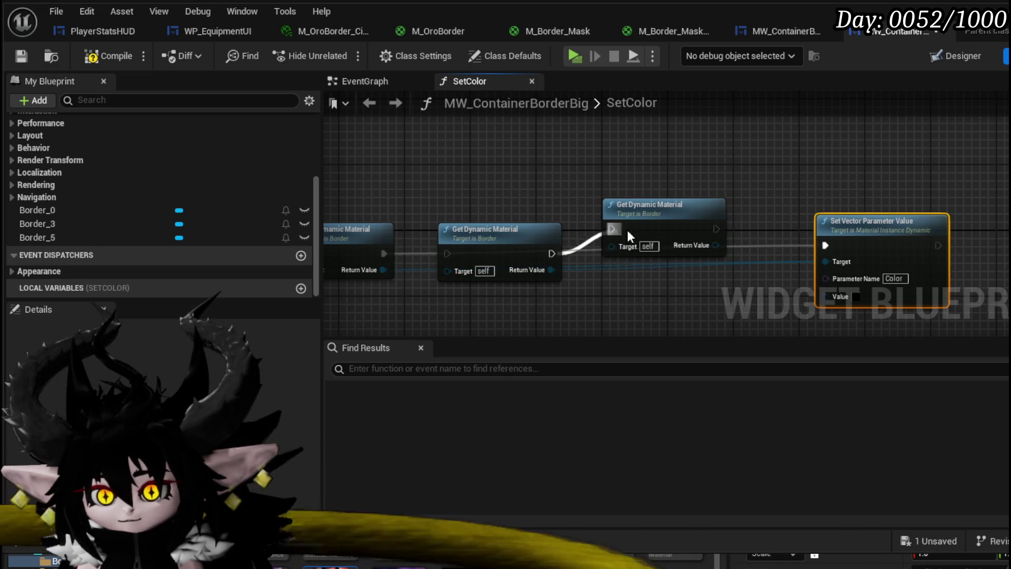
left_click_drag(619, 229, 614, 229)
left_click_drag(643, 227, 643, 250)
left_click_drag(716, 253, 825, 246)
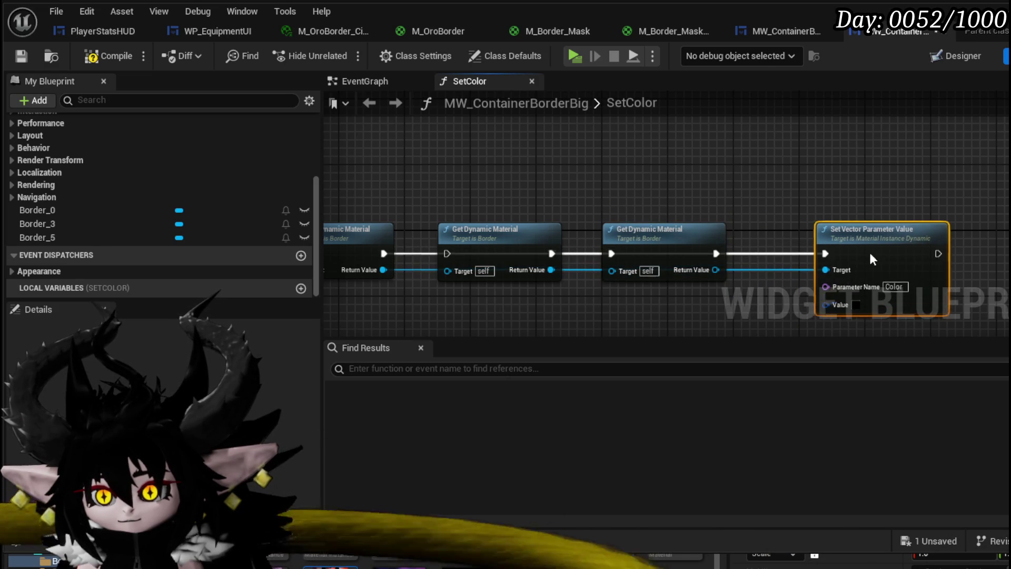
left_click_drag(715, 269, 826, 262)
Wire Border 3 and Border 0 as Targets, feed SetColor's input into Value, and save.
left_click_drag(615, 173, 791, 182)
left_click_drag(641, 283, 640, 282)
left_click_drag(447, 166, 459, 169)
mouse_move(627, 211)
left_mouse_down()
mouse_move(741, 247)
mouse_move(700, 273)
mouse_move(738, 252)
mouse_move(807, 252)
mouse_move(790, 252)
left_mouse_up()
mouse_move(630, 242)
left_mouse_down()
mouse_move(561, 233)
mouse_move(637, 235)
mouse_move(560, 186)
mouse_move(718, 182)
mouse_move(665, 171)
mouse_move(614, 200)
mouse_move(633, 258)
mouse_move(688, 247)
mouse_move(678, 239)
left_mouse_up()
left_click_drag(945, 238, 343, 186)
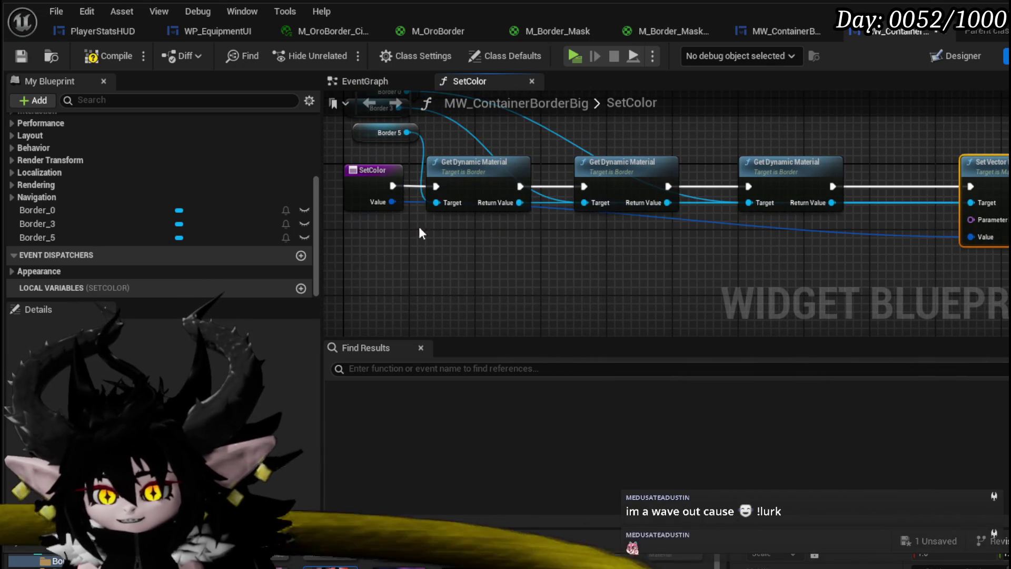
left_click(23, 57)
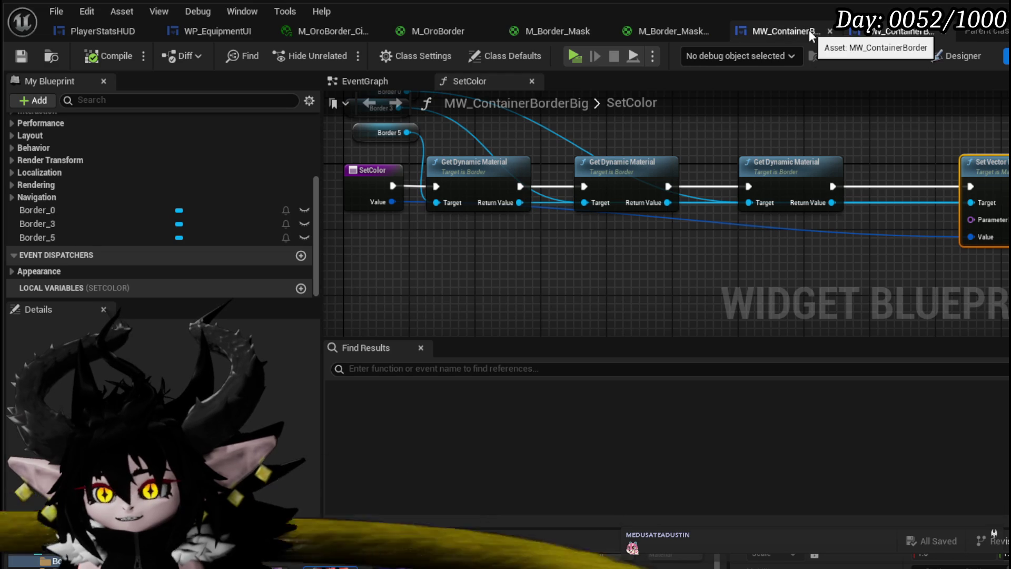
key("Home")
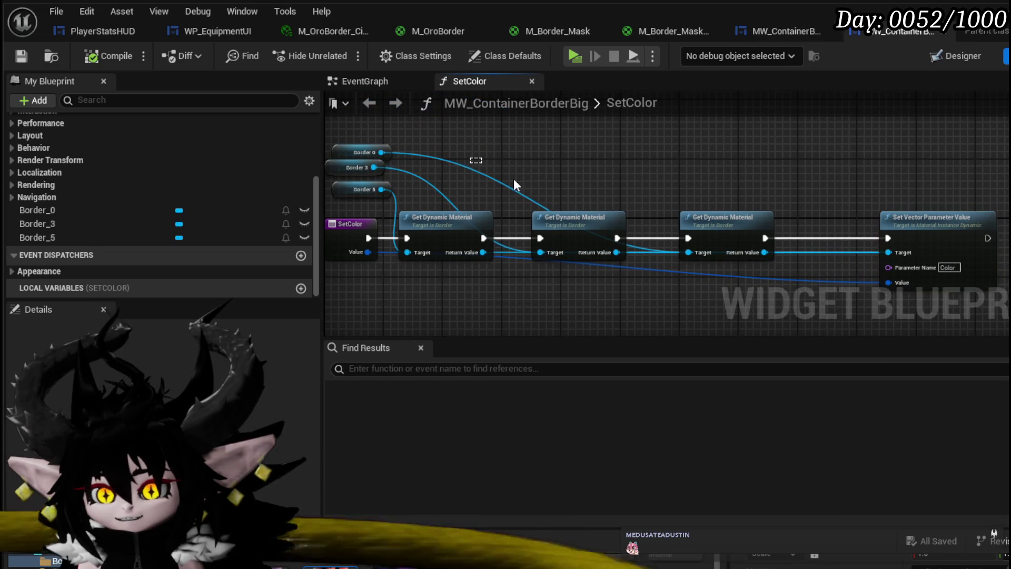
left_click(759, 35)
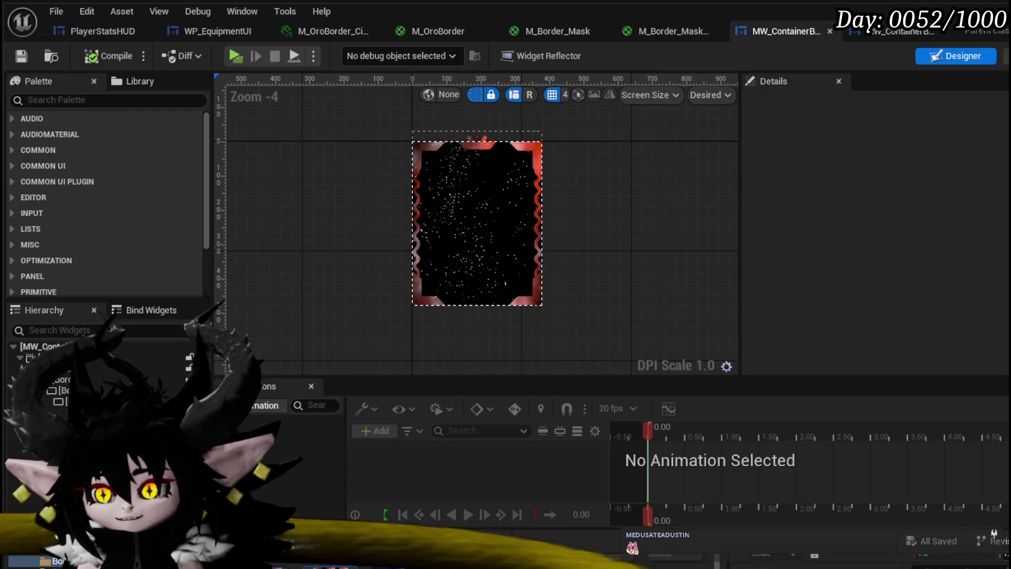
Create a SetColor function and paste the Get Dynamic Material chain after its entry node.
left_click(1003, 56)
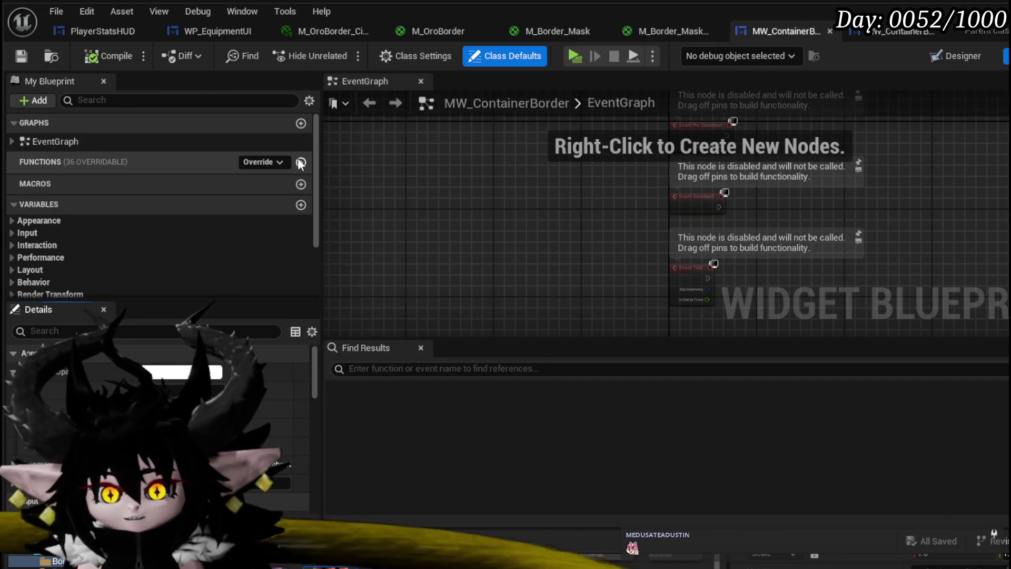
left_click(301, 162)
type("SetCol")
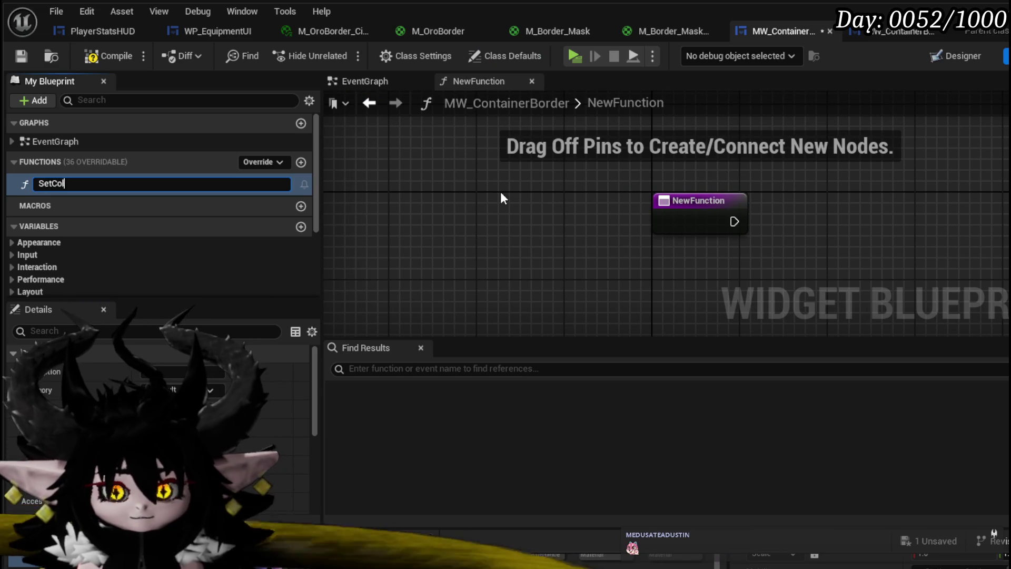
type("or")
key("Return")
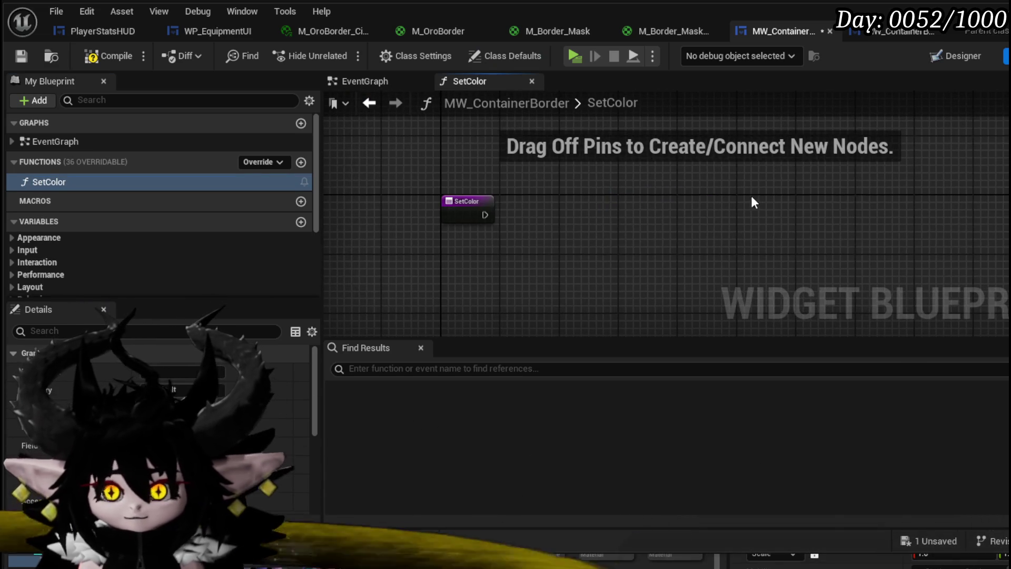
key("ctrl+v")
mouse_move(568, 189)
left_mouse_down()
mouse_move(614, 197)
mouse_move(600, 197)
left_mouse_up()
left_click_drag(485, 215, 531, 214)
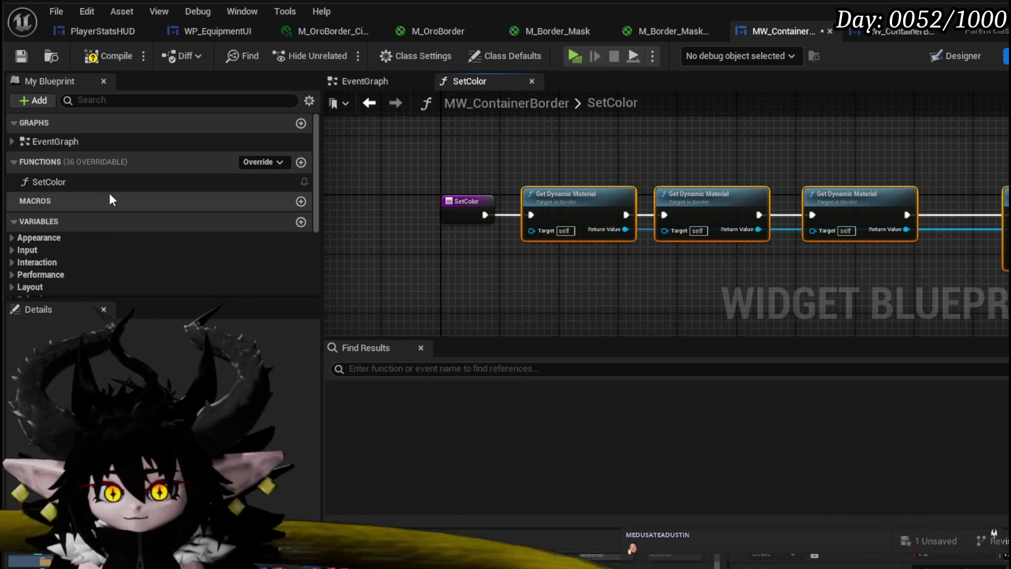
scroll(114, 201, "down", 5)
Tick Is Variable for Border_0 and Border_5, then compile MW_ContainerBorder.
left_click(948, 55)
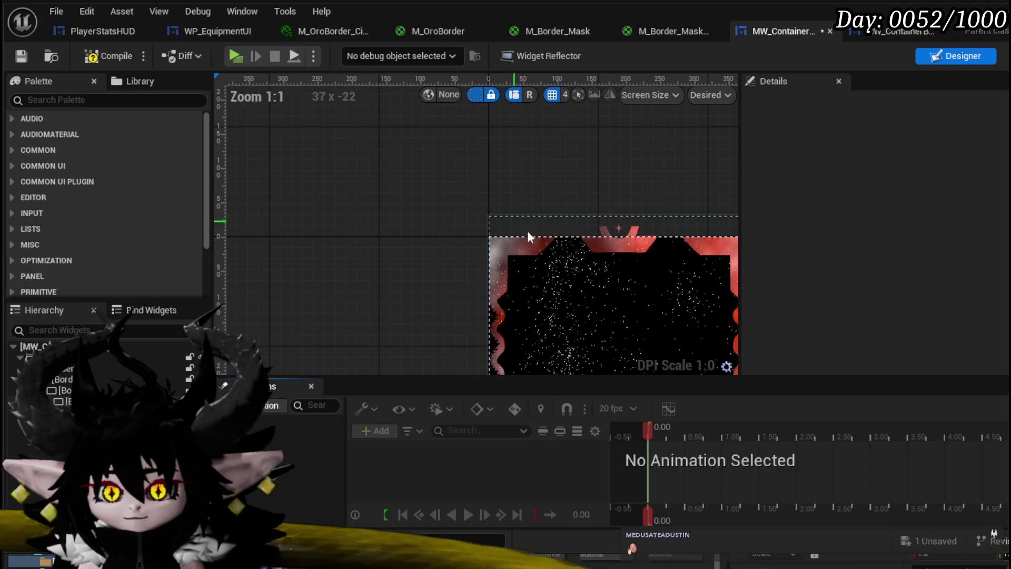
left_click(73, 370)
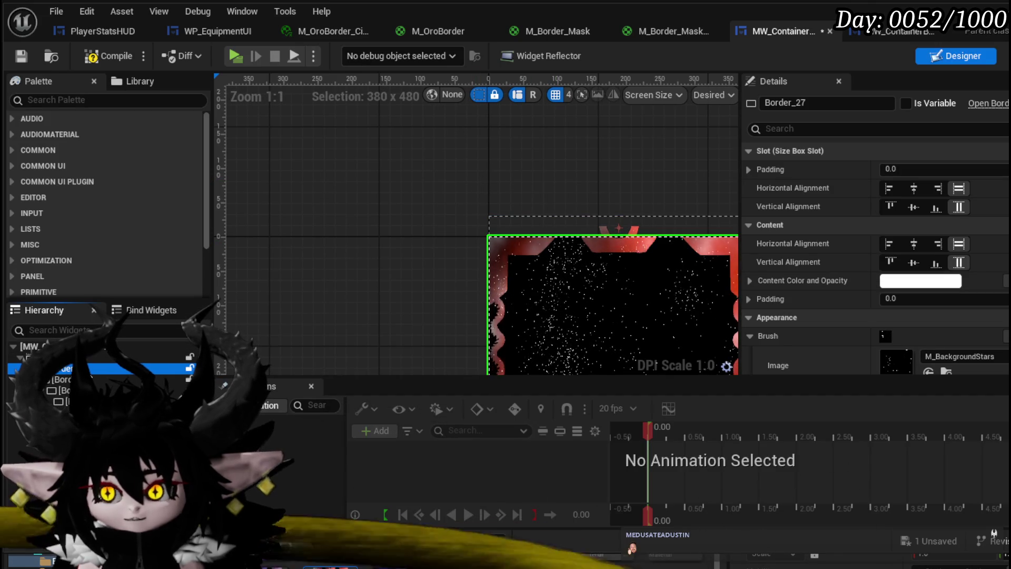
left_click(63, 379)
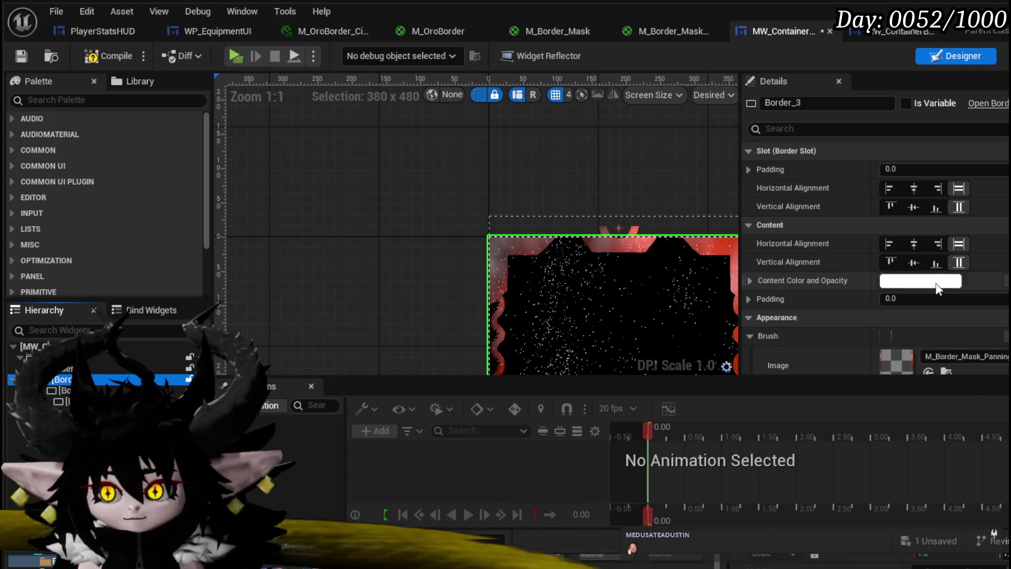
key("Home")
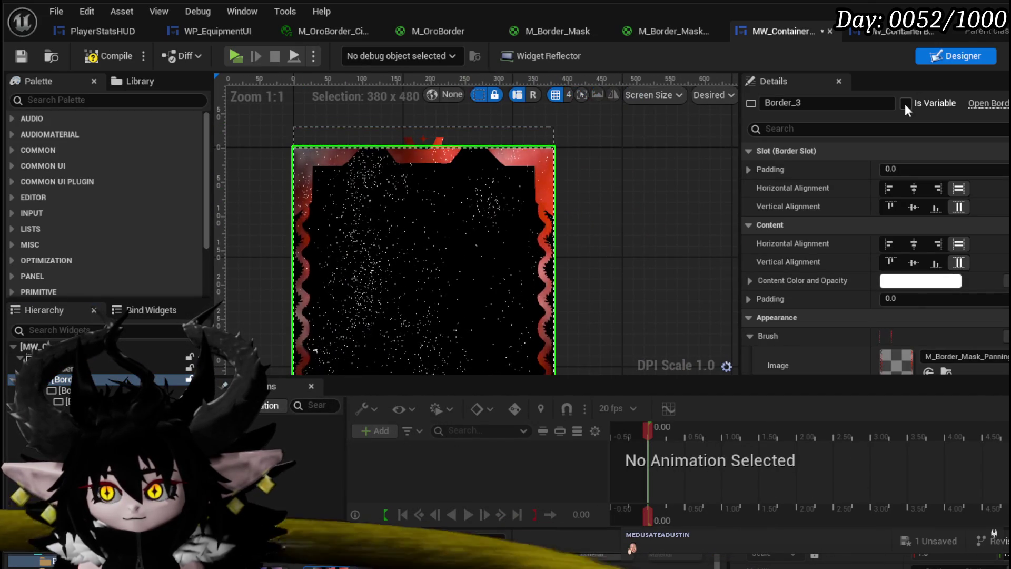
key("Down")
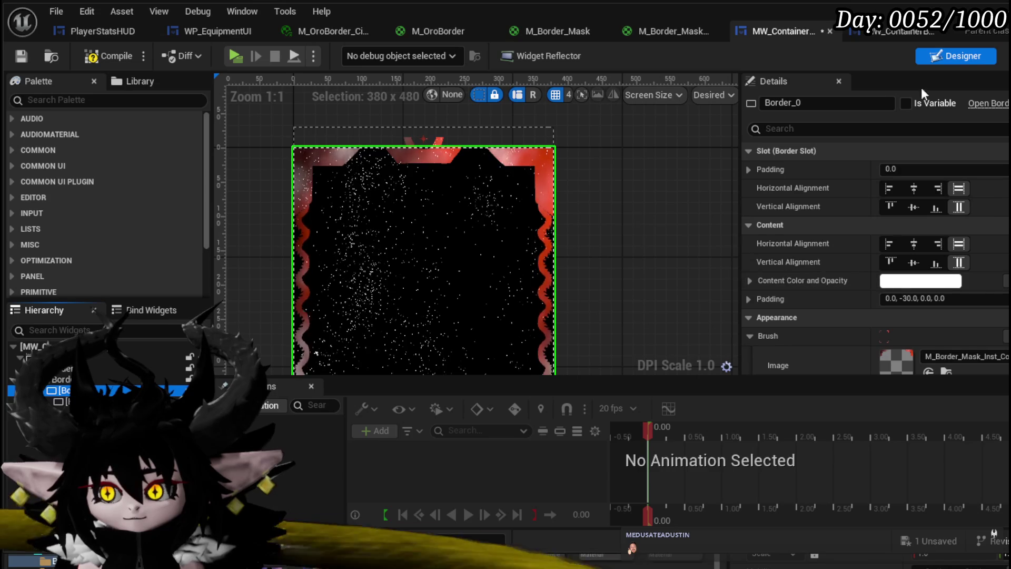
left_click(906, 103)
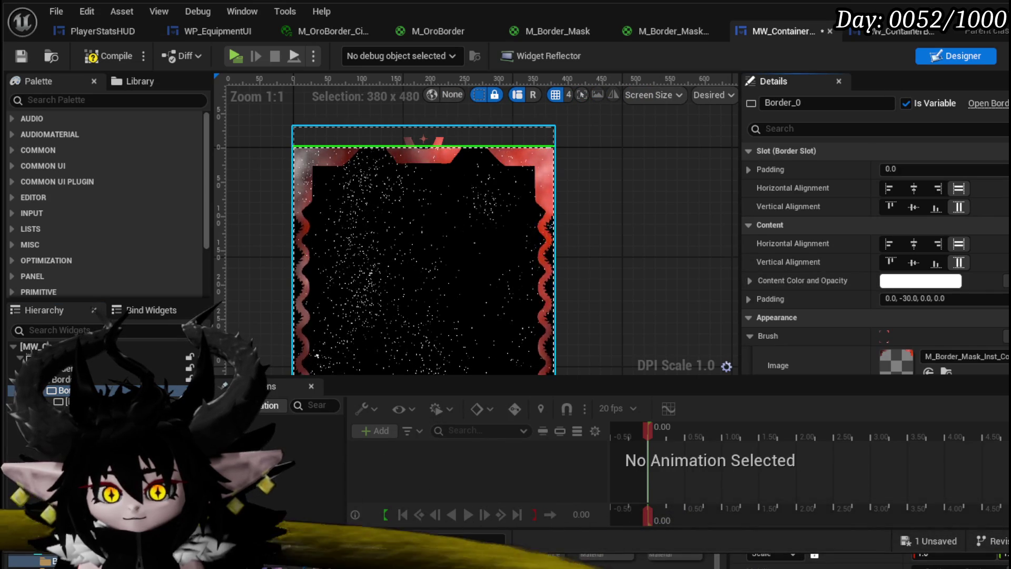
key("Down")
left_click(907, 104)
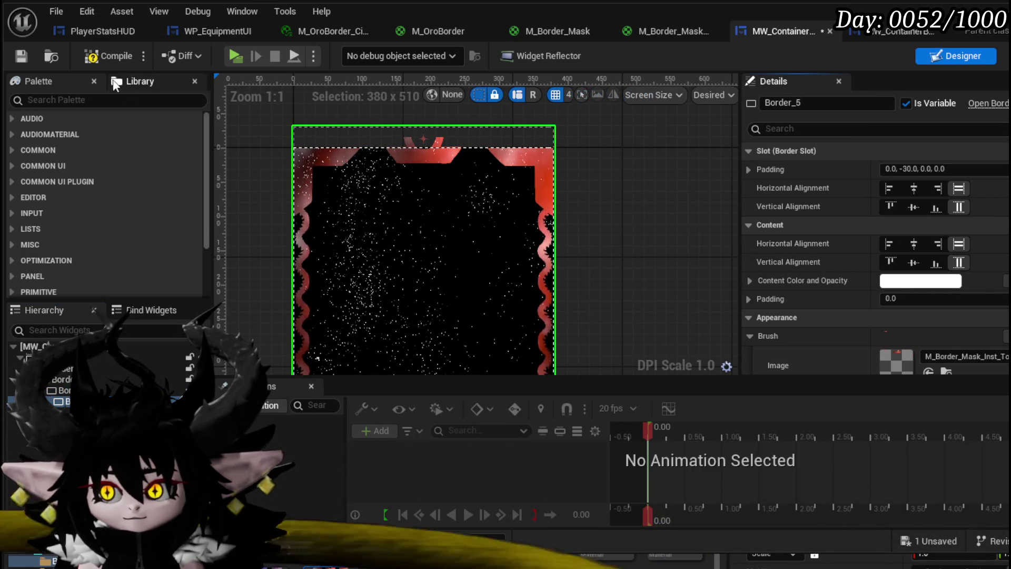
left_click(24, 52)
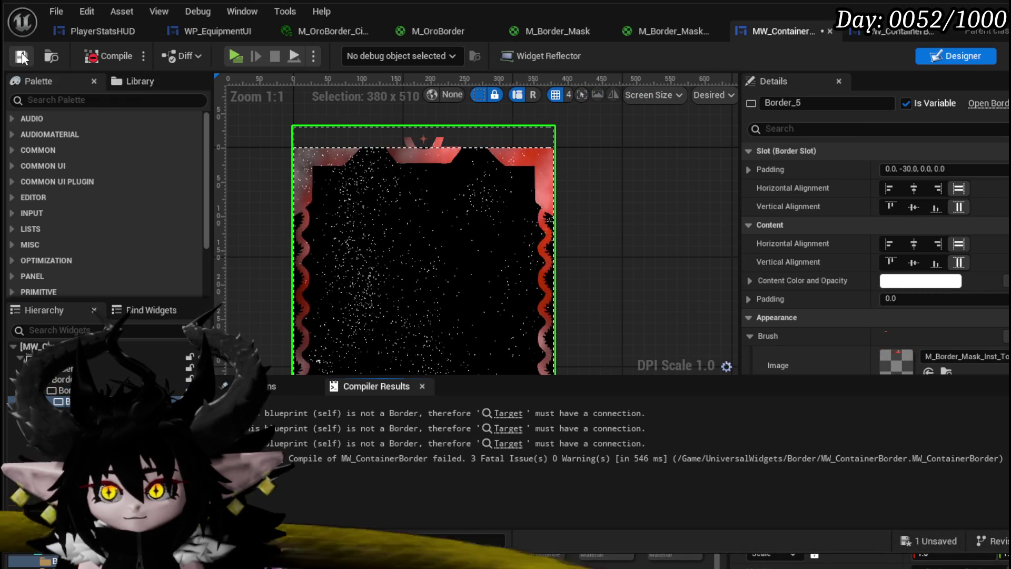
left_click(509, 416)
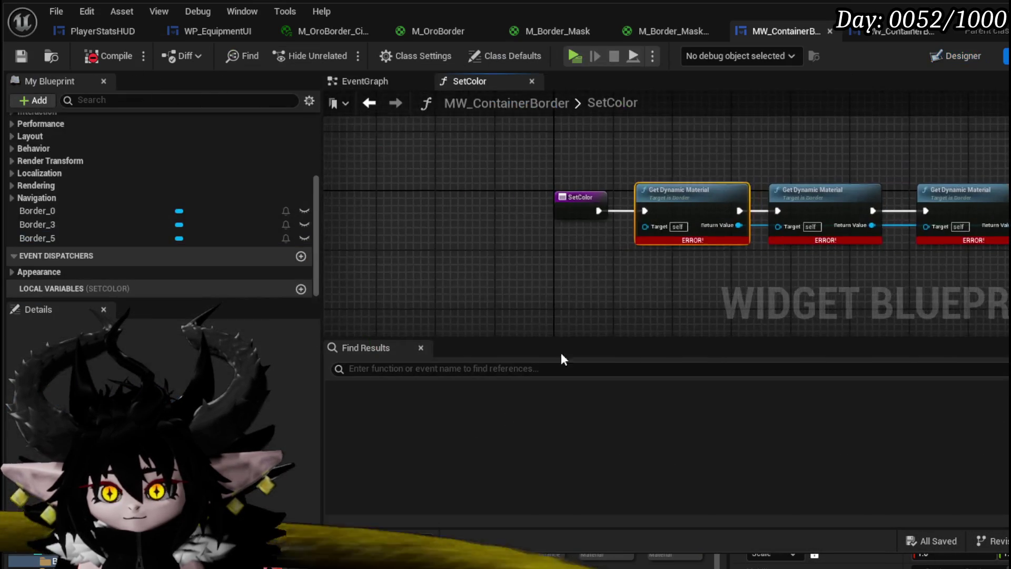
Wire Border_0, Border_3 and Border_5 getters into the Get Dynamic Material Targets.
left_click_drag(92, 210, 654, 243)
left_click_drag(583, 286, 346, 287)
left_click_drag(108, 222, 630, 240)
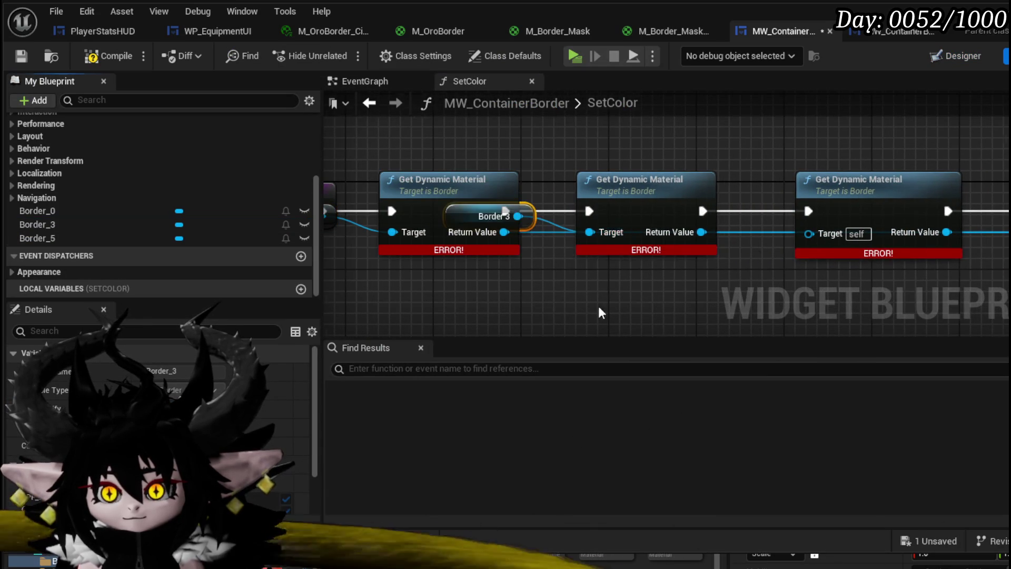
left_click_drag(665, 317, 447, 291)
mouse_move(122, 235)
left_mouse_down()
mouse_move(646, 195)
mouse_move(589, 207)
left_mouse_up()
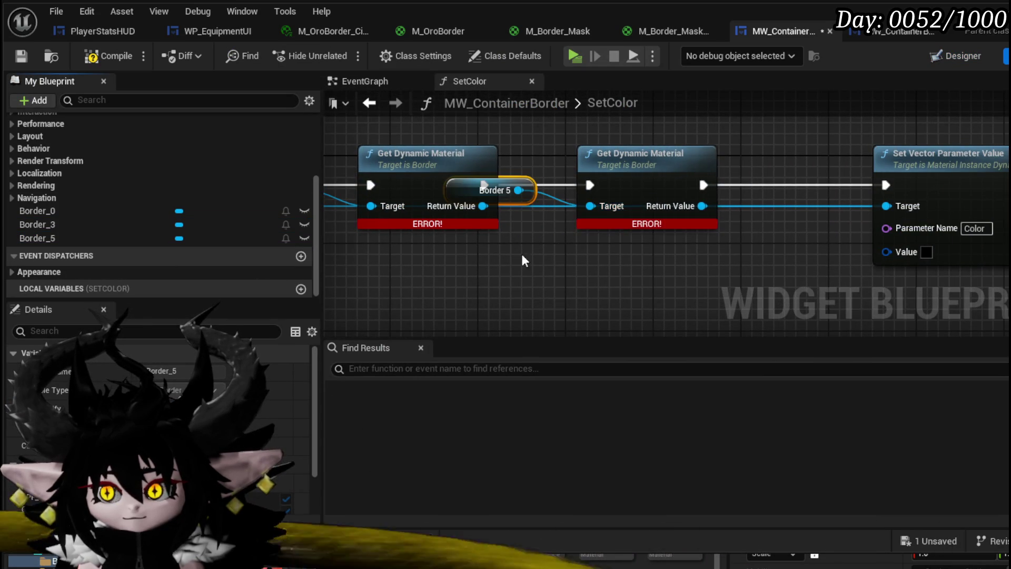
left_click_drag(522, 257, 874, 228)
Connect the colour Value to SetColor's input, then compile and save MW_ContainerBorder.
mouse_move(963, 203)
left_mouse_down()
mouse_move(524, 156)
mouse_move(557, 129)
mouse_move(368, 116)
left_mouse_up()
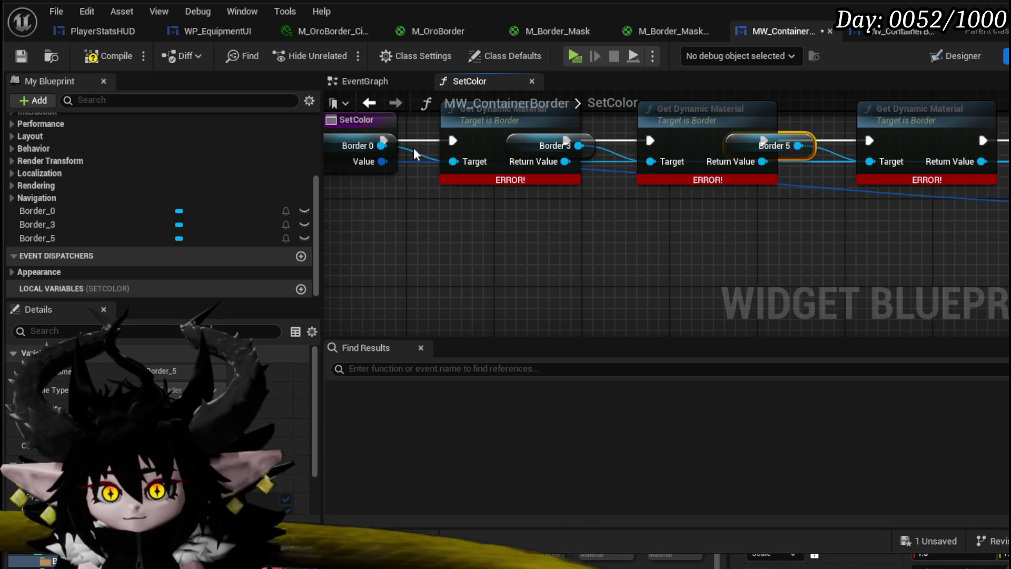
left_click(20, 56)
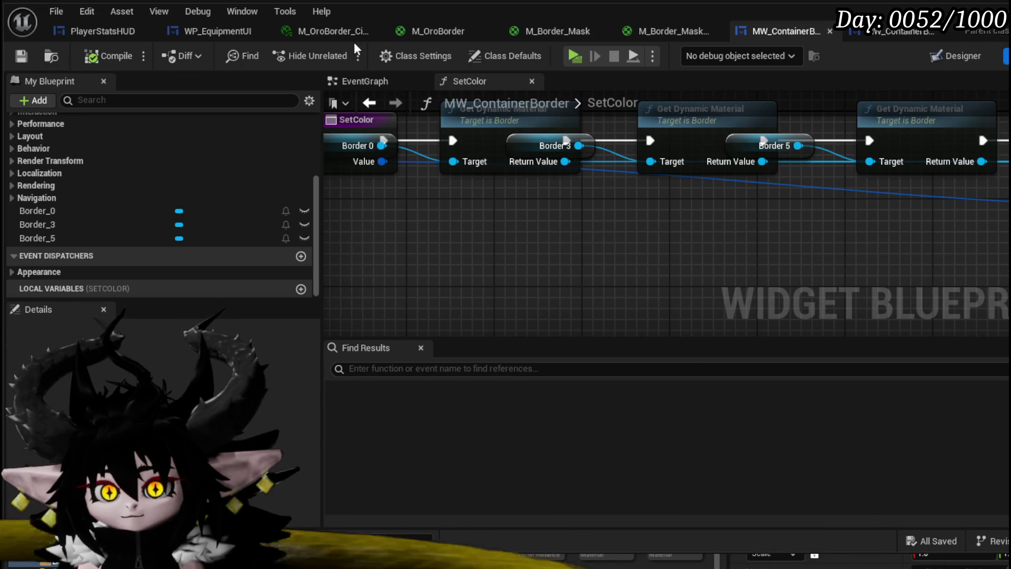
left_click(199, 31)
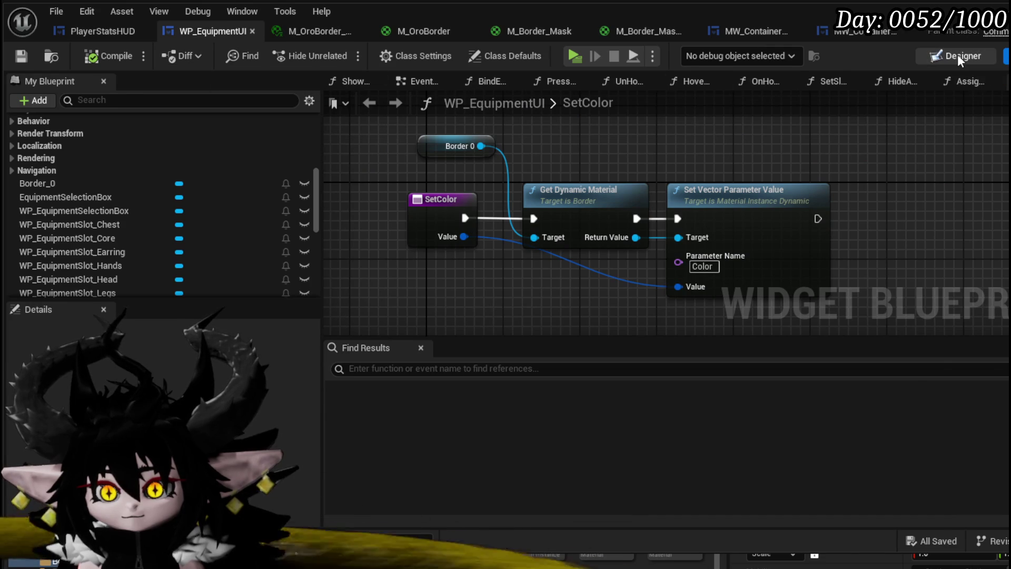
Save WP_EquipmentUI from its designer, close it, and return to PlayerStatsHUD's SetWidgetColor graph.
left_click(959, 55)
scroll(365, 174, "down", 5)
scroll(381, 103, "down", 3)
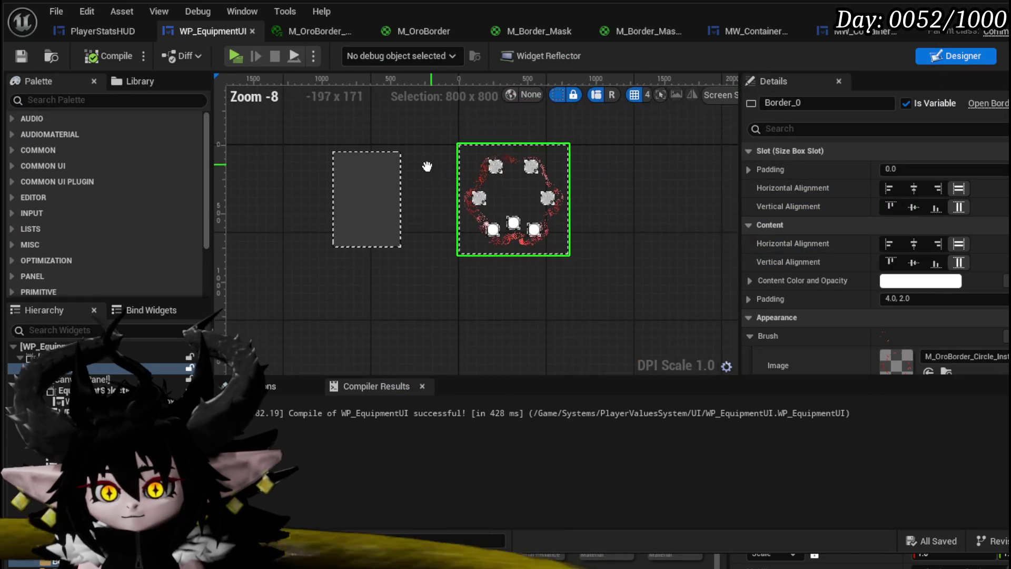
left_click(22, 55)
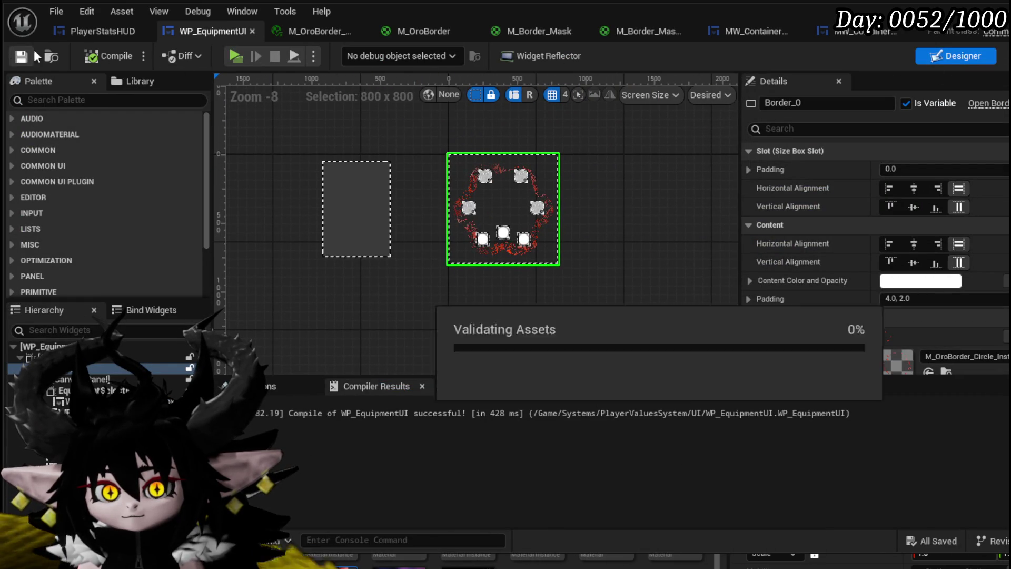
left_click(252, 31)
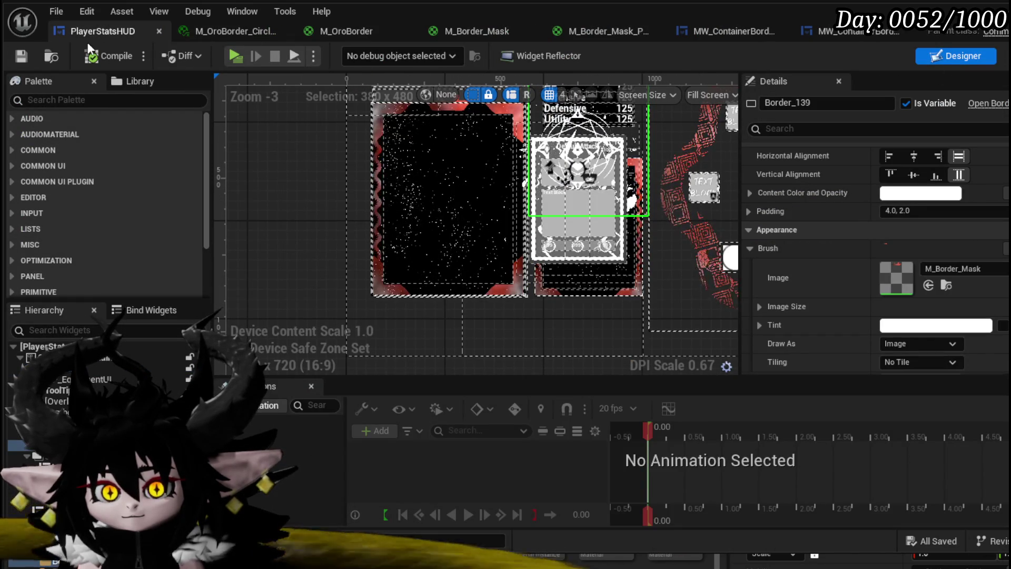
scroll(489, 187, "down", 3)
scroll(489, 189, "up", 2)
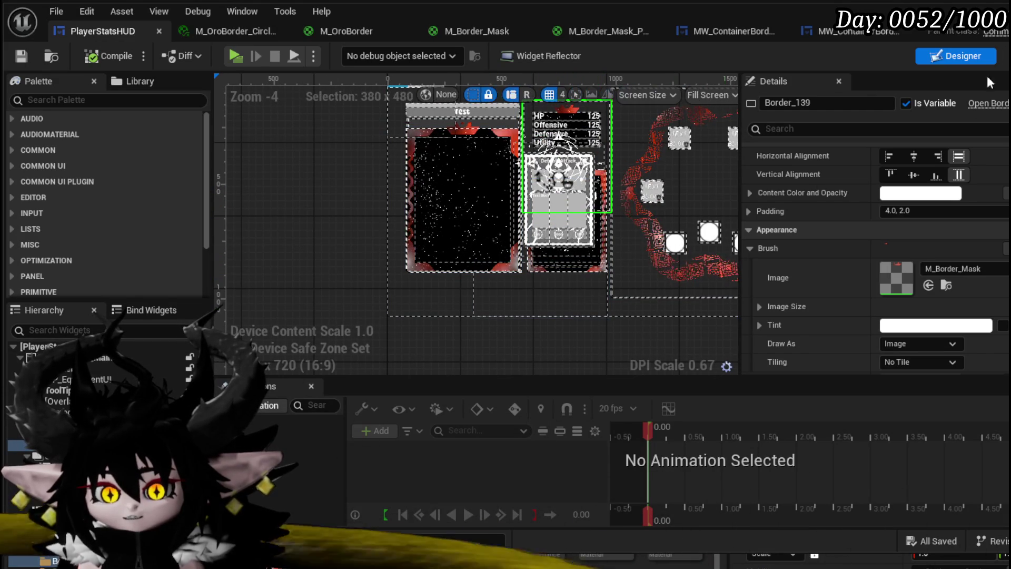
key("ctrl+shift+alt+g")
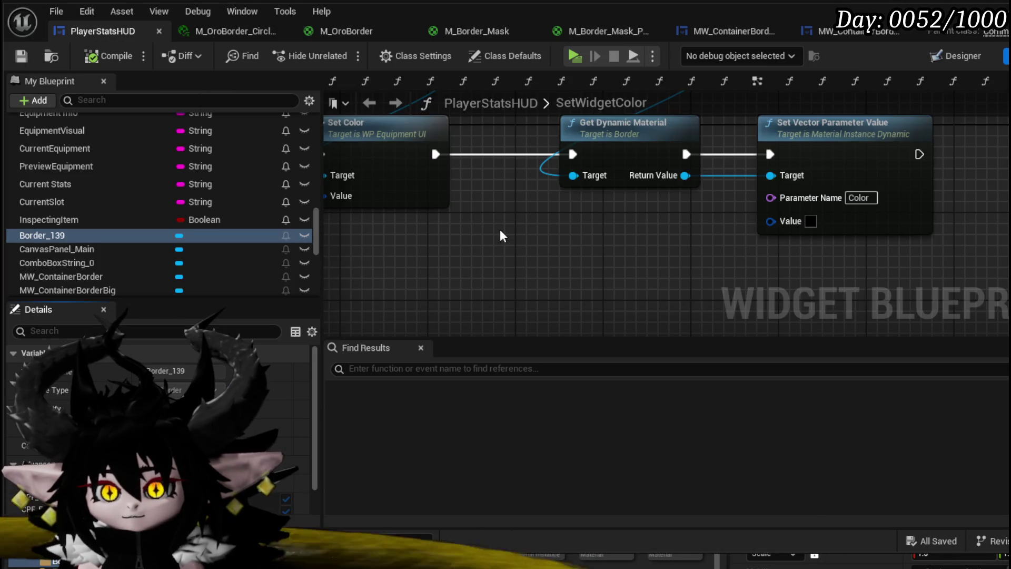
Add getter nodes for MW_ContainerBorder and MW_ContainerBorderBig in SetWidgetColor.
mouse_move(755, 267)
left_mouse_down()
mouse_move(883, 274)
mouse_move(588, 246)
mouse_move(525, 267)
left_mouse_up()
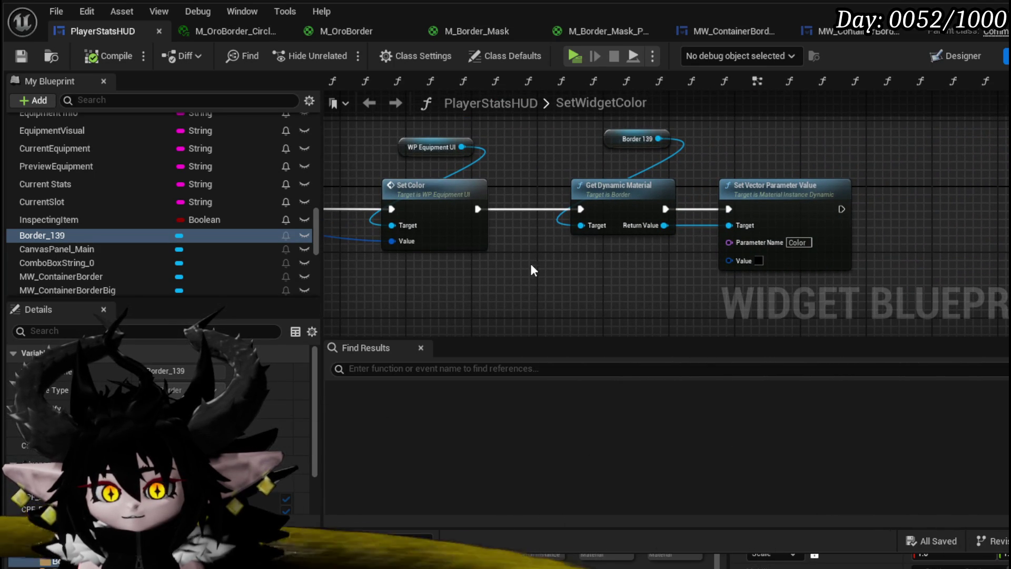
left_click_drag(159, 274, 537, 309)
left_click(548, 319)
mouse_move(103, 290)
left_mouse_down()
mouse_move(520, 310)
mouse_move(560, 335)
left_mouse_up()
left_click(561, 334)
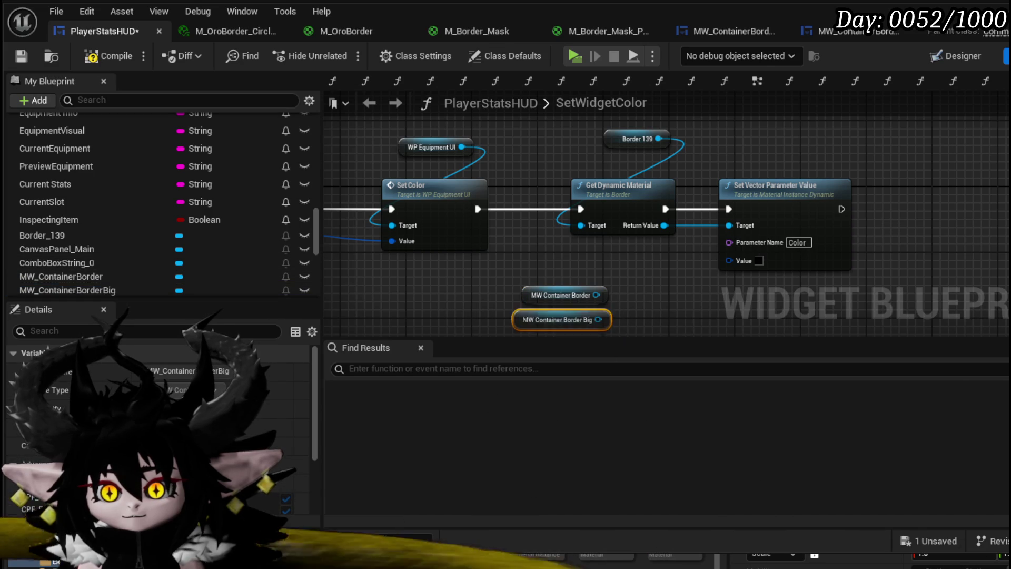
Add a Set Color call on each container border and chain them together.
left_click_drag(570, 247, 620, 265)
type("Set Color")
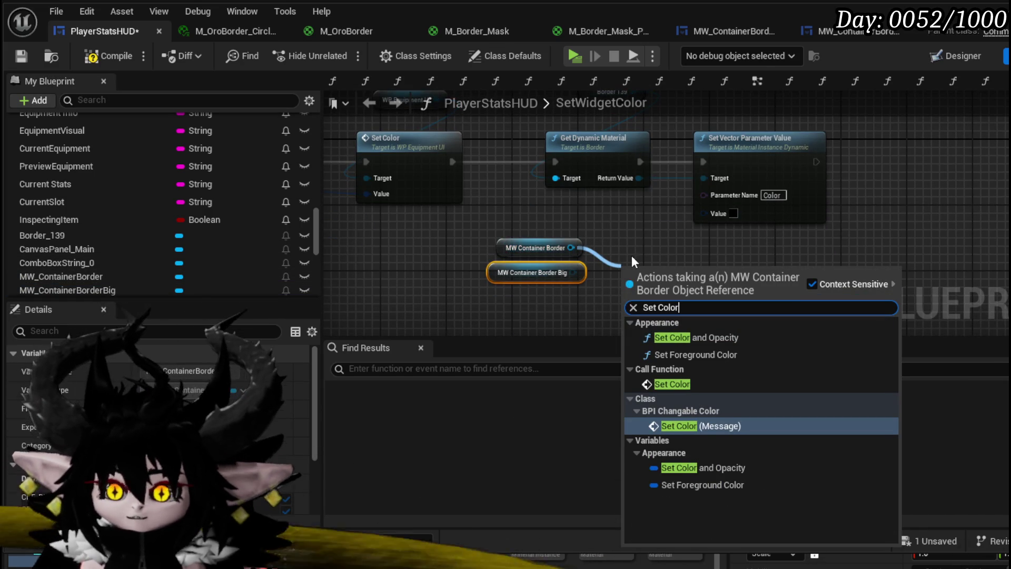
left_click(672, 384)
left_click_drag(687, 283, 760, 242)
left_click_drag(573, 272, 626, 295)
type("Set Color")
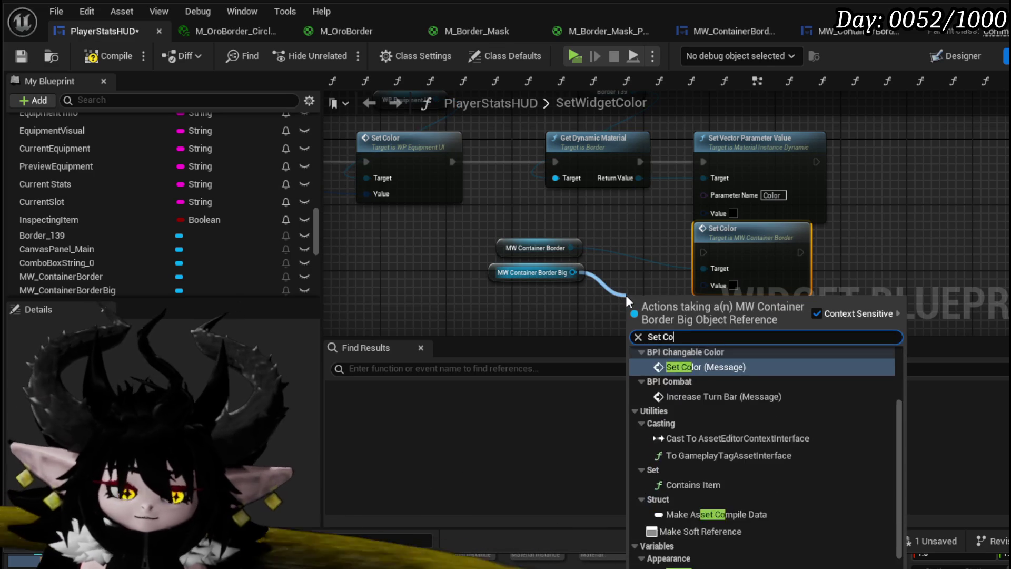
left_click(679, 413)
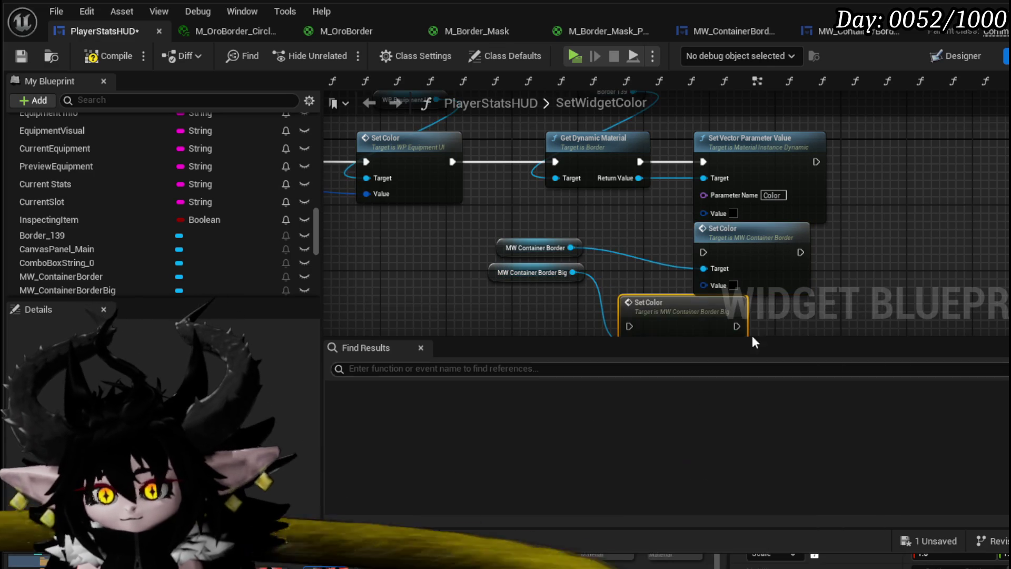
mouse_move(668, 311)
left_mouse_down()
mouse_move(907, 160)
mouse_move(890, 163)
left_mouse_up()
mouse_move(785, 234)
left_mouse_down()
mouse_move(836, 242)
mouse_move(1009, 156)
mouse_move(973, 164)
left_mouse_up()
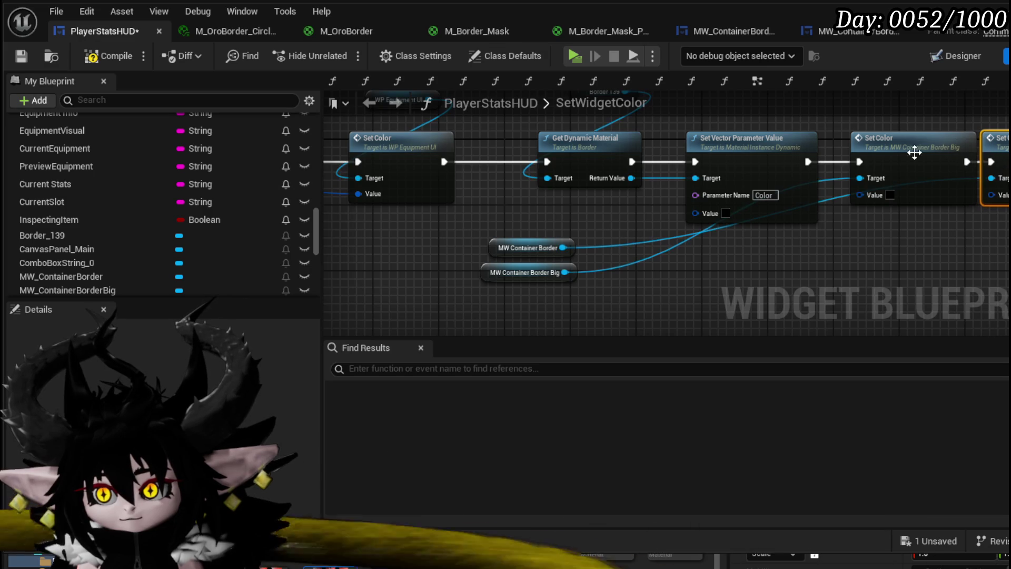
Feed the function's Value into both Set Color nodes, then compile and save.
left_click_drag(374, 194, 579, 199)
mouse_move(385, 182)
left_mouse_down()
mouse_move(995, 227)
mouse_move(618, 219)
mouse_move(767, 200)
mouse_move(889, 204)
mouse_move(758, 200)
left_mouse_up()
scroll(661, 222, "down", 3)
left_click(103, 59)
left_click(22, 56)
scroll(212, 221, "down", 1)
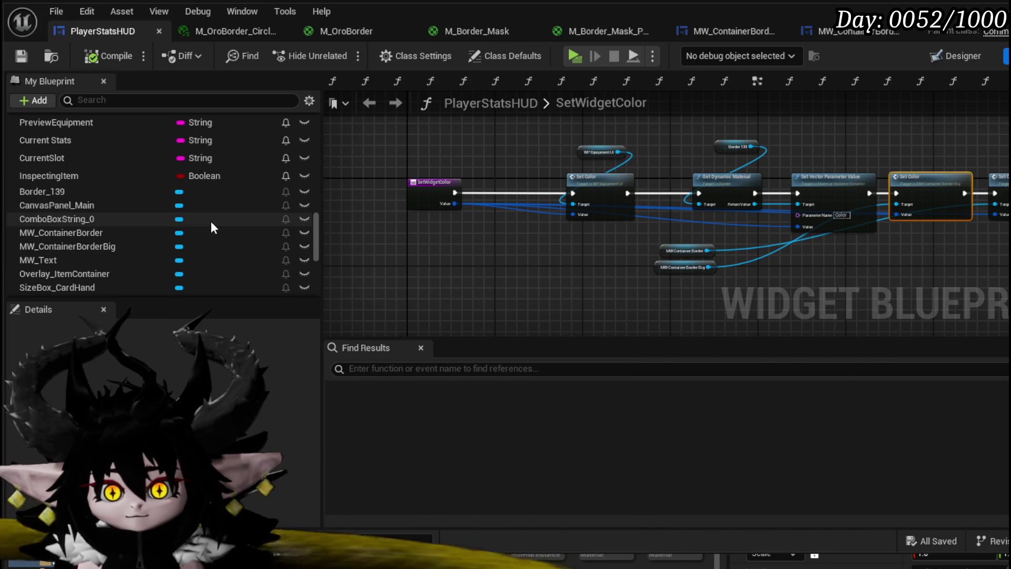
scroll(212, 222, "down", 2)
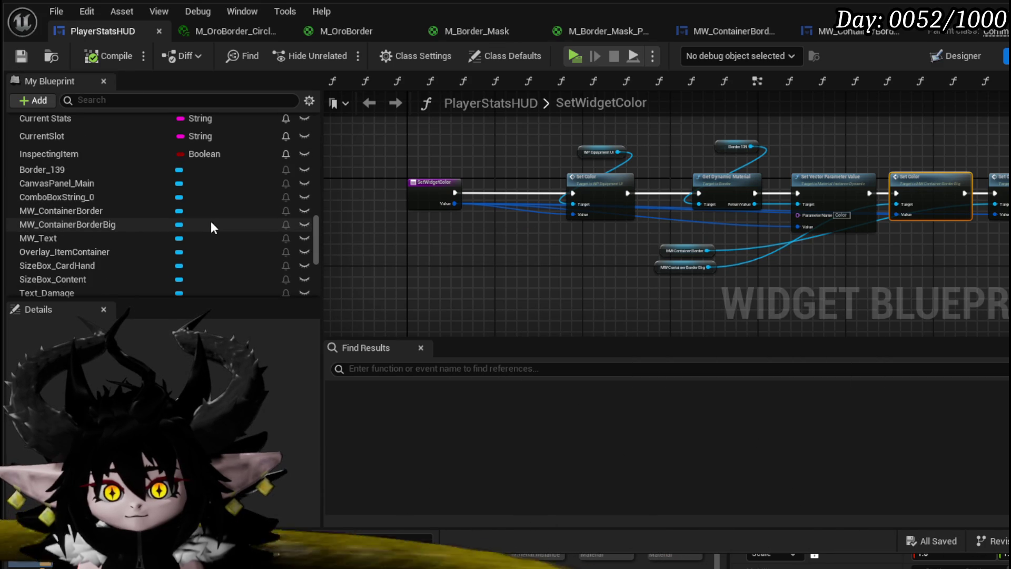
scroll(211, 228, "down", 3)
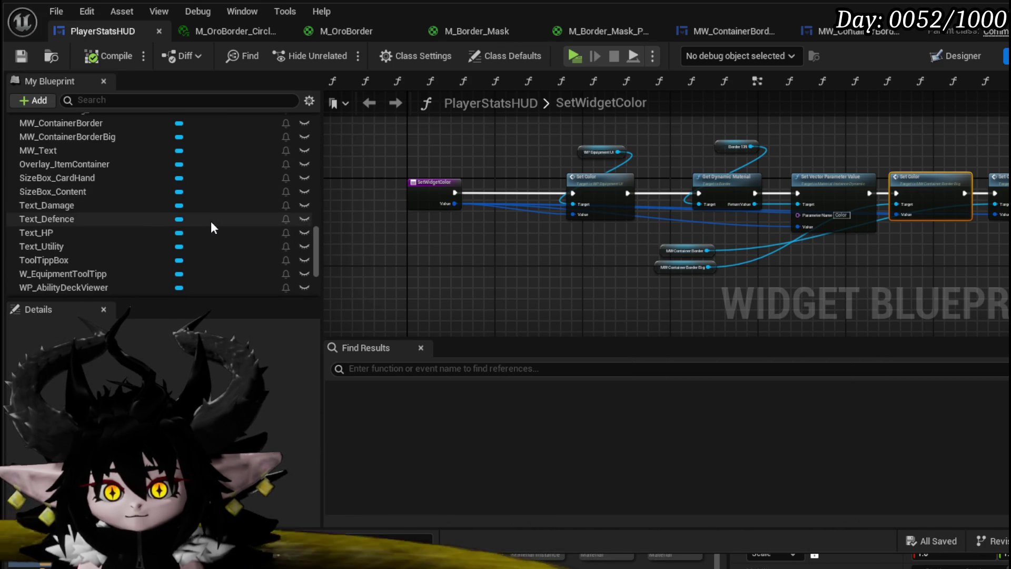
scroll(211, 224, "down", 1)
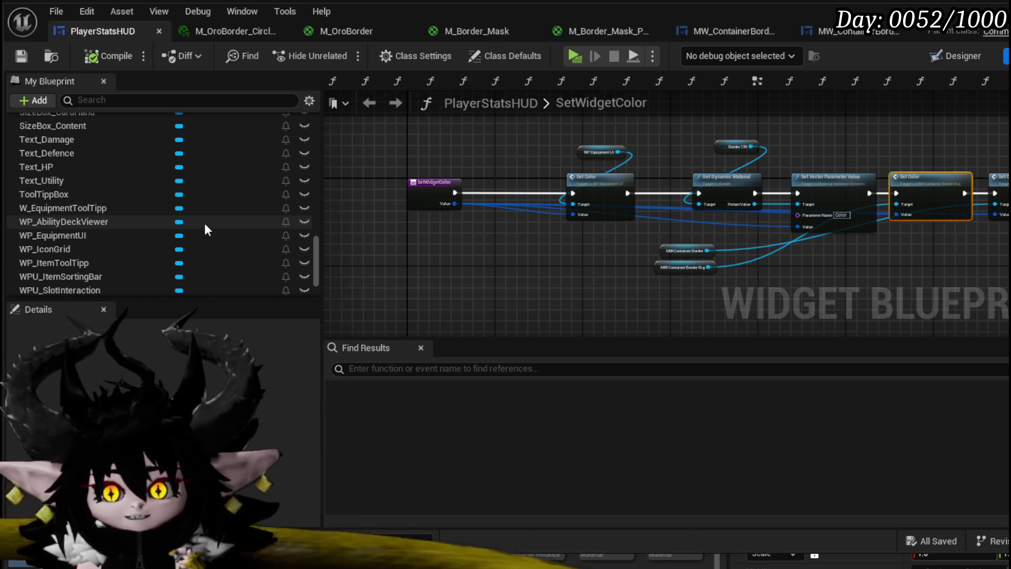
Tidy the SetWidgetColor entry node, save PlayerStatsHUD, and view the EventGraph.
mouse_move(410, 205)
left_mouse_down()
mouse_move(438, 154)
mouse_move(432, 213)
left_mouse_up()
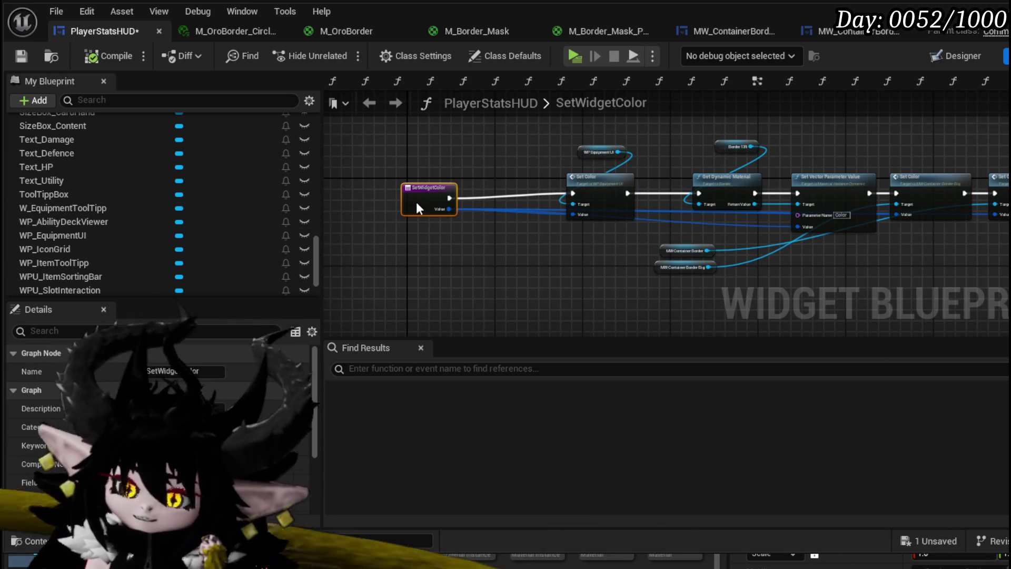
left_click(15, 60)
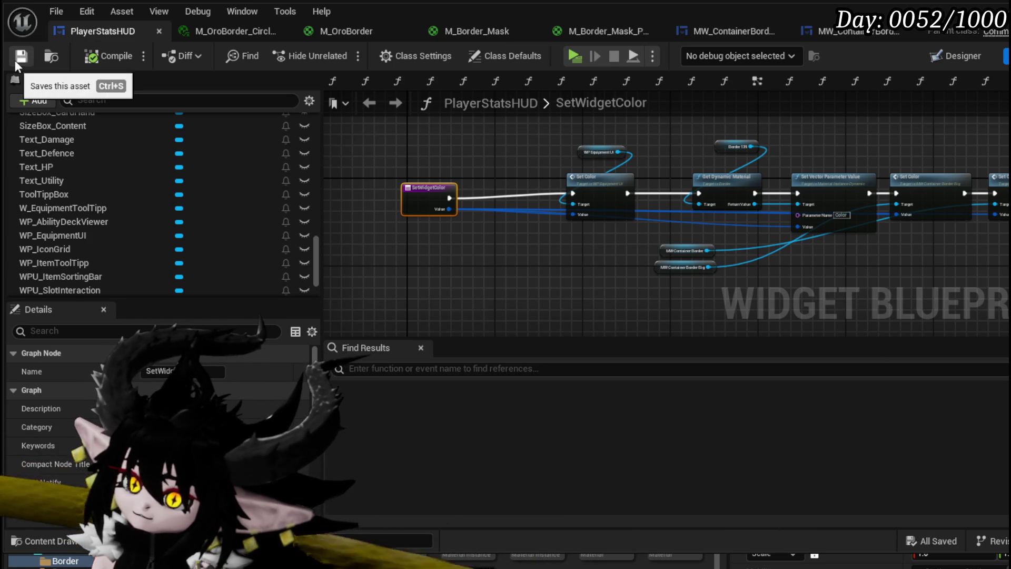
left_click(759, 80)
left_click_drag(728, 171, 389, 158)
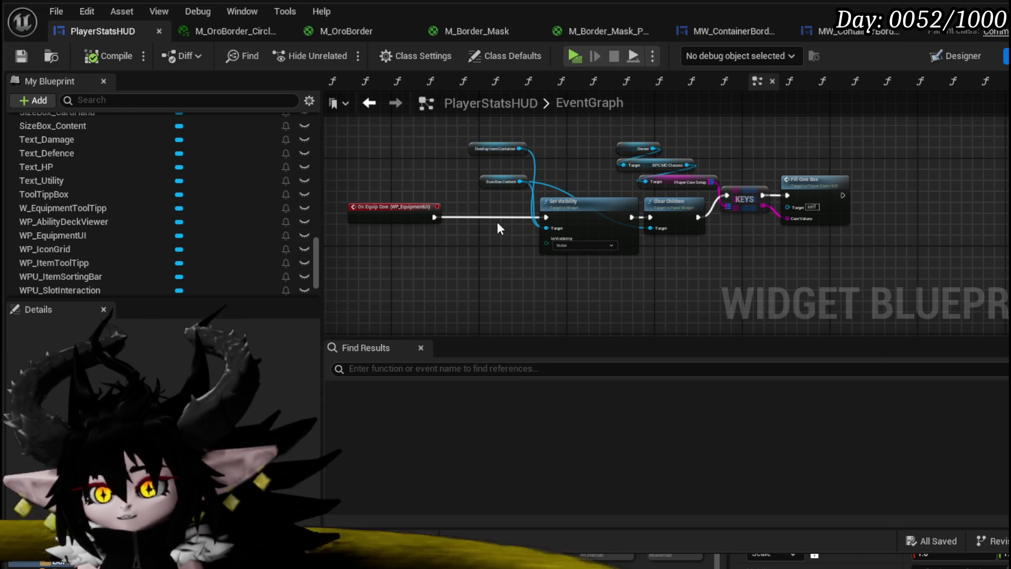
Place a Set Widget Color call right after Bind Event in Event Construct.
scroll(493, 185, "down", 5)
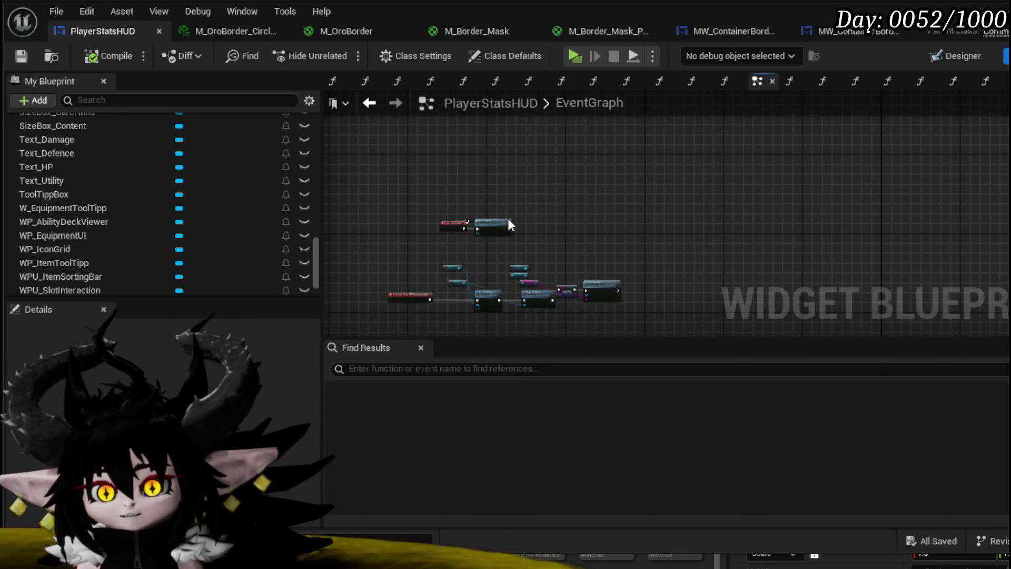
scroll(508, 220, "up", 5)
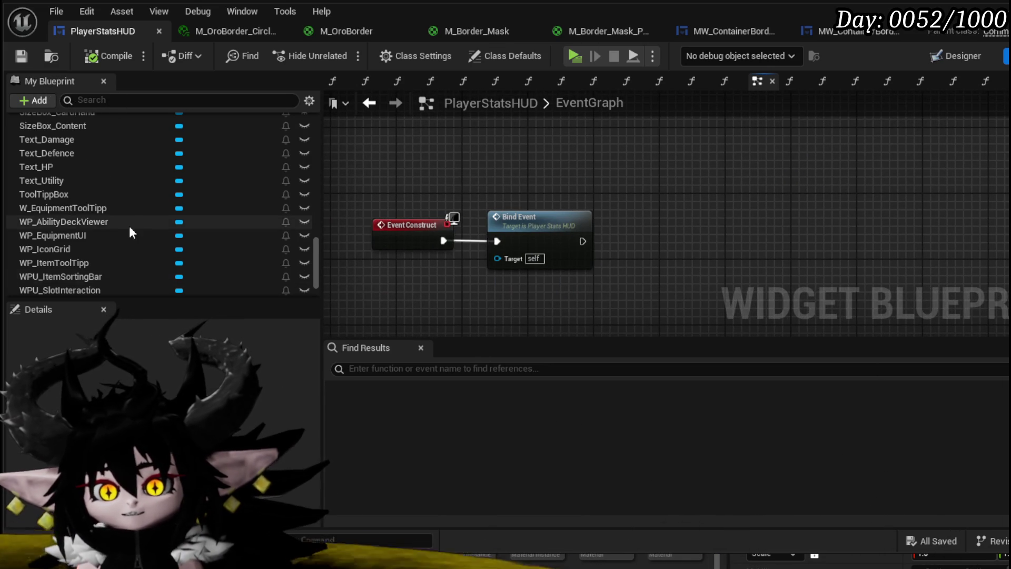
scroll(132, 226, "down", 2)
scroll(111, 238, "up", 3)
scroll(118, 235, "up", 10)
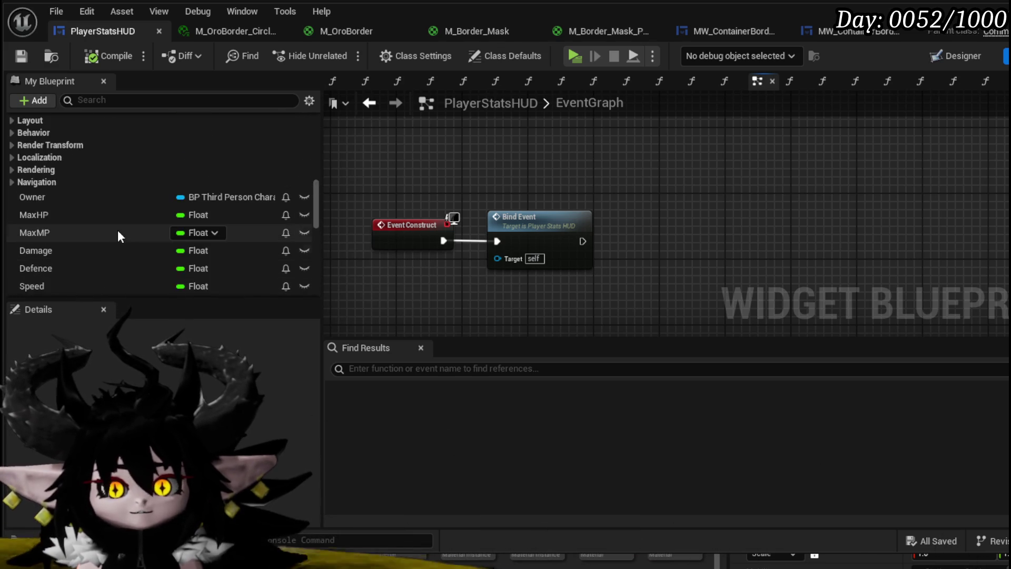
scroll(118, 231, "up", 2)
scroll(116, 232, "down", 2)
scroll(116, 232, "up", 5)
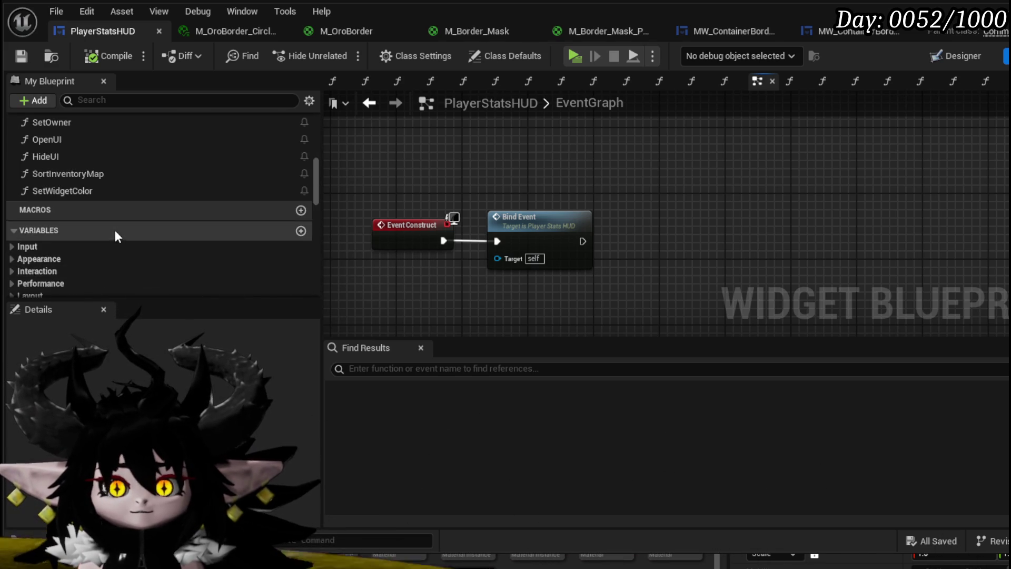
scroll(115, 229, "up", 3)
mouse_move(82, 276)
left_mouse_down()
mouse_move(731, 219)
mouse_move(712, 199)
left_mouse_up()
left_click_drag(582, 241, 719, 225)
left_click(744, 232)
Feed Get Owner → BPC Settings → Widget Main Color into its Value and compile.
scroll(168, 210, "down", 5)
scroll(168, 210, "down", 5)
mouse_move(45, 154)
left_mouse_down()
mouse_move(452, 210)
mouse_move(460, 228)
left_mouse_up()
left_click(478, 230)
type("get")
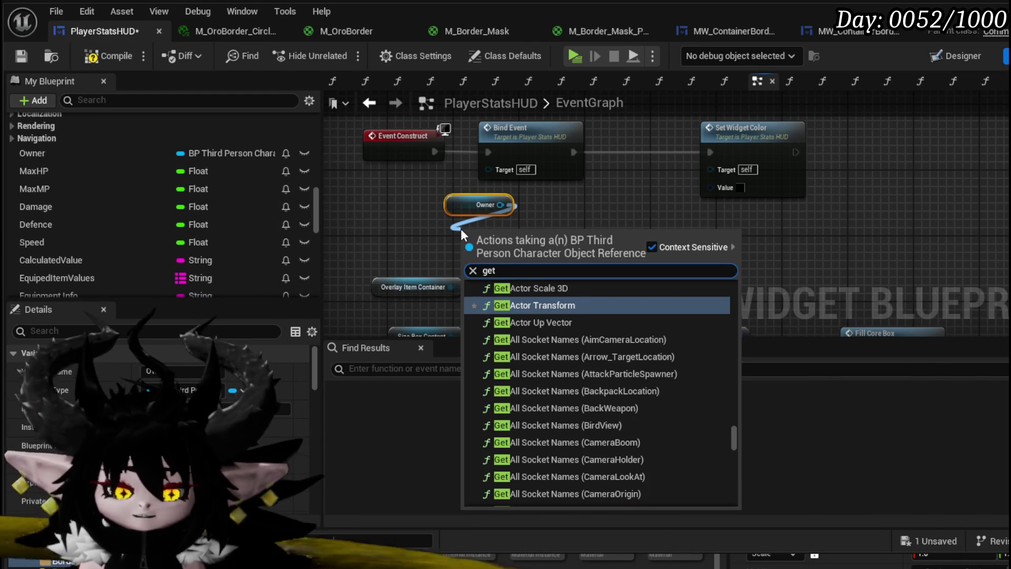
type(" settings")
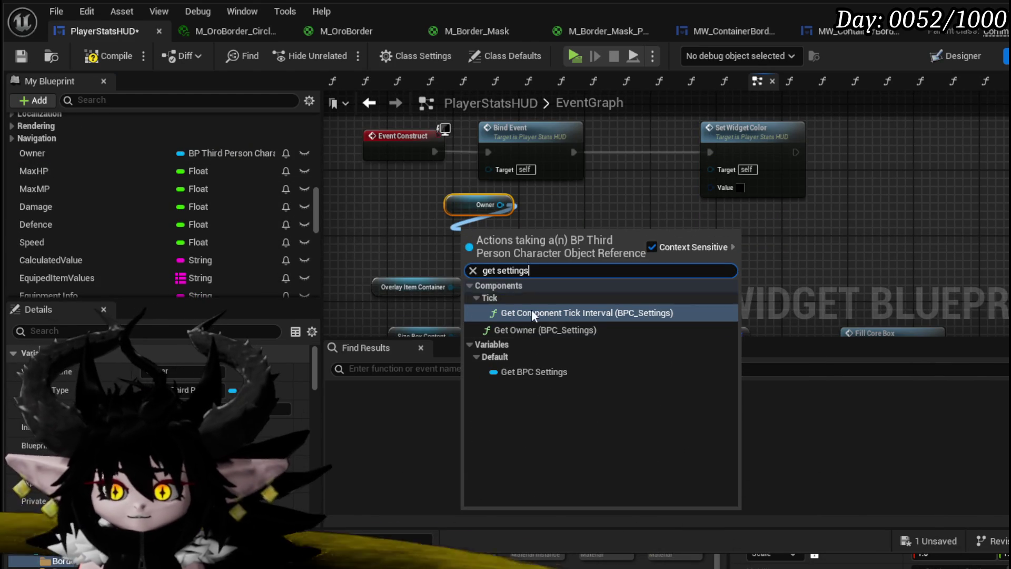
left_click(514, 372)
left_click_drag(649, 241, 649, 238)
type("Color")
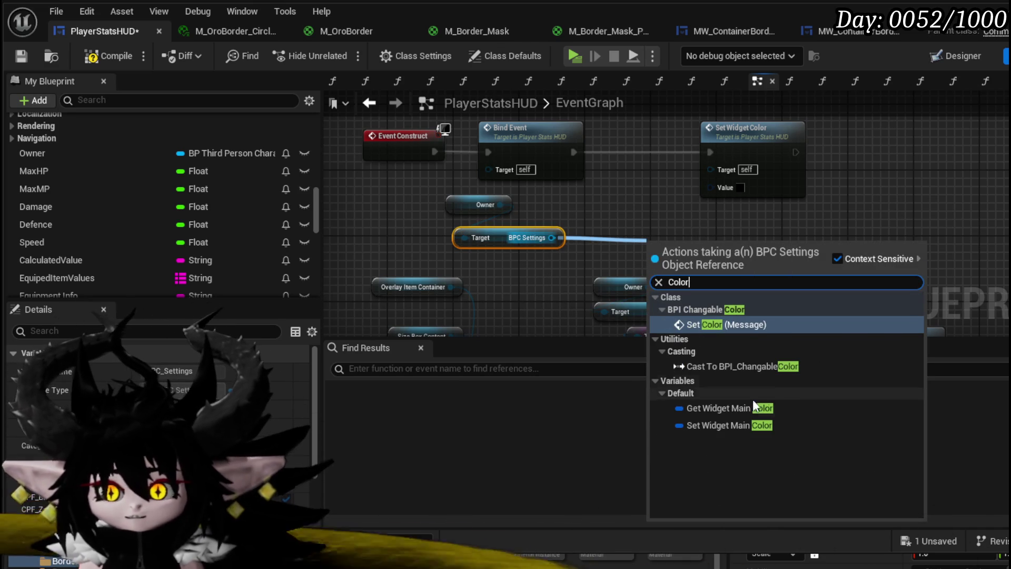
left_click(729, 408)
left_click_drag(763, 246, 724, 189)
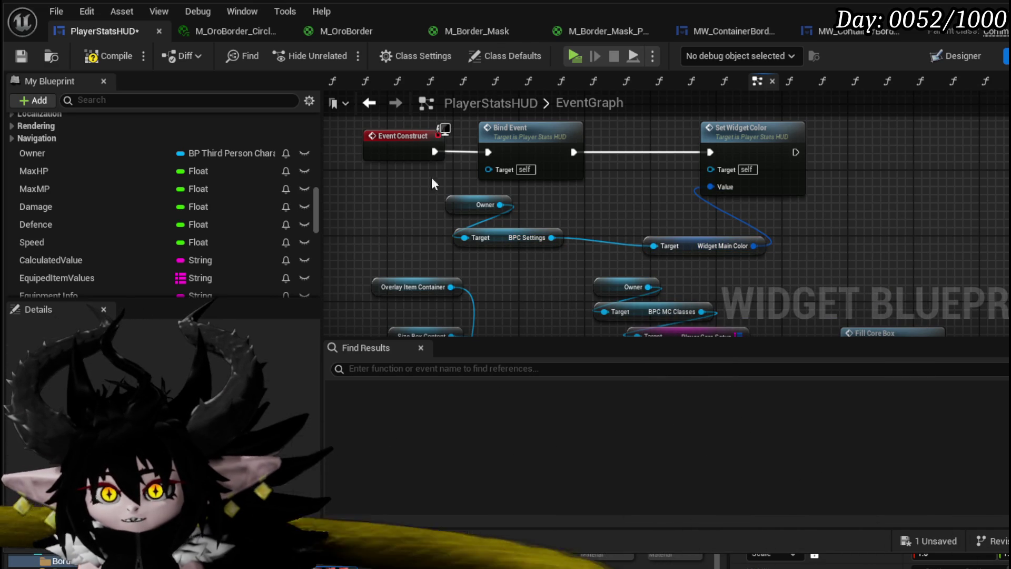
left_click(108, 55)
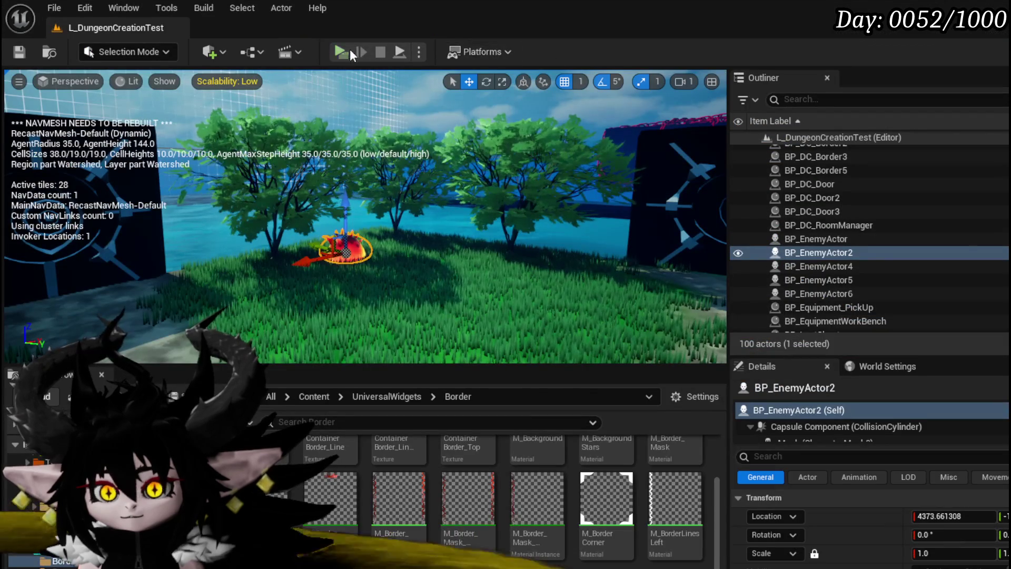
Start Play-In-Editor and check the equipped helmet's details in the equipment menu.
left_click(350, 50)
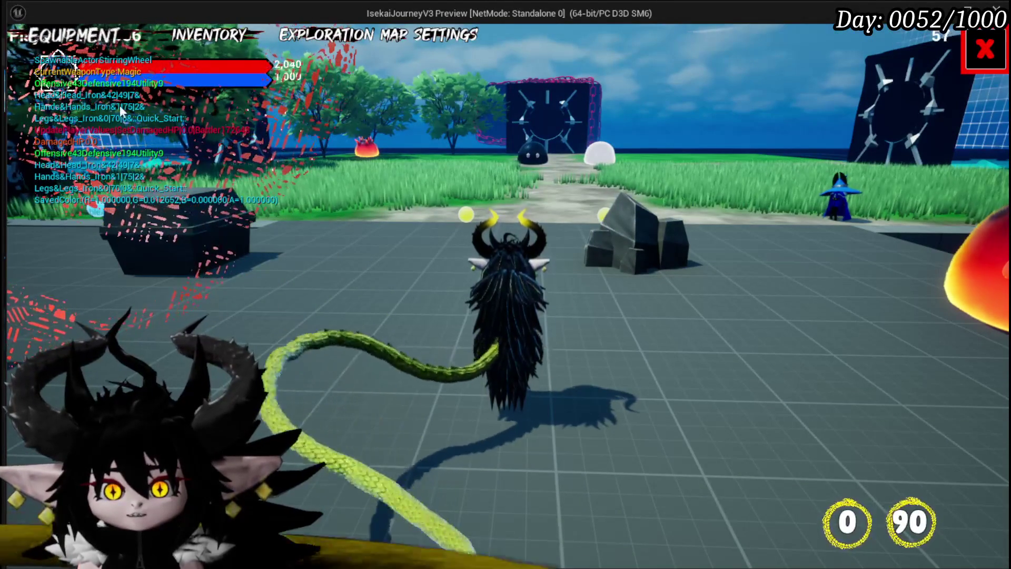
key("Tab")
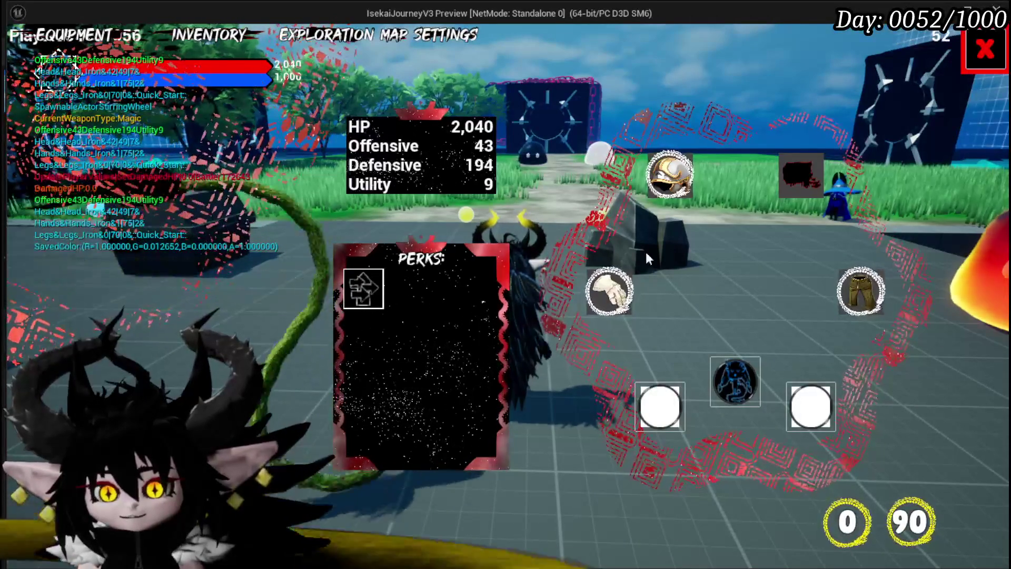
left_click(609, 291)
key("Tab")
key("Tab")
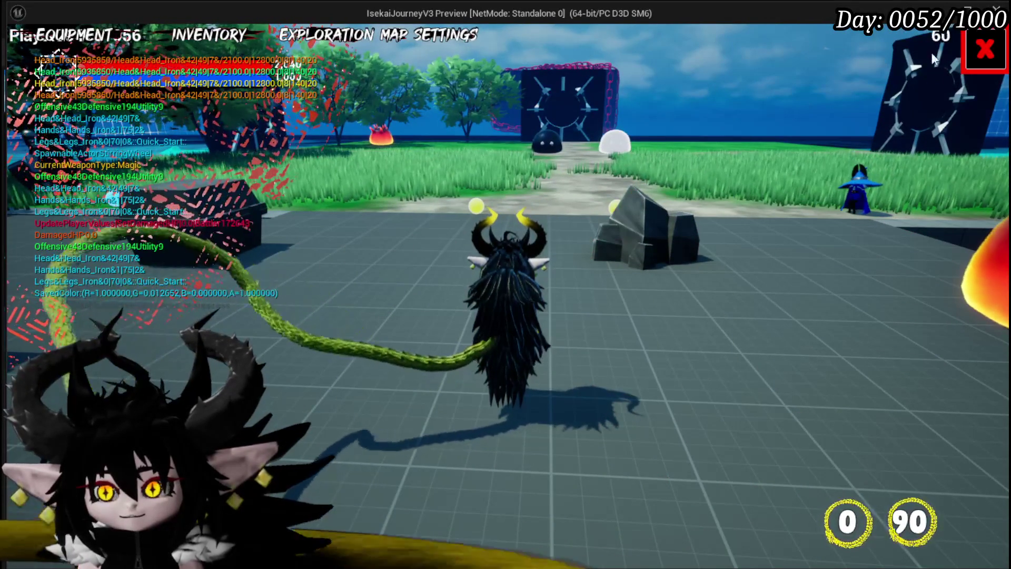
Set the card colour to full-brightness yellow in the Game Play settings.
key("Escape")
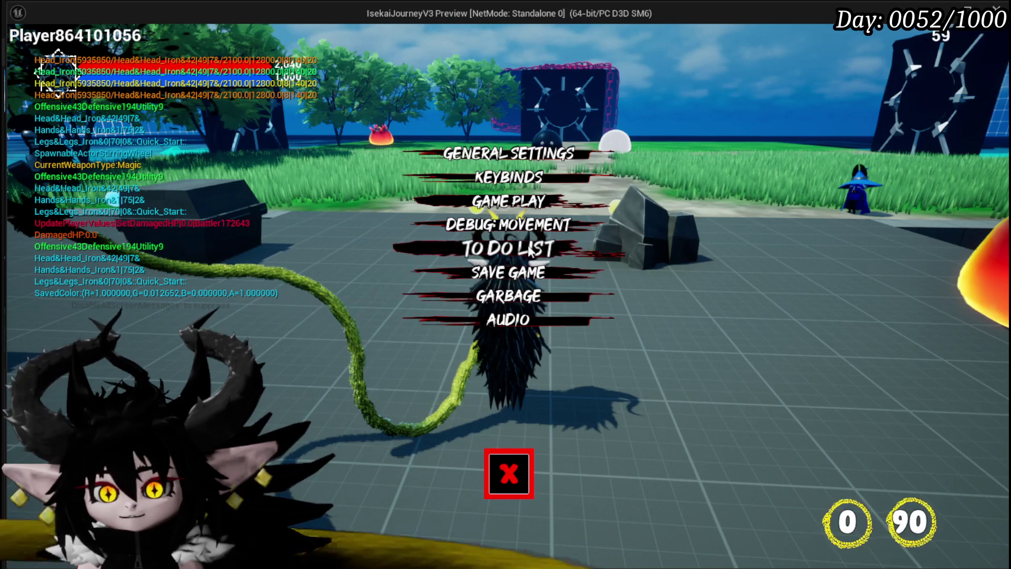
left_click(517, 204)
left_click(895, 149)
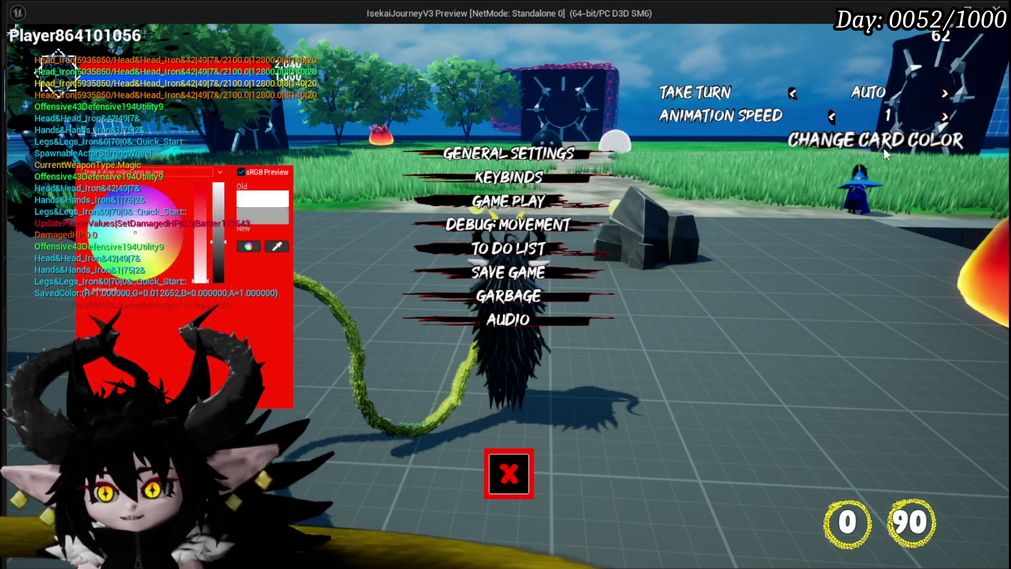
left_click_drag(218, 255, 218, 185)
left_click(161, 270)
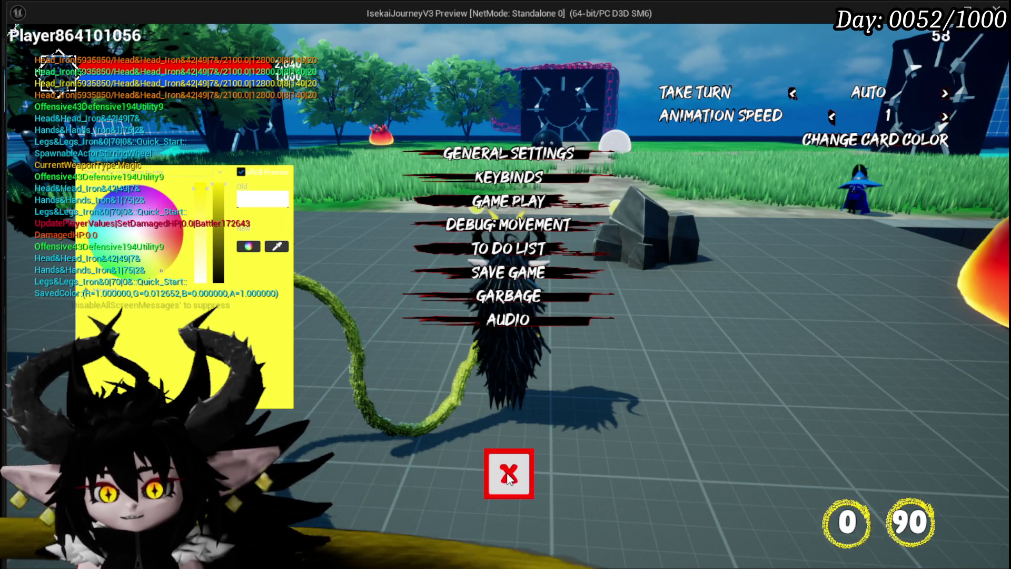
left_click(218, 360)
left_click(487, 476)
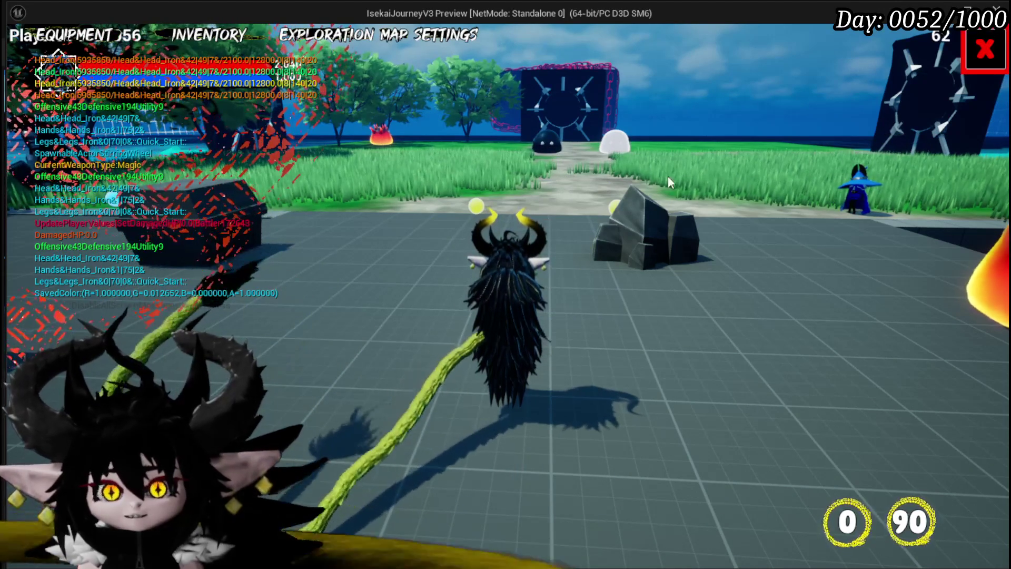
Stop the play session, save the level, and relaunch the game preview with its menu open.
left_click(1000, 49)
key("Escape")
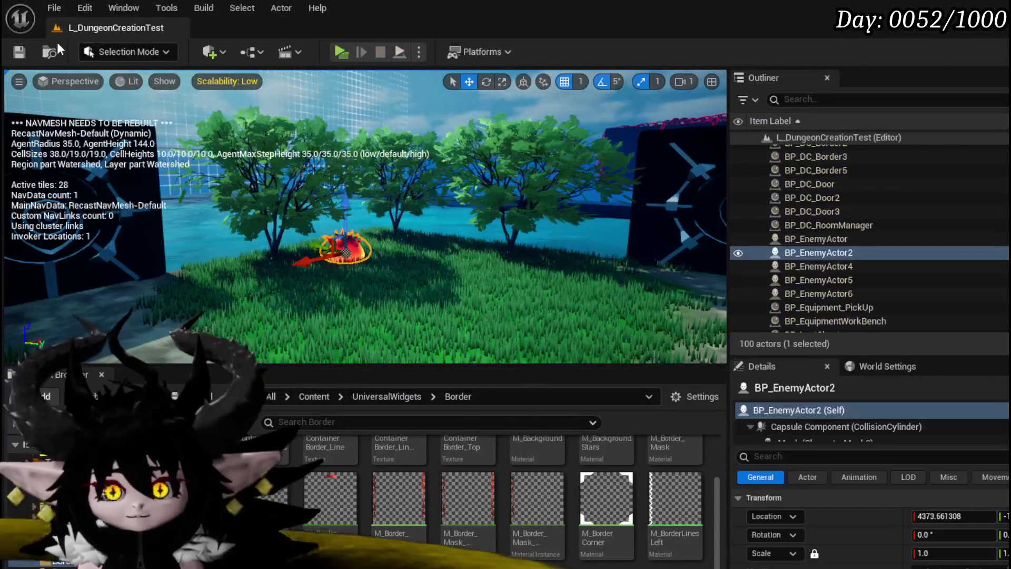
left_click(26, 51)
left_click(341, 50)
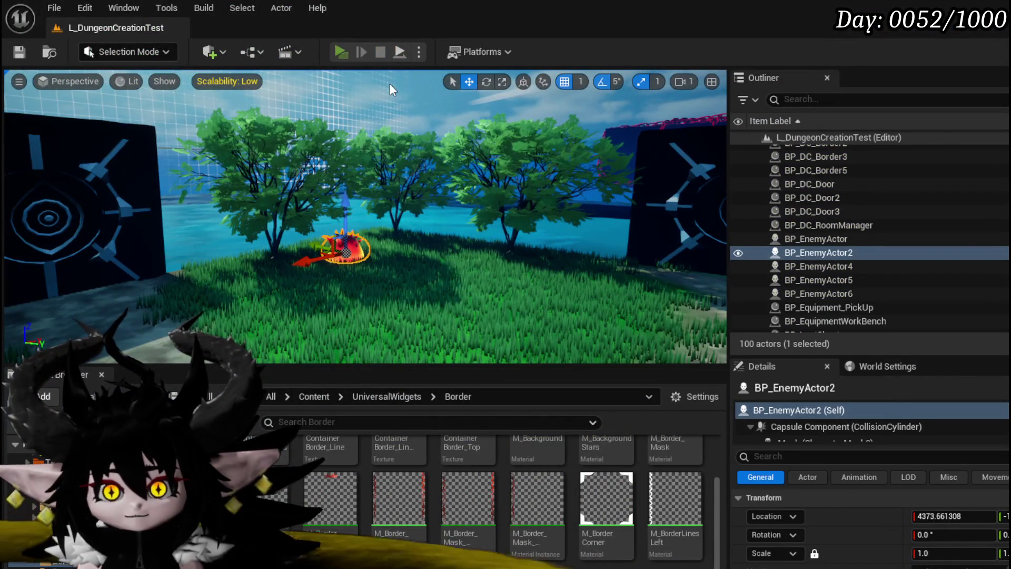
key("Tab")
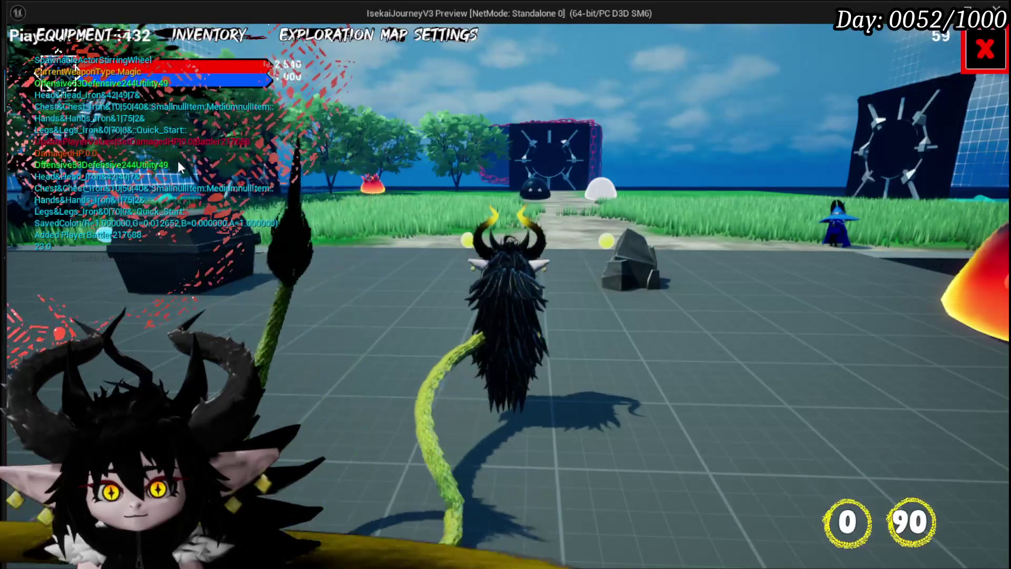
Browse the available helmets and gloves in the equipment panel.
left_click(79, 35)
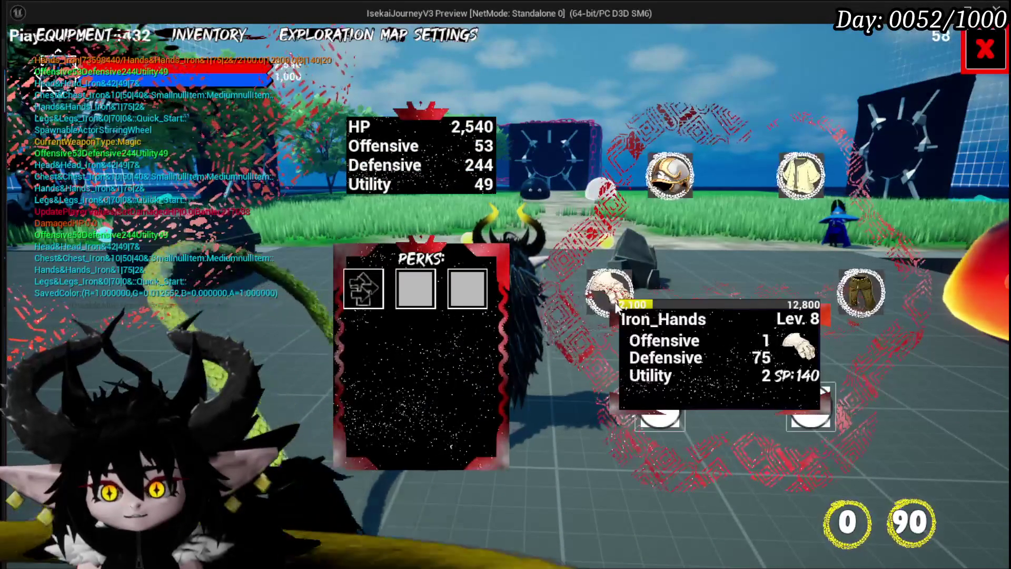
left_click(670, 175)
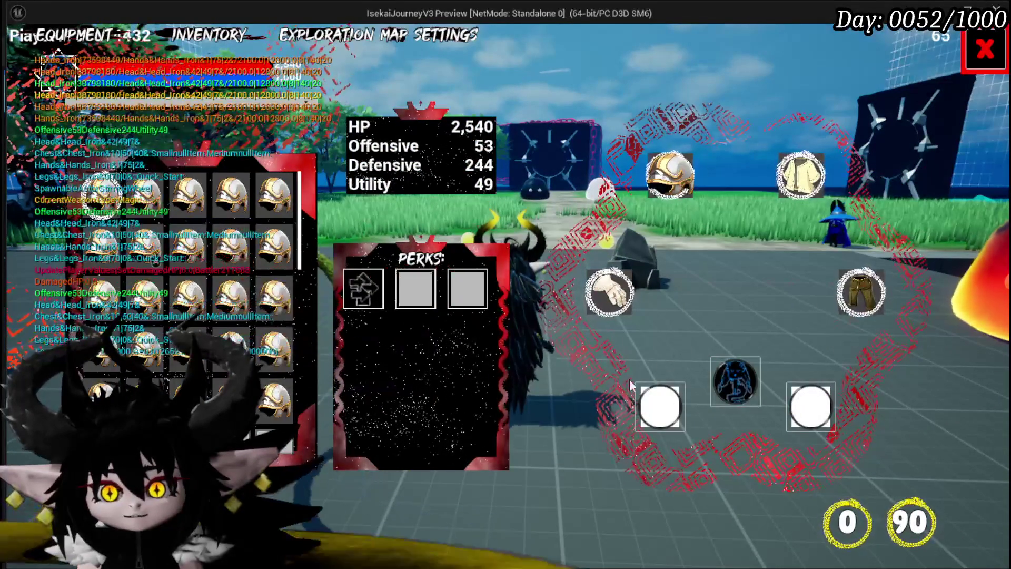
left_click(606, 293)
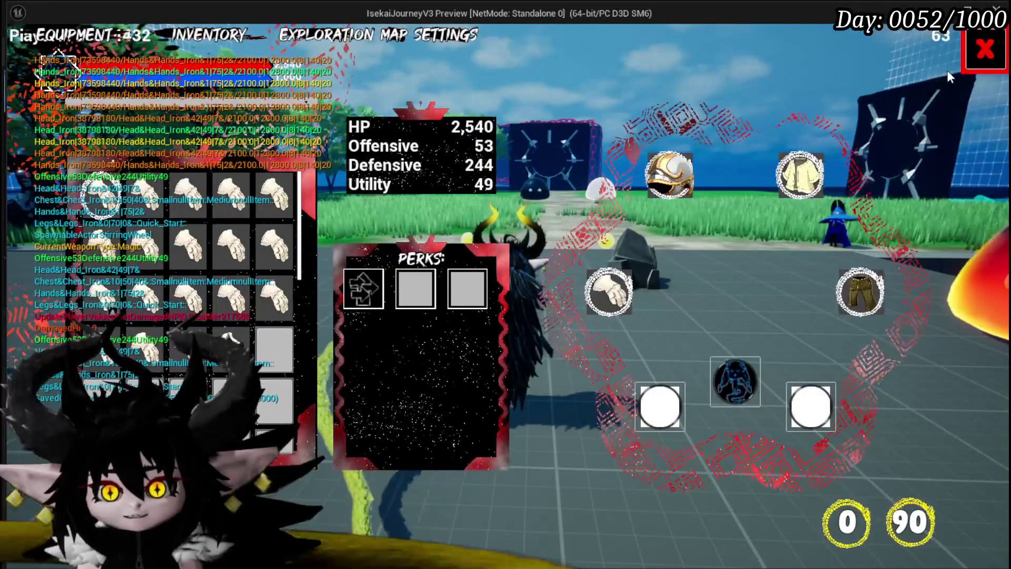
key("Escape")
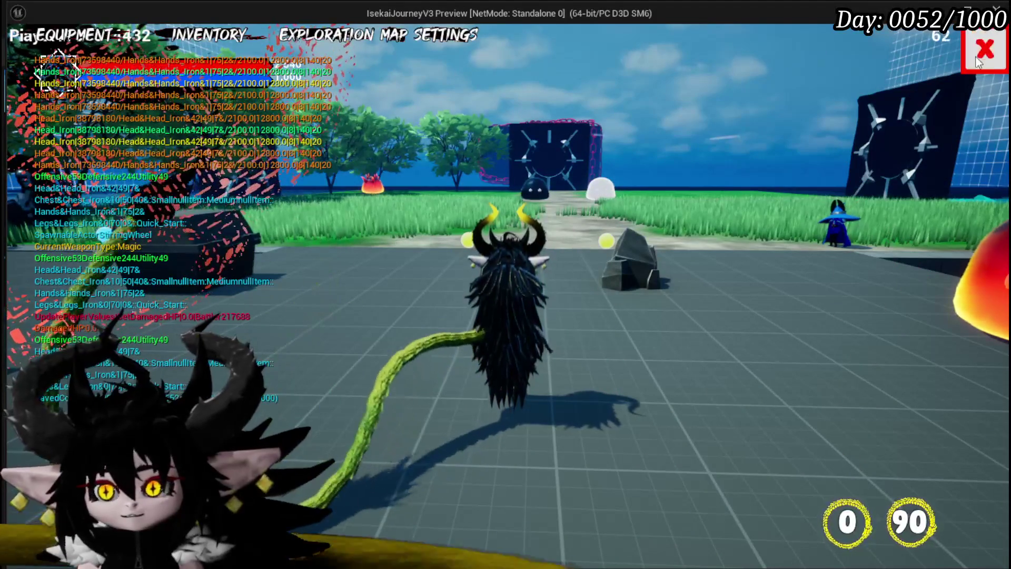
Choose a pale yellow card colour in the Game Play settings.
left_click(445, 36)
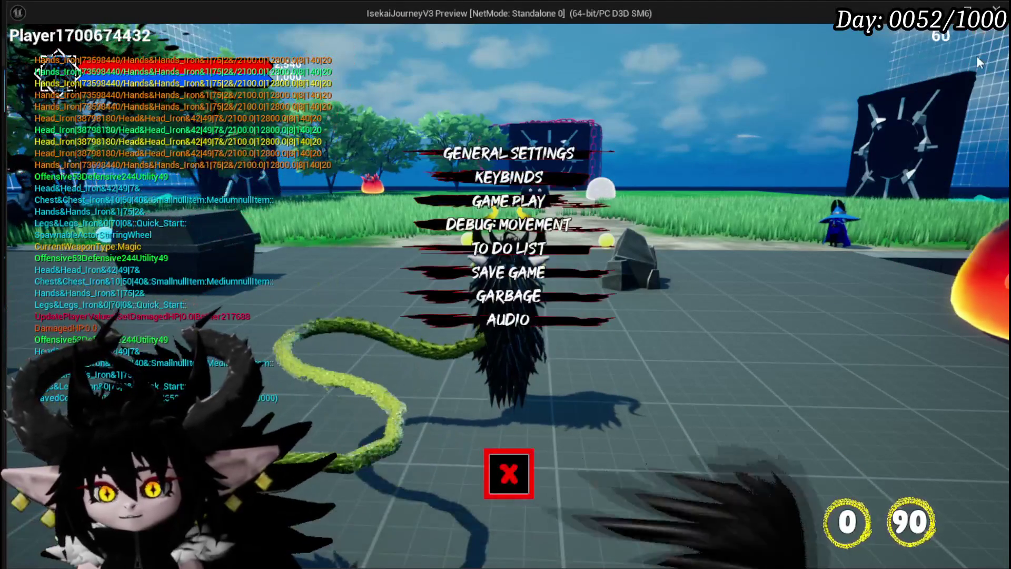
left_click(503, 230)
left_click(874, 140)
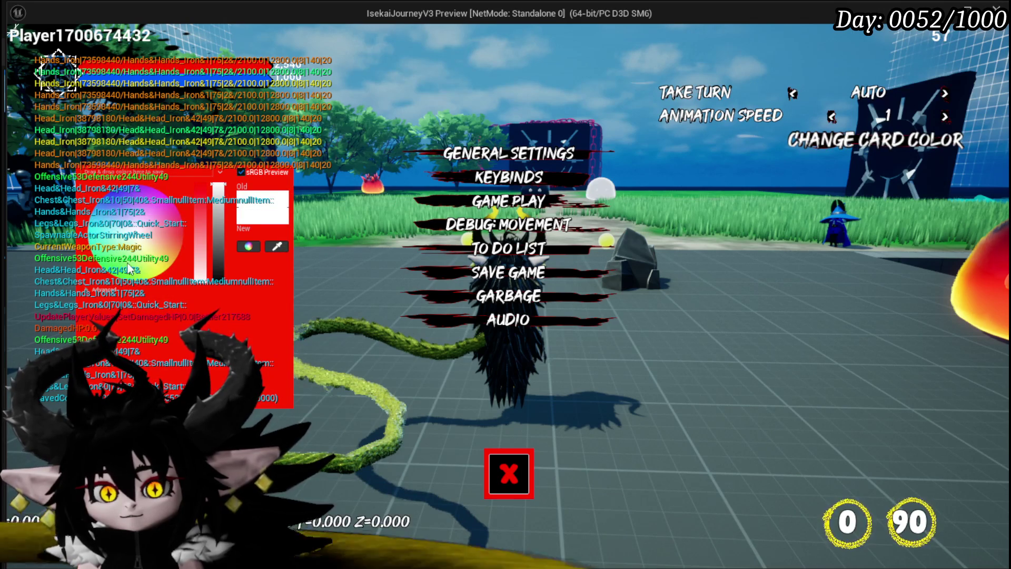
left_click(158, 272)
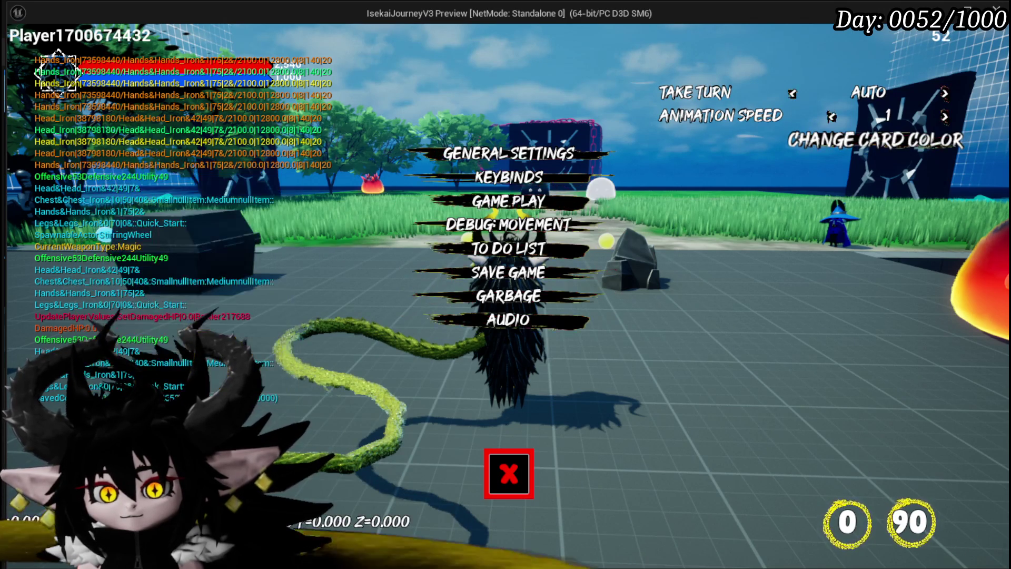
left_click(509, 473)
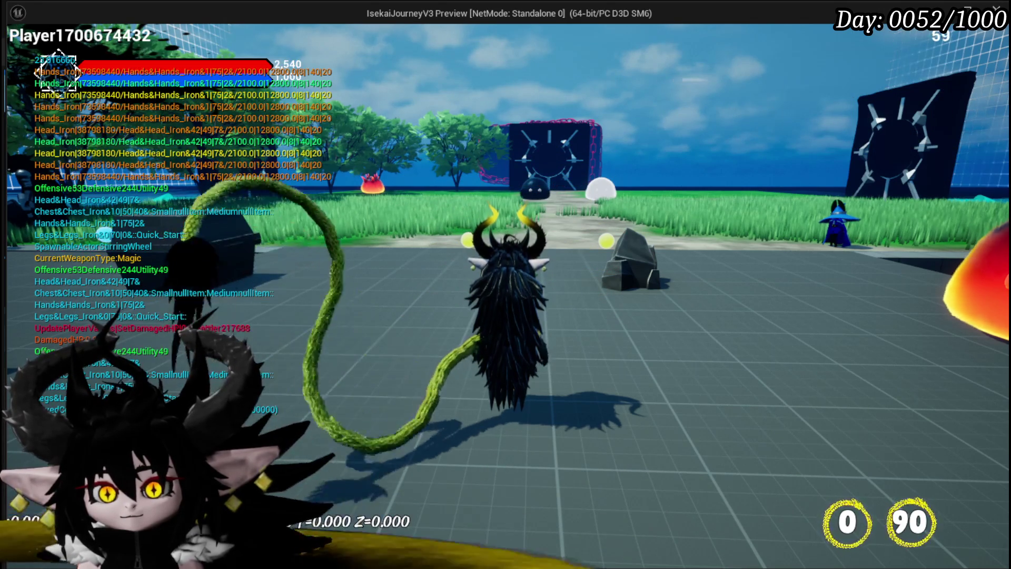
Save the game from the settings menu and end the play session.
key("Escape")
left_click(558, 273)
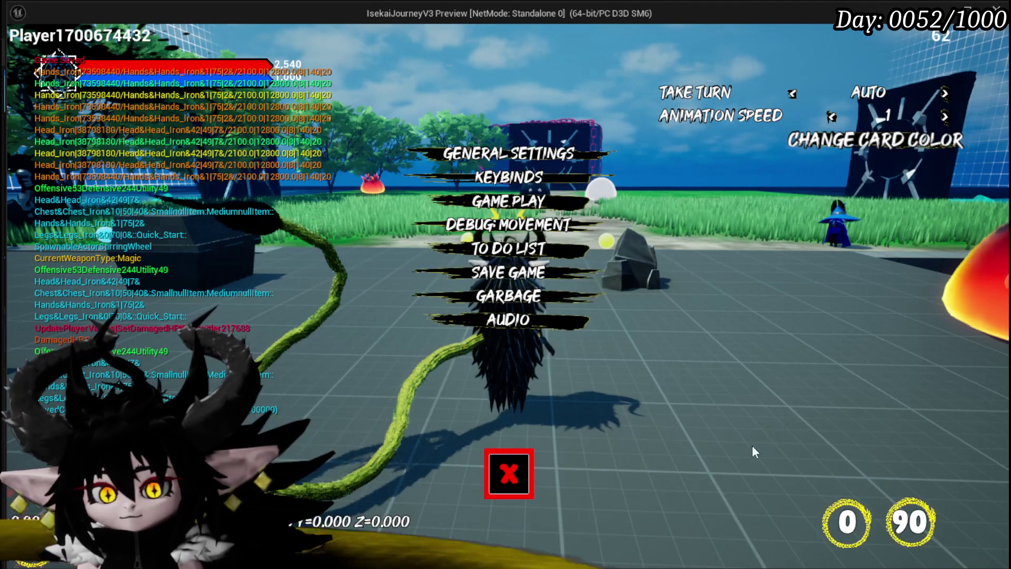
left_click(508, 472)
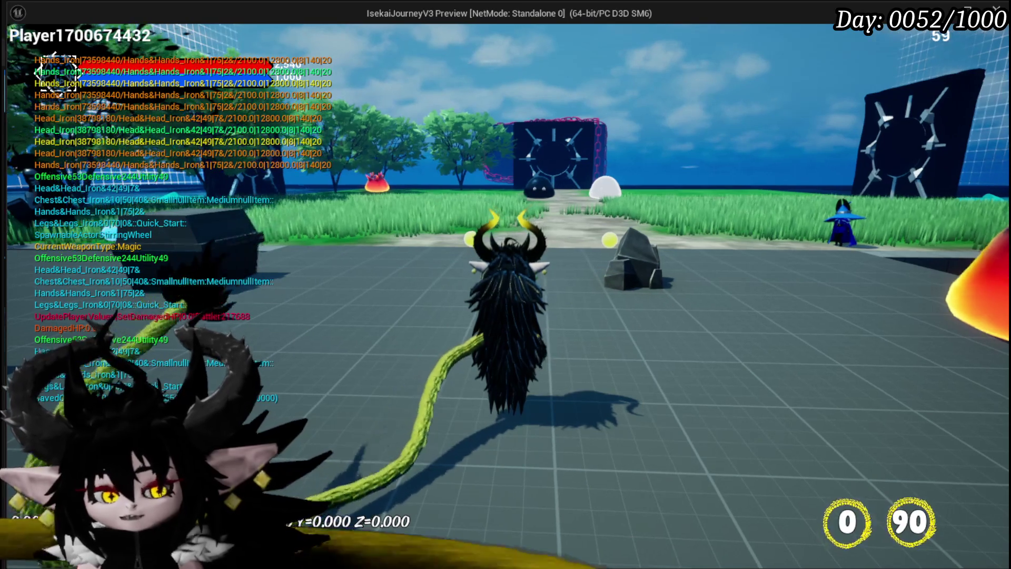
key("Escape")
Save the map, replay, check the head-slot helmets and the Inventory page, then stop.
left_click(21, 51)
left_click(340, 52)
key("Tab")
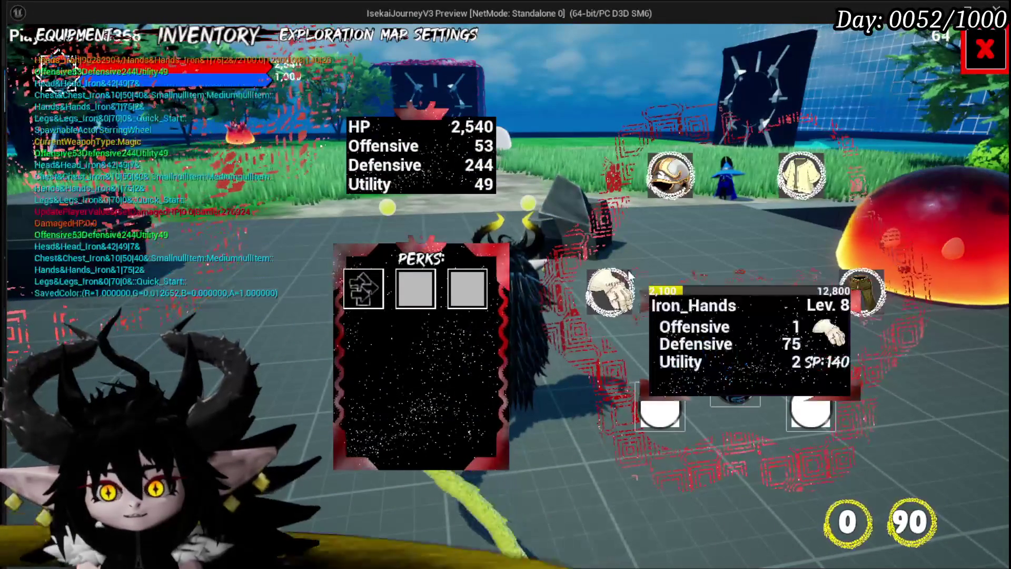
left_click(660, 198)
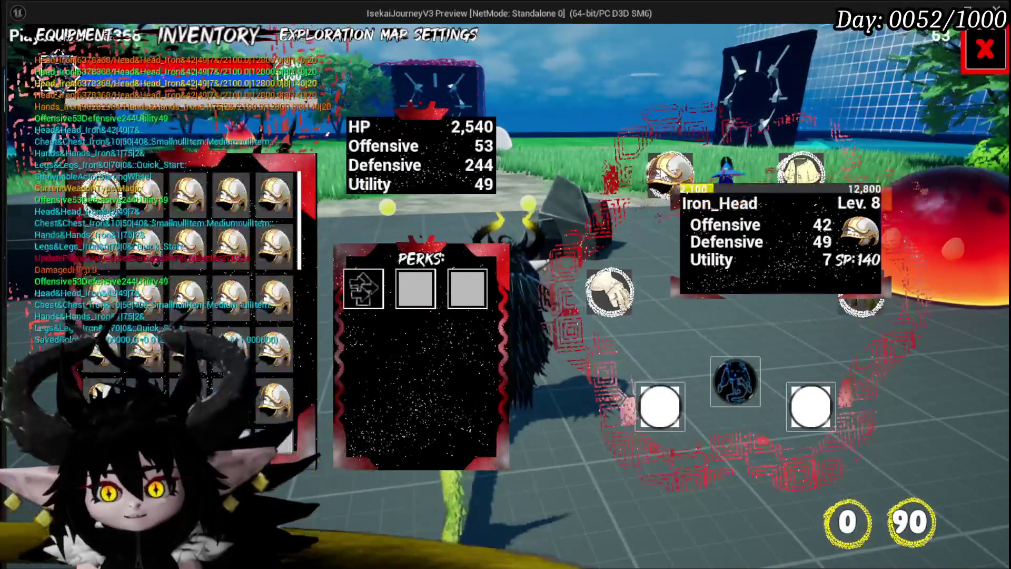
key("Tab")
key("Tab")
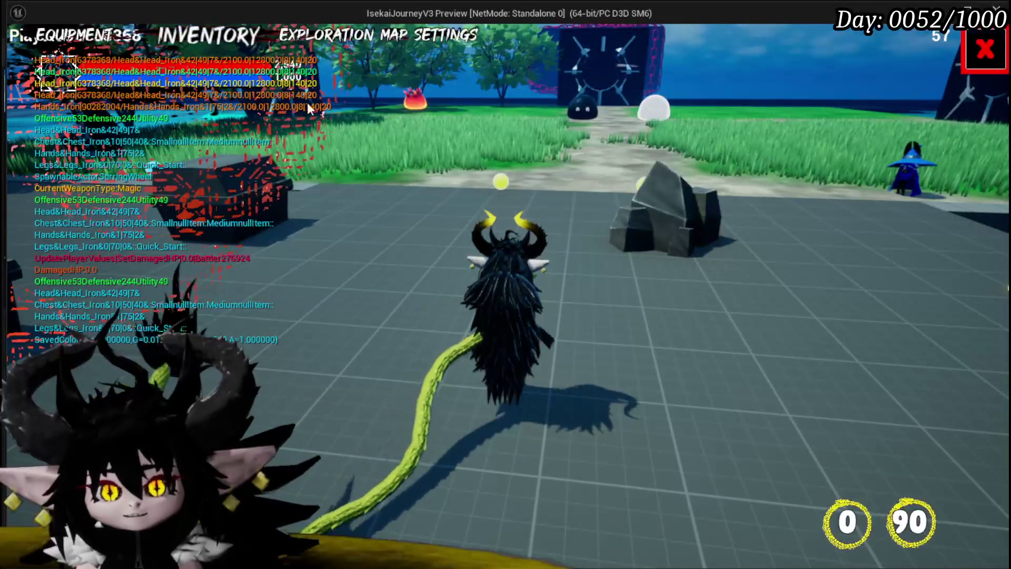
left_click(211, 38)
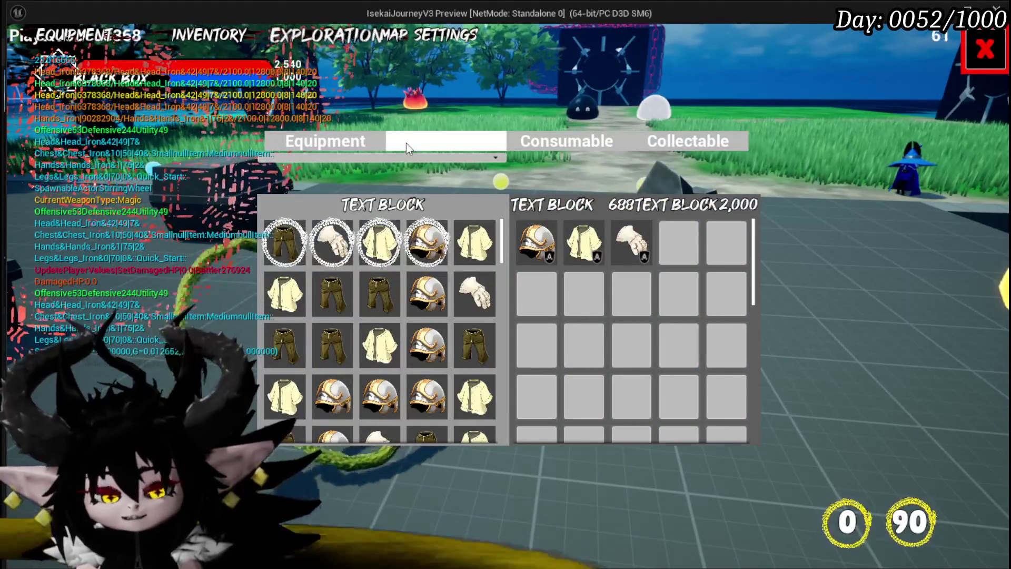
key("Escape")
Save the map, replay, pick a yellow card colour in Game Play settings, then stop.
left_click(18, 52)
left_click(342, 53)
key("Tab")
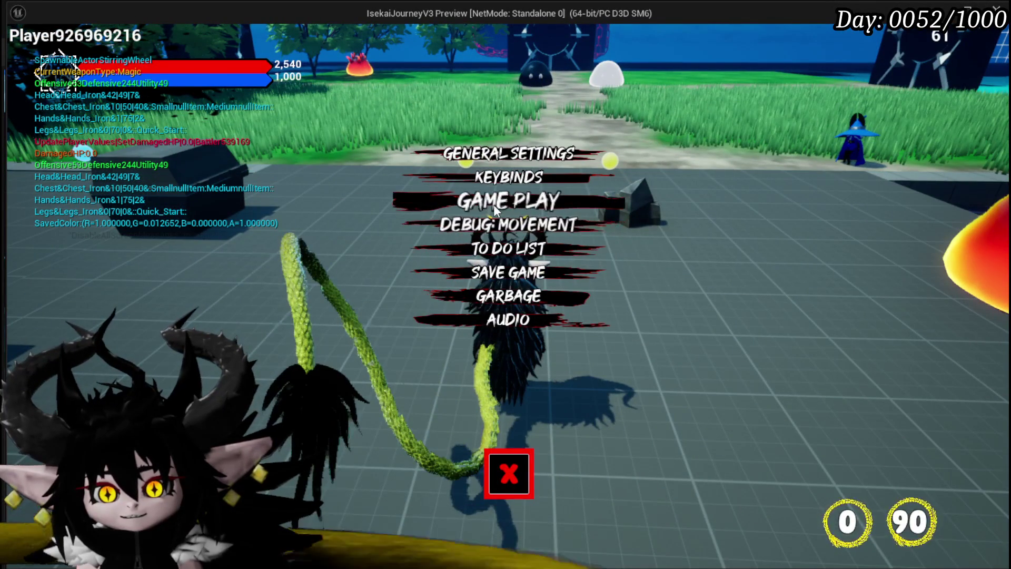
left_click(493, 204)
left_click(874, 140)
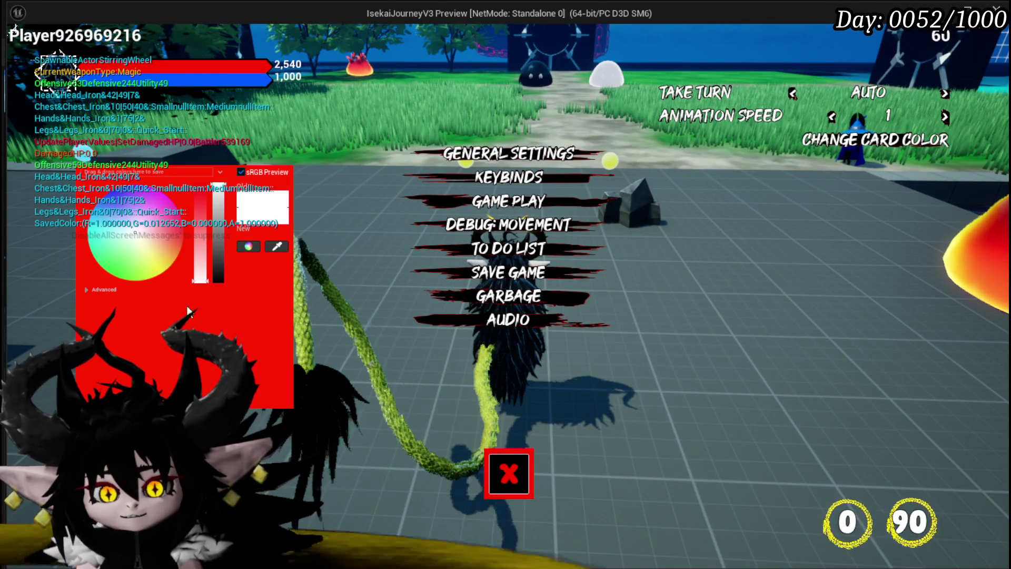
left_click(162, 263)
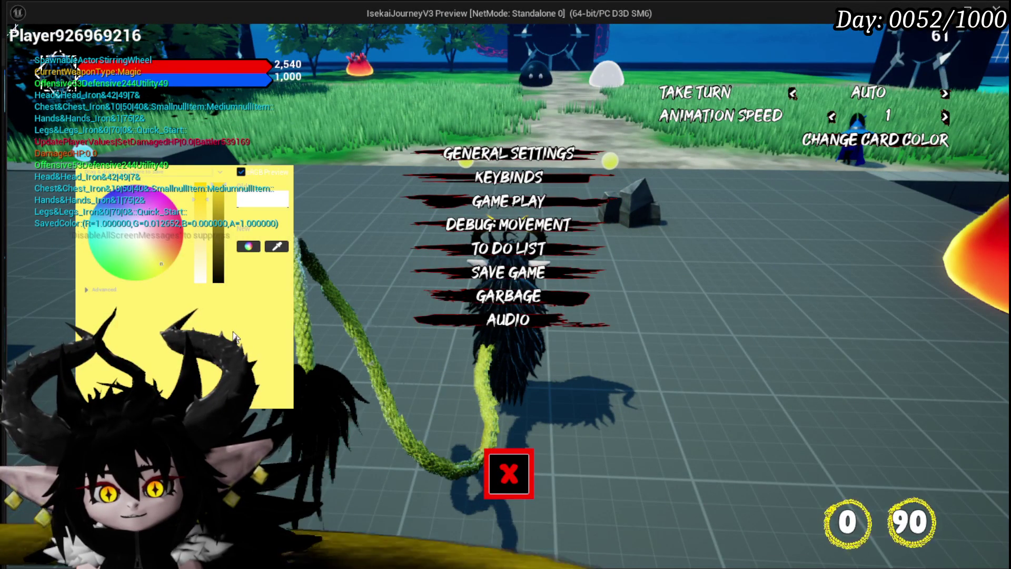
left_click(233, 336)
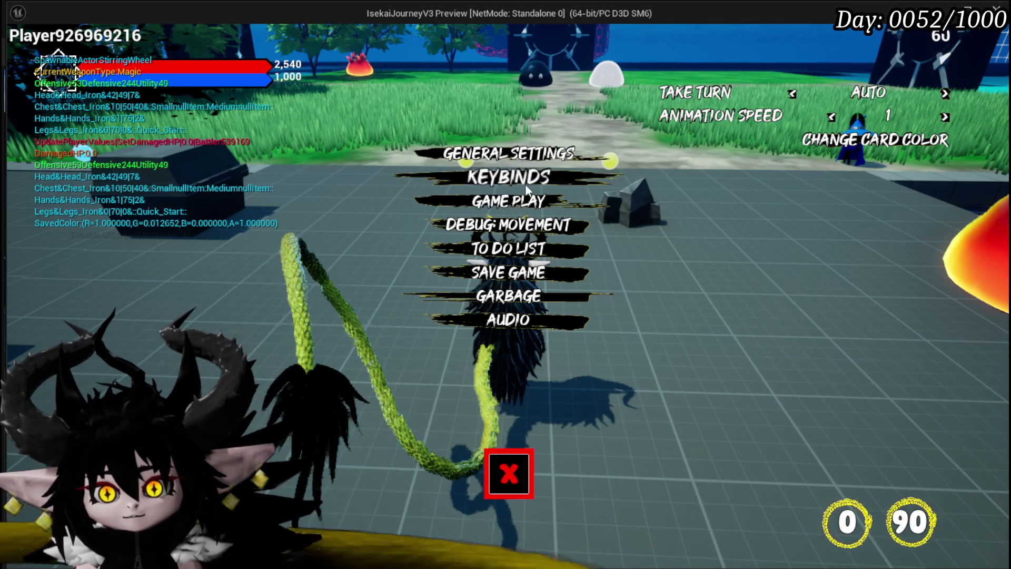
left_click(508, 473)
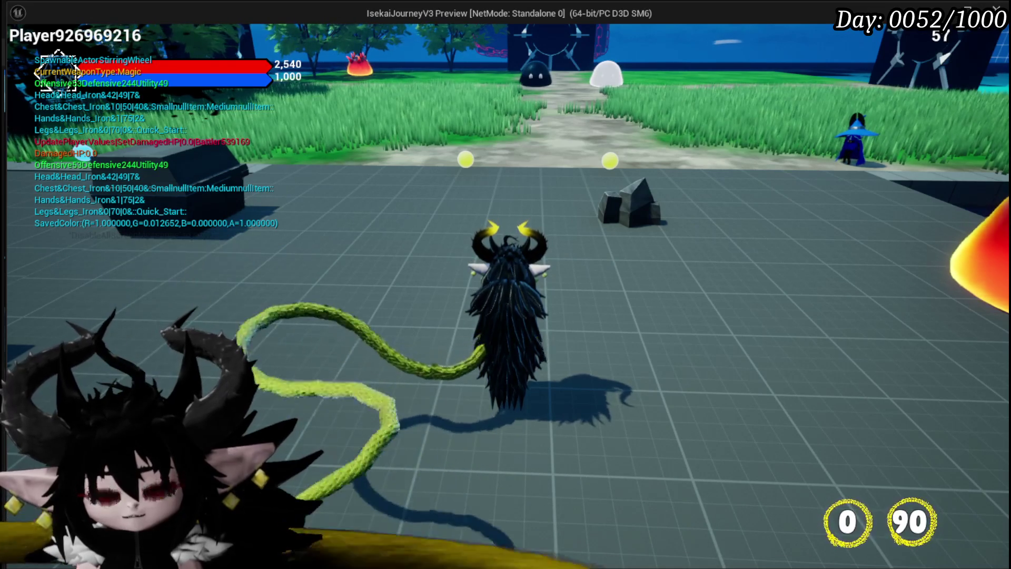
key("Escape")
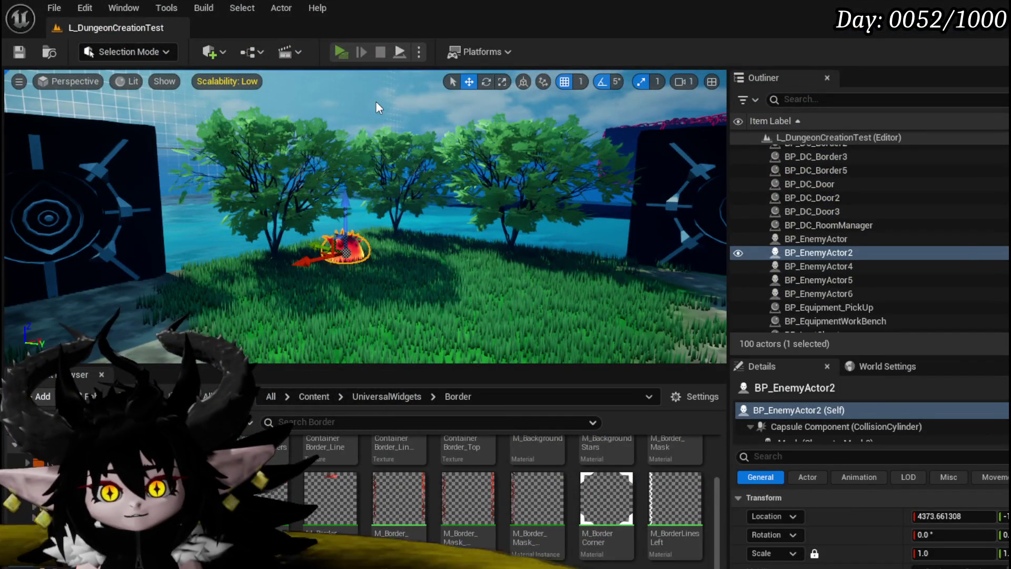
Replay with Alt+P, confirm the card colour picker still starts red, then stop and save.
key("alt+p")
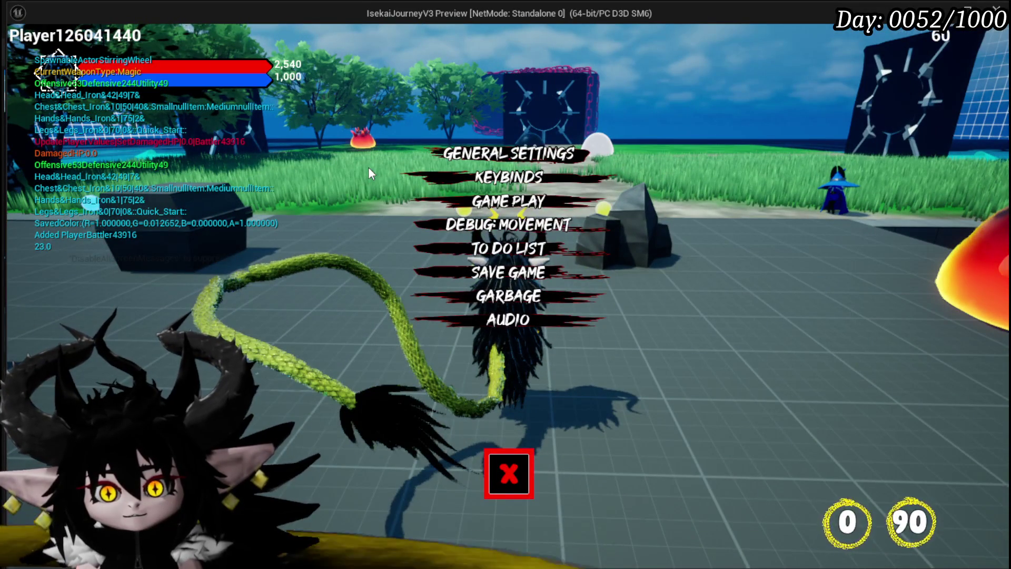
left_click(476, 204)
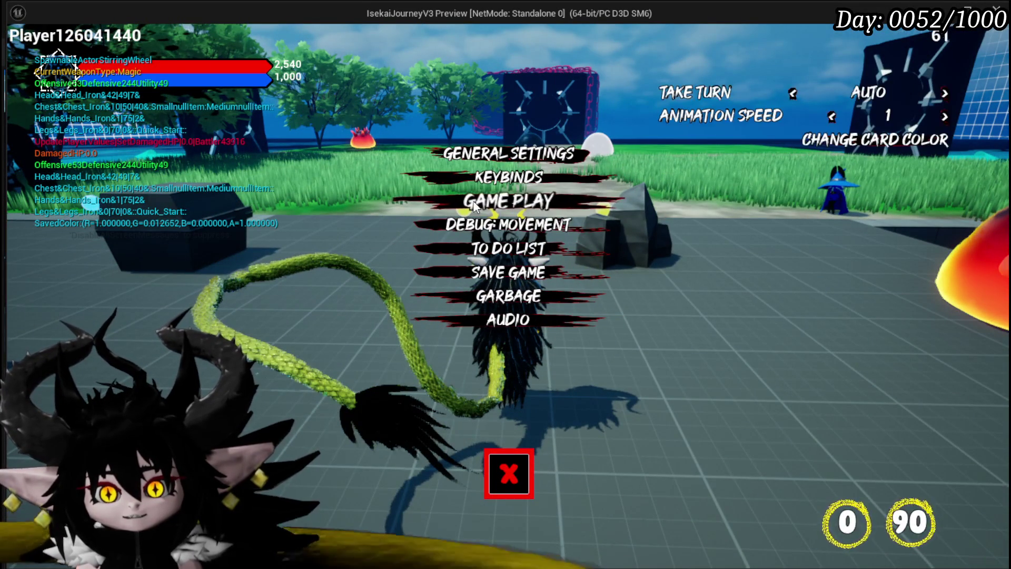
left_click(872, 142)
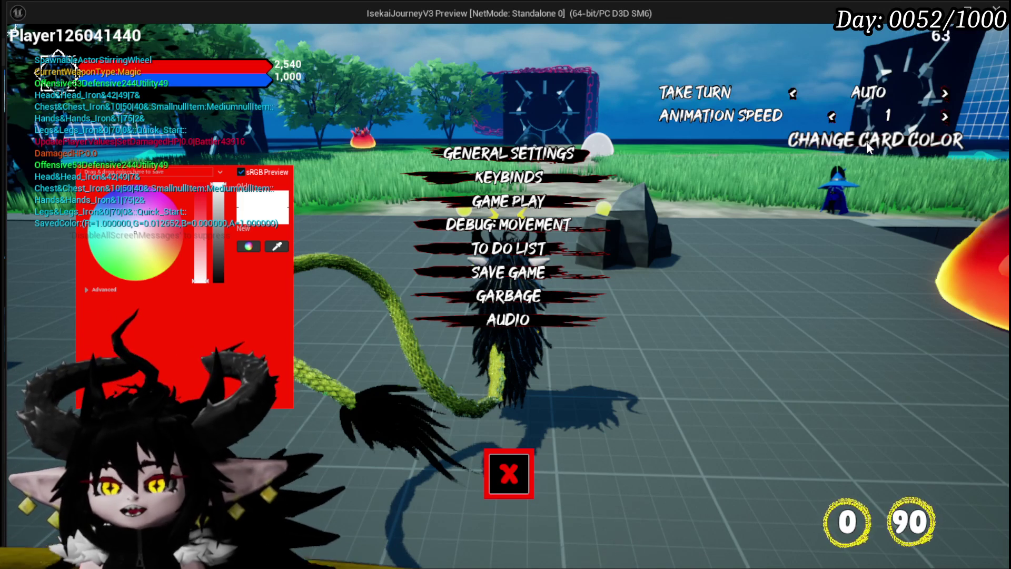
key("Escape")
left_click(21, 52)
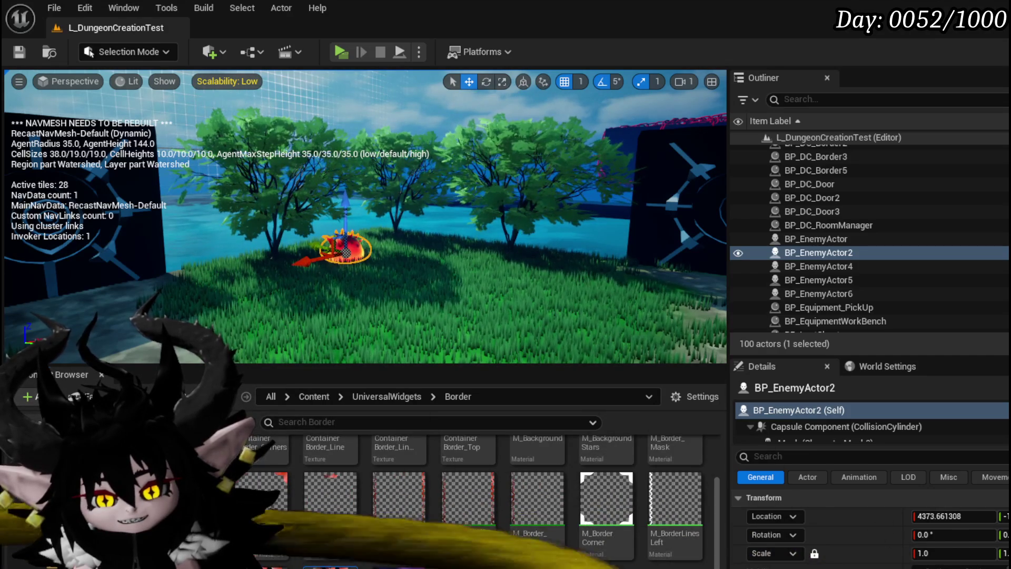
Open the W_Settings widget blueprint, select the closing button, and switch to the Graph view.
key("alt+Left")
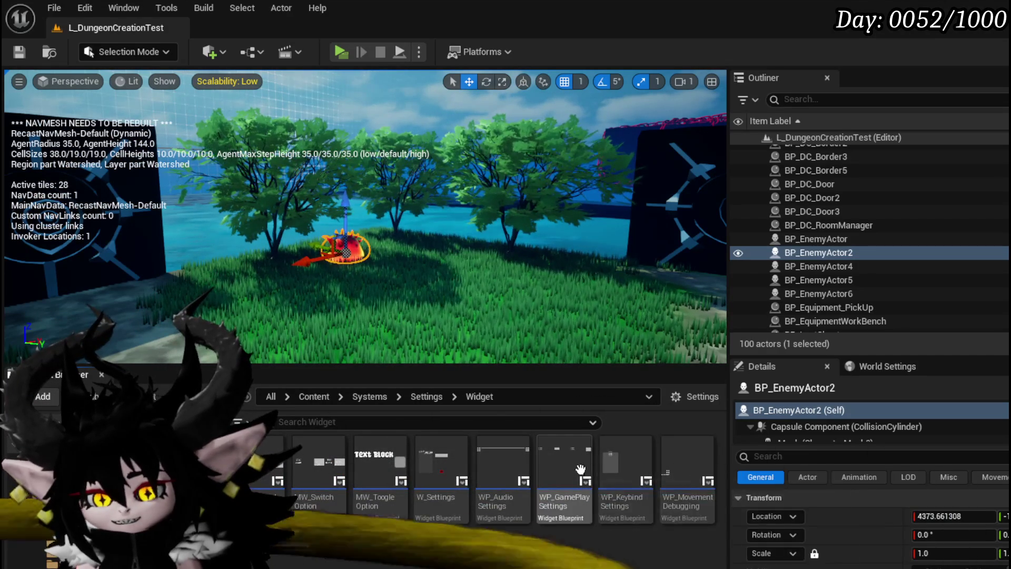
double_click(450, 464)
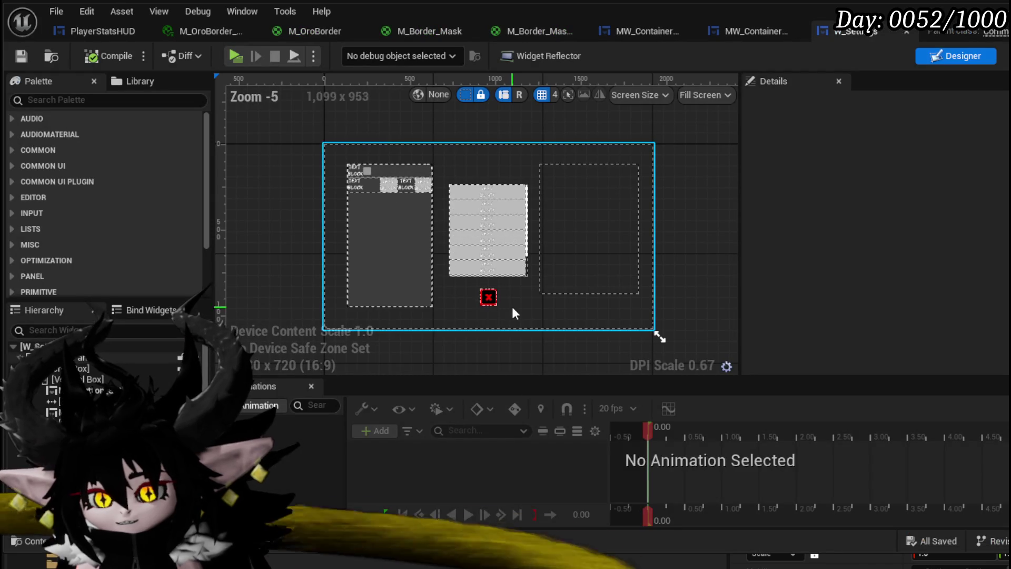
left_click(488, 297)
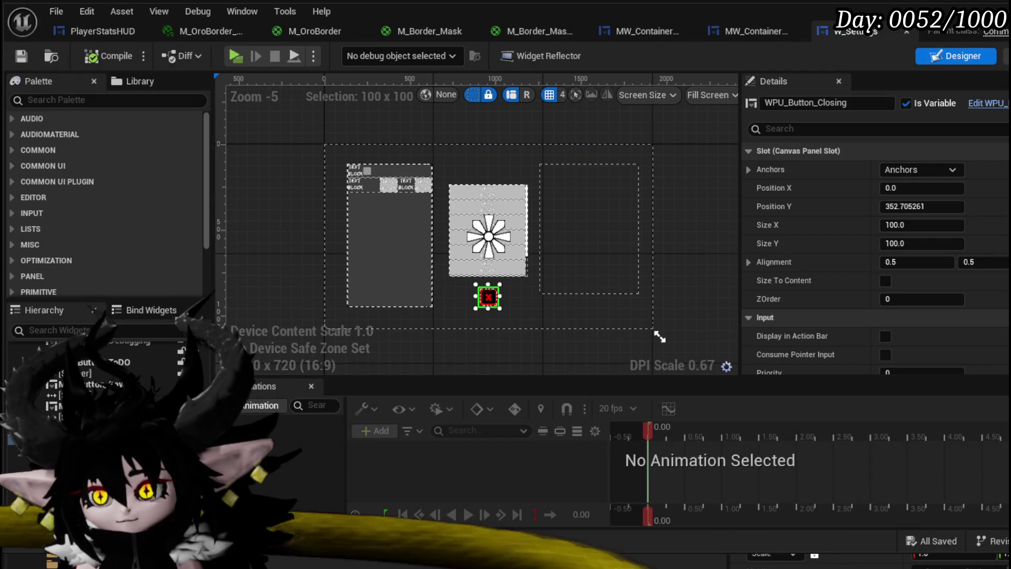
left_click(1007, 56)
Open W_Settings' SaveSettings function, then the character's Save Settings implementation it calls.
mouse_move(497, 248)
left_mouse_down()
mouse_move(323, 198)
mouse_move(353, 180)
mouse_move(518, 138)
mouse_move(593, 223)
left_mouse_up()
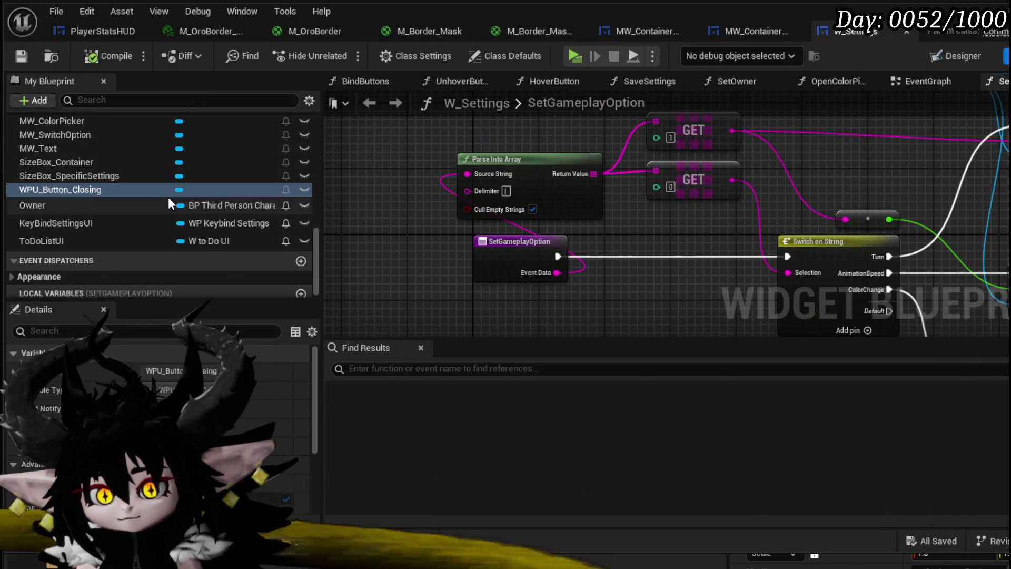
scroll(169, 196, "up", 10)
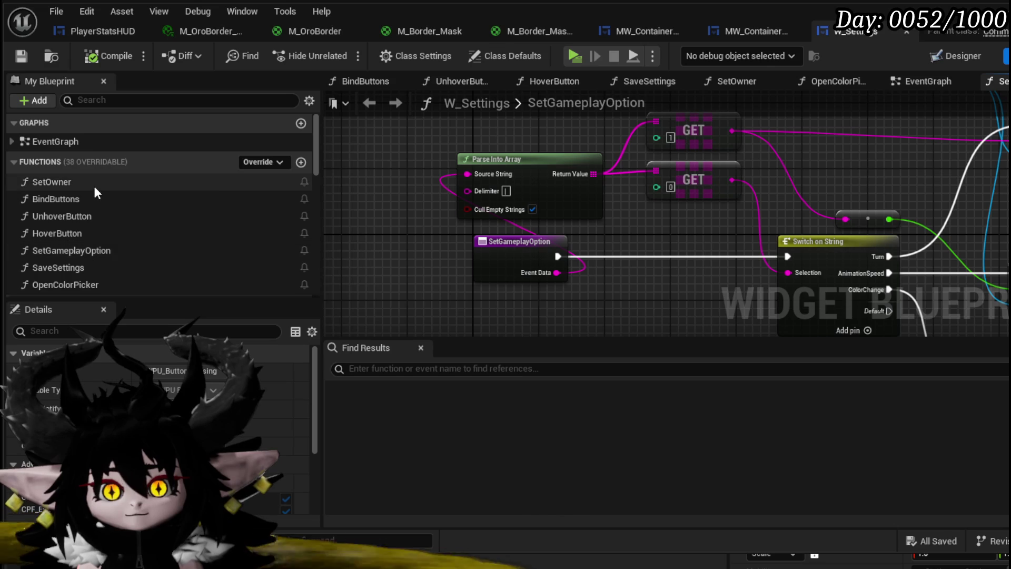
scroll(101, 187, "down", 2)
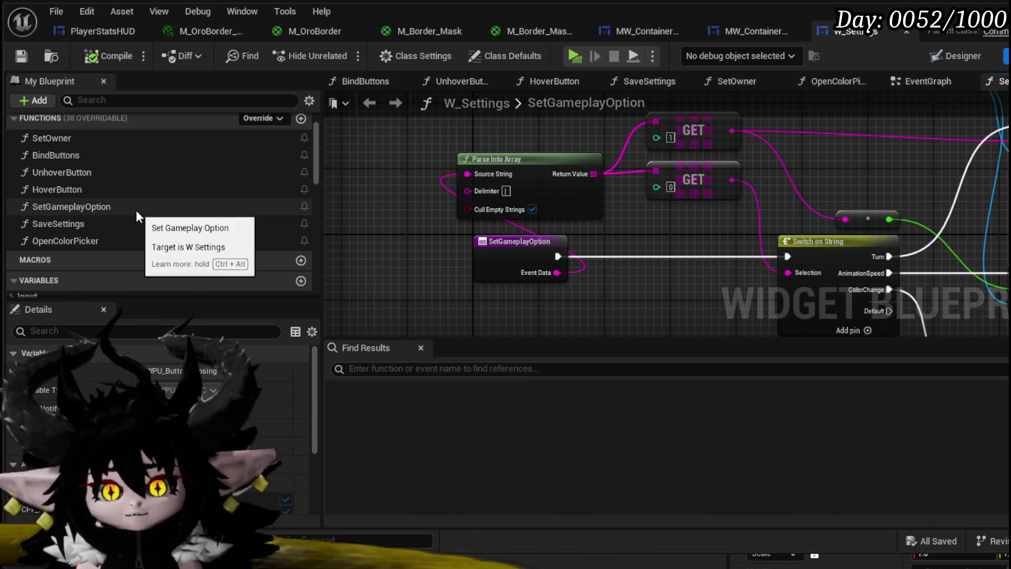
double_click(128, 225)
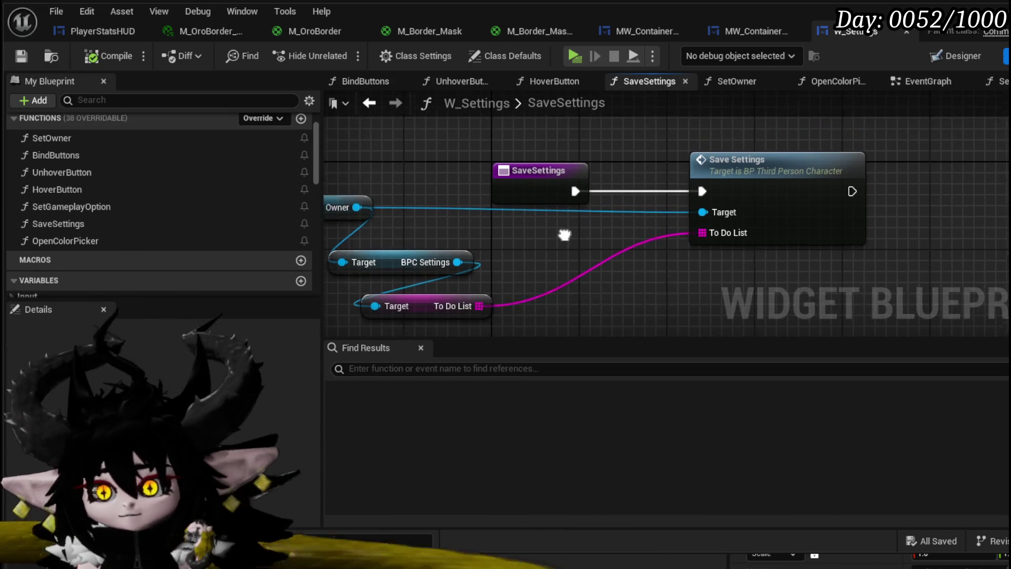
left_click_drag(578, 236, 581, 240)
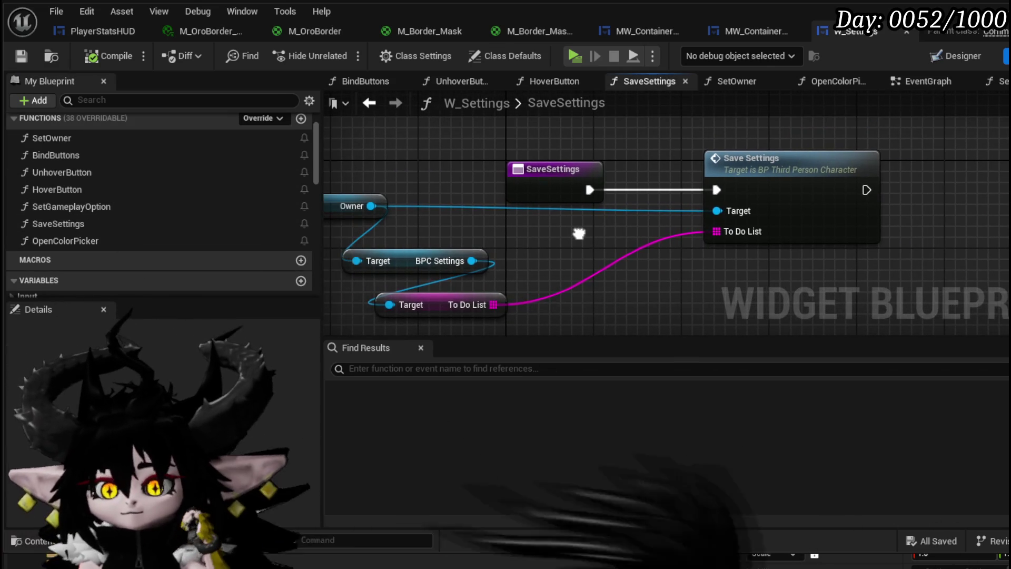
left_click(837, 172)
double_click(714, 168)
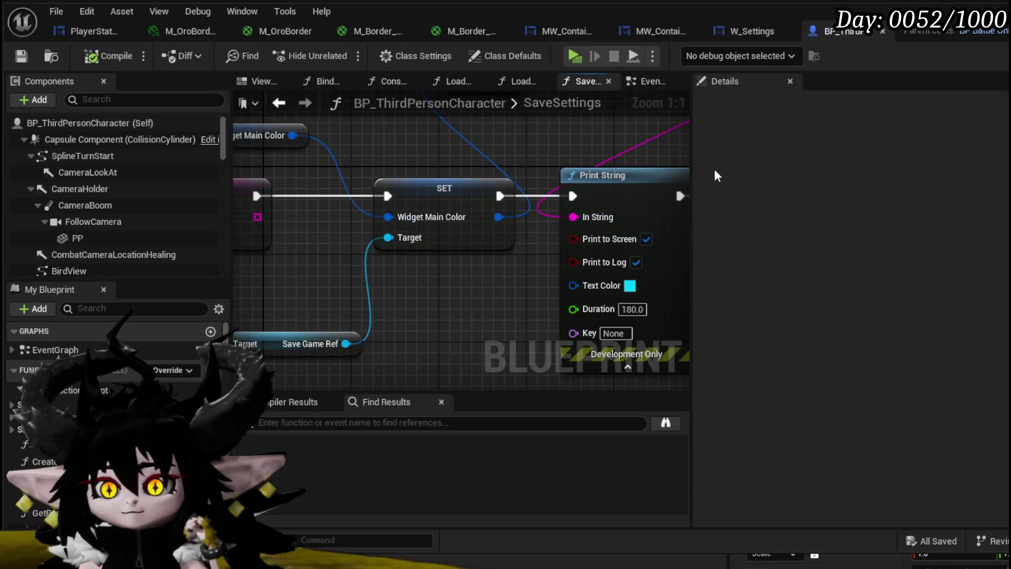
Inspect the Widget Main Color SET node and the BP_ThirdPersonCharacter EventGraph.
scroll(436, 166, "down", 3)
mouse_move(436, 167)
left_mouse_down()
mouse_move(390, 251)
mouse_move(386, 222)
mouse_move(478, 218)
mouse_move(394, 203)
mouse_move(530, 202)
left_mouse_up()
left_click(527, 248)
mouse_move(527, 247)
left_mouse_down()
mouse_move(429, 287)
mouse_move(643, 286)
mouse_move(566, 280)
left_mouse_up()
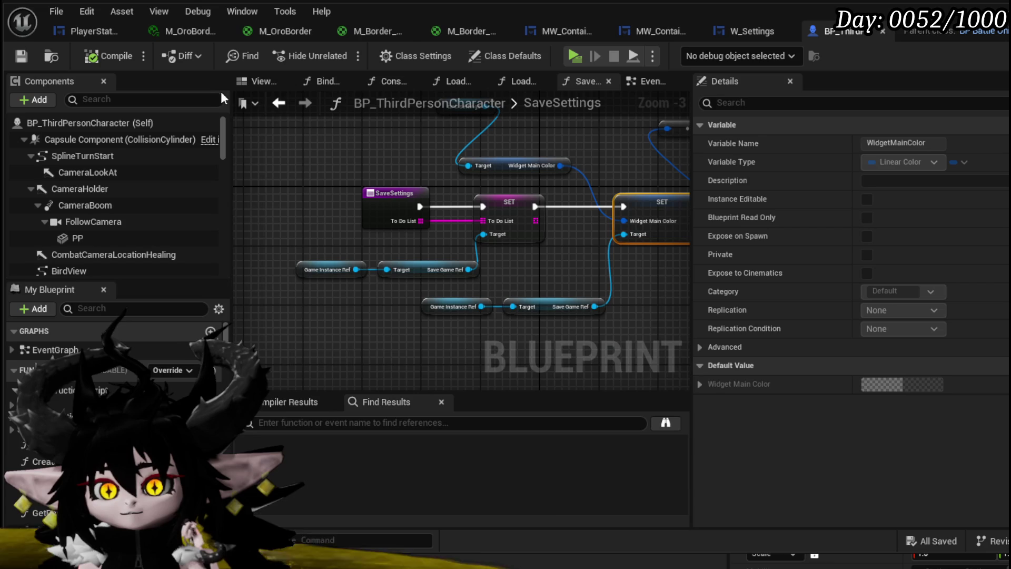
left_click(279, 103)
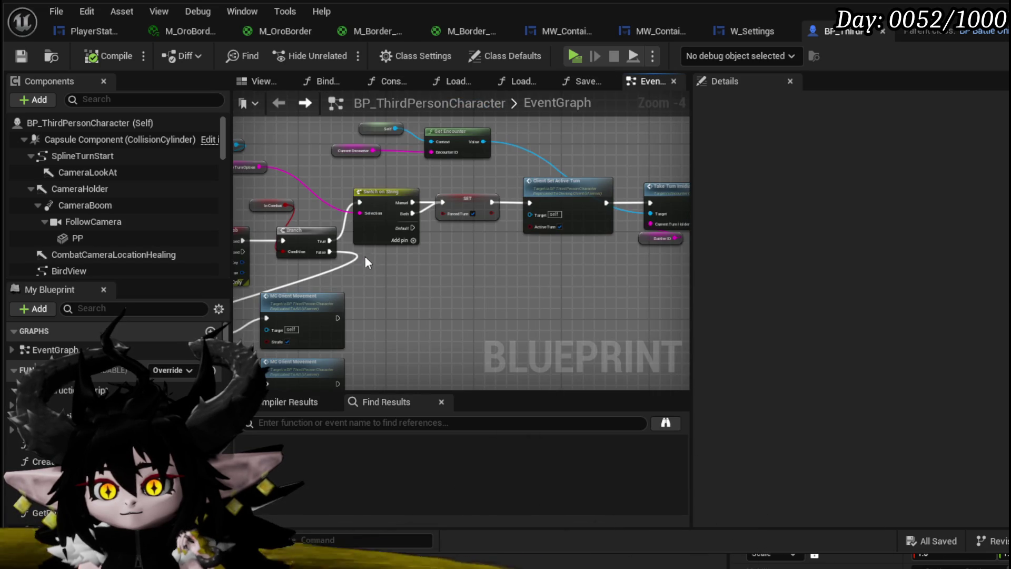
scroll(365, 258, "down", 2)
scroll(343, 237, "up", 4)
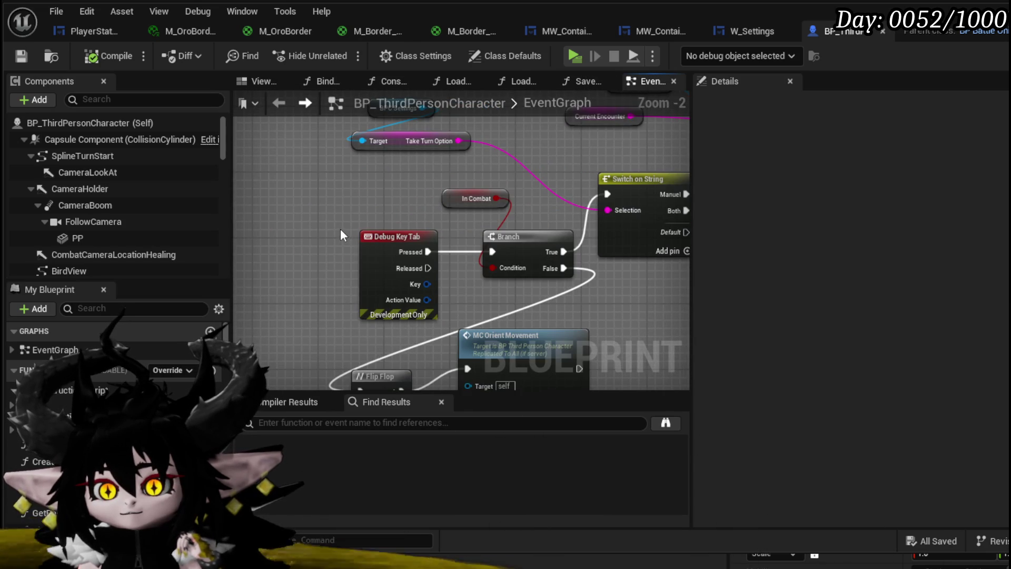
scroll(340, 235, "down", 2)
left_click_drag(339, 226, 263, 215)
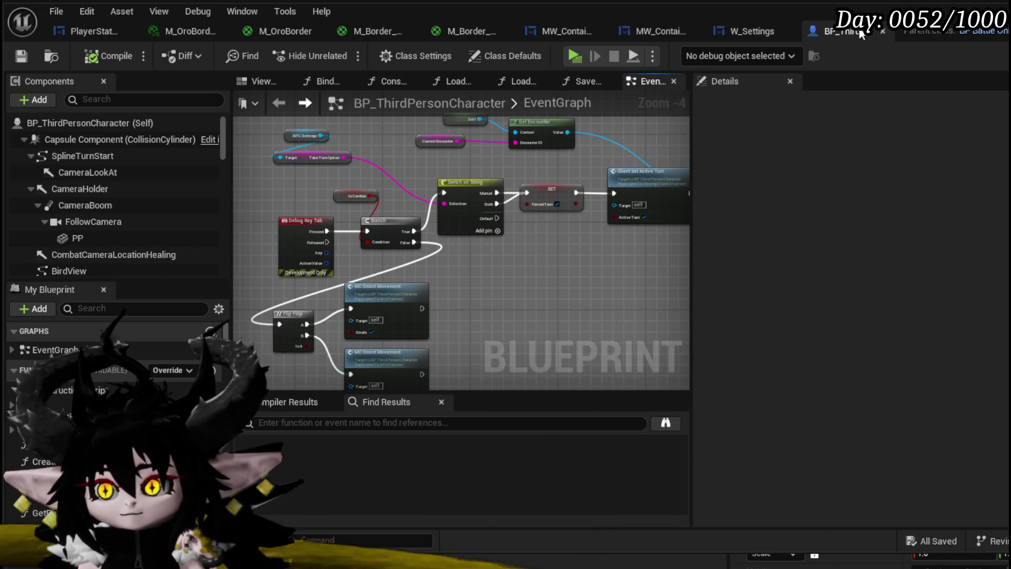
Review the PlayerStatsHUD EventGraph and its Save& Load functions, then return to W_Settings.
left_click(74, 32)
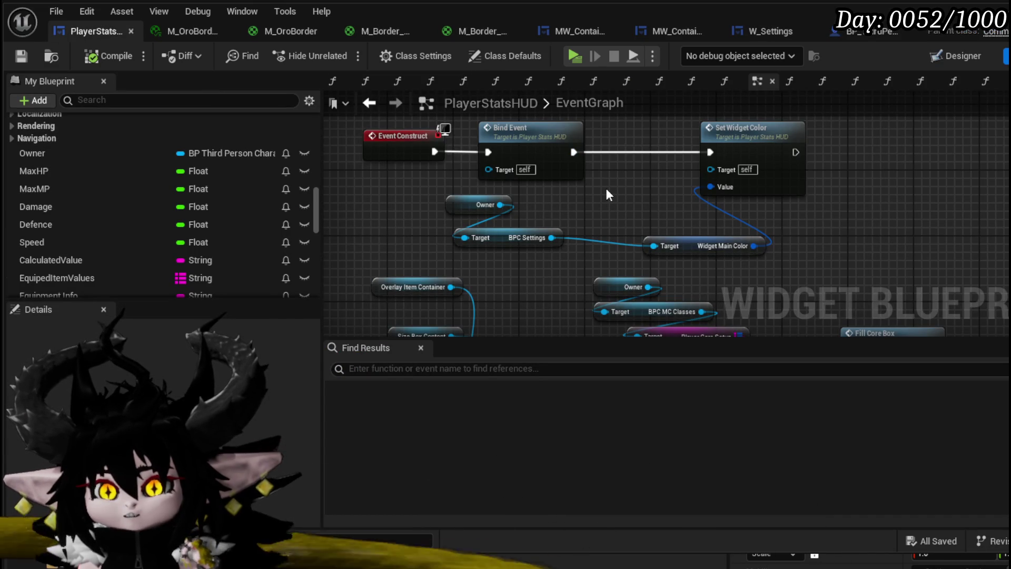
scroll(607, 193, "down", 3)
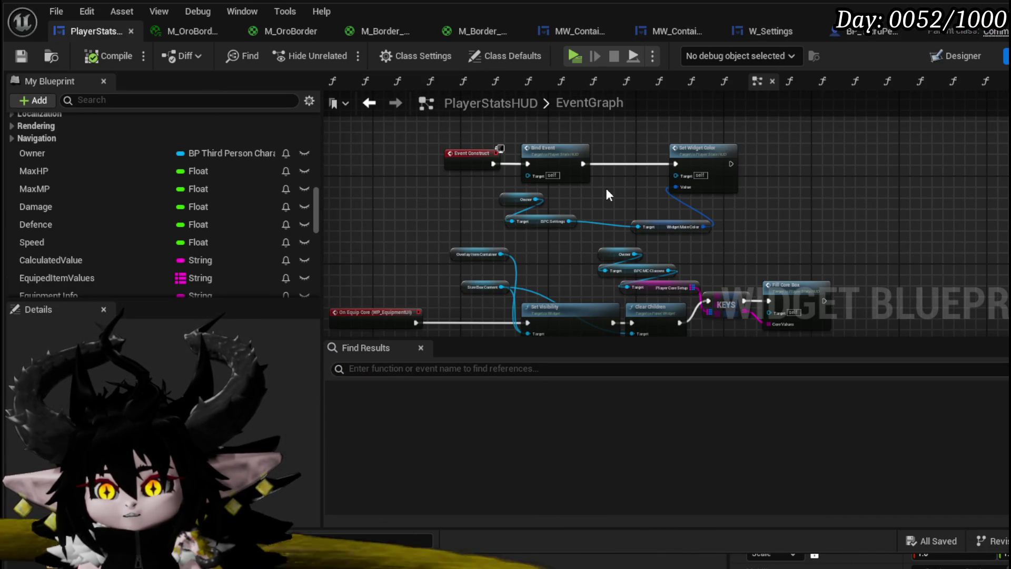
mouse_move(582, 239)
left_mouse_down()
mouse_move(557, 128)
mouse_move(562, 183)
left_mouse_up()
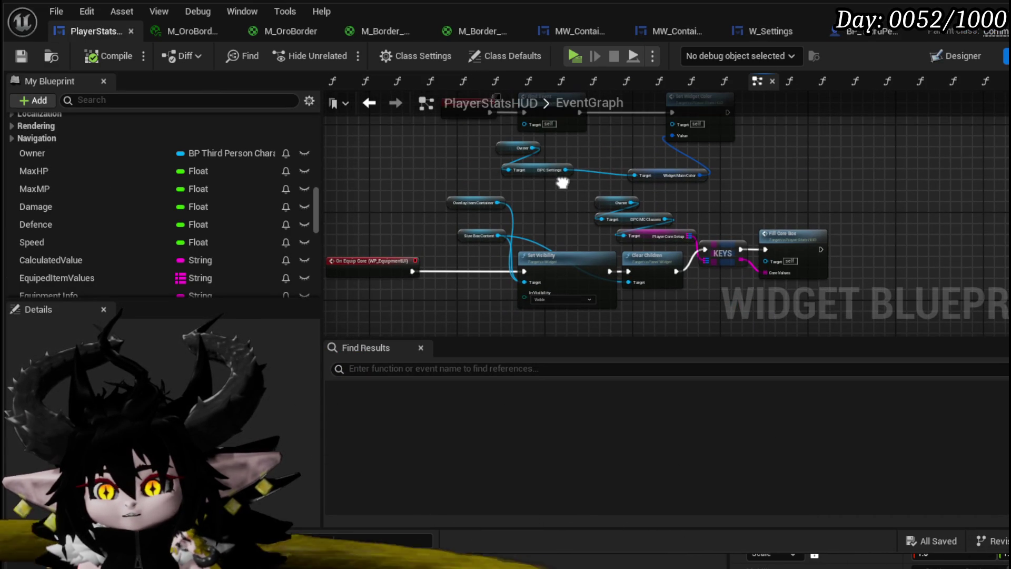
scroll(154, 185, "up", 8)
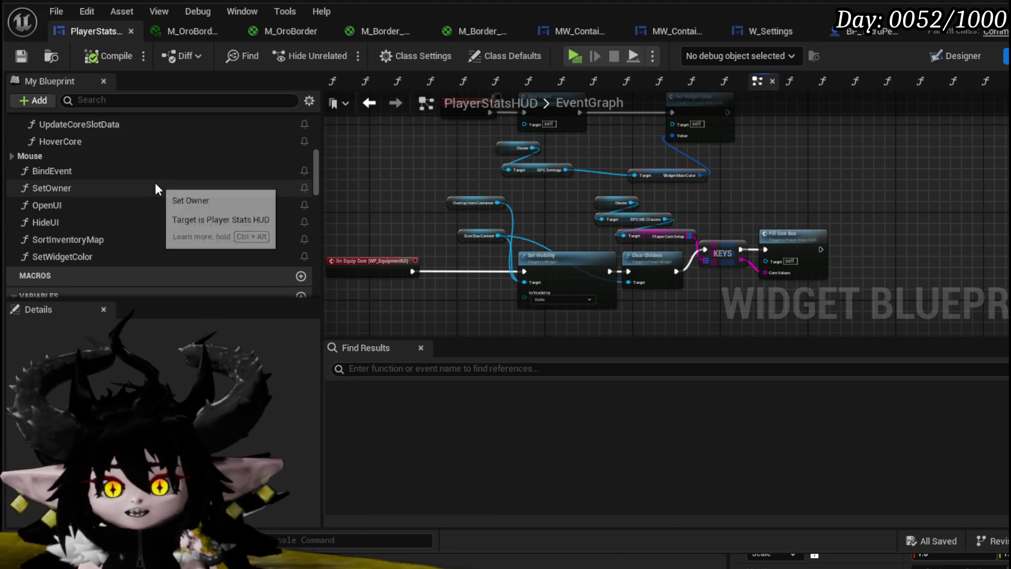
scroll(154, 178, "up", 3)
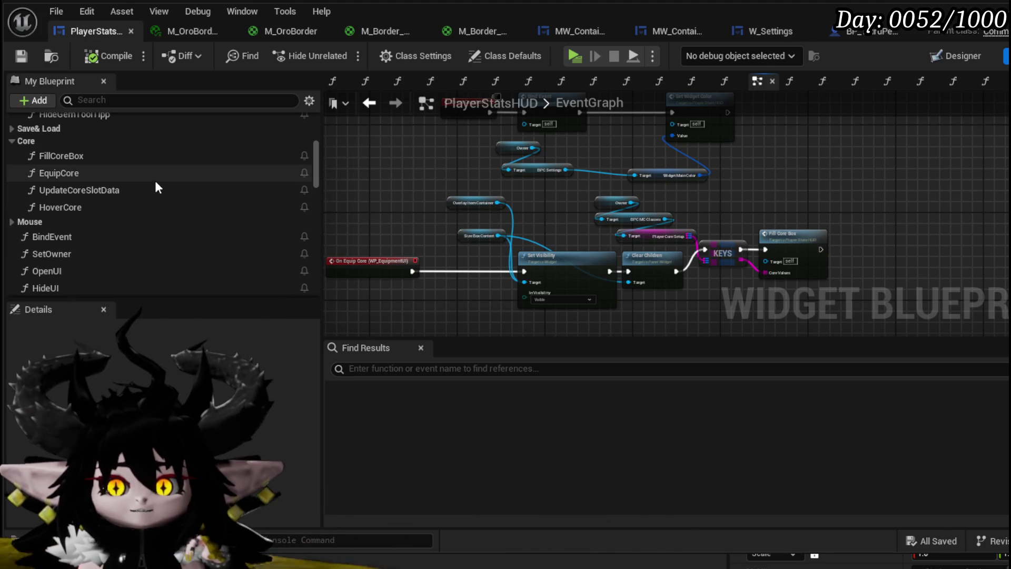
scroll(142, 185, "up", 4)
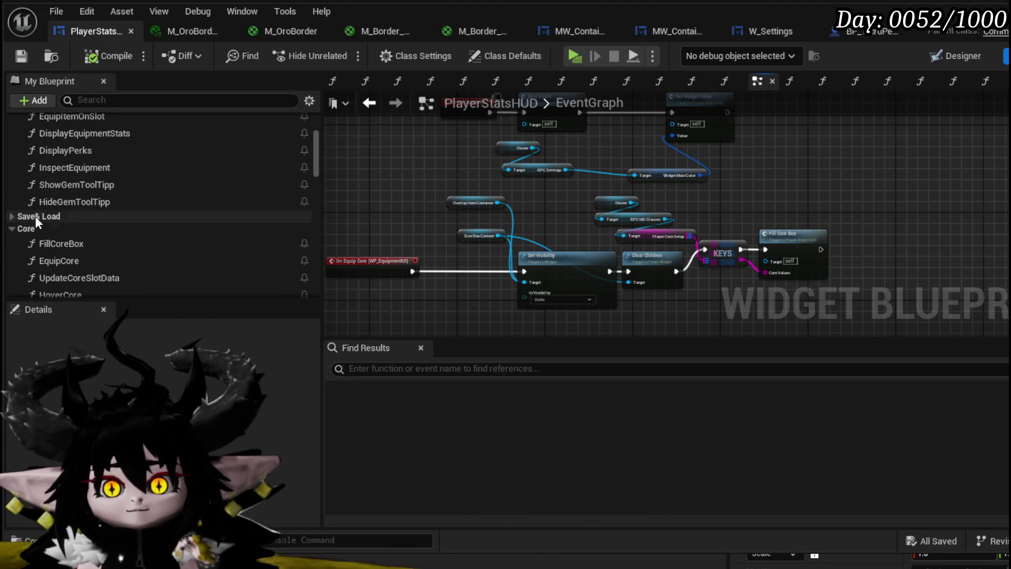
left_click(10, 215)
scroll(85, 229, "up", 4)
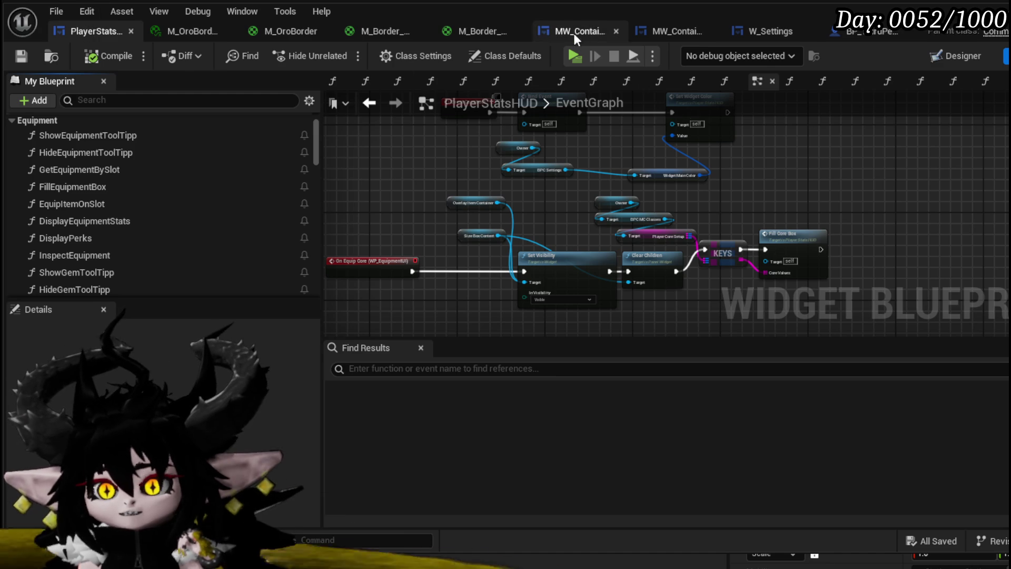
left_click(774, 32)
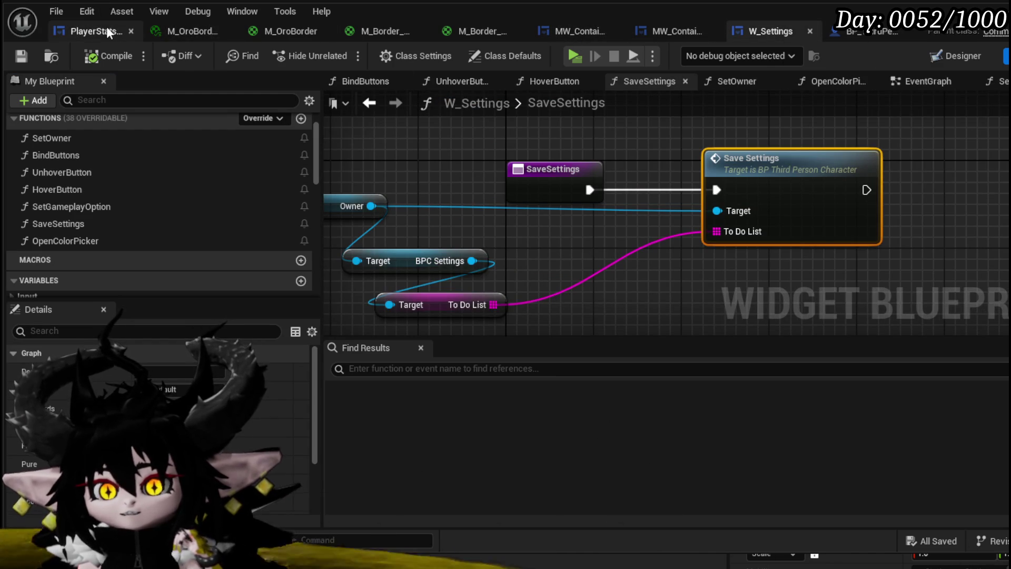
Place the W_Settings tab next to PlayerStatsHUD, view OpenColorPicker, and open BindButtons.
left_click_drag(304, 20, 81, 27)
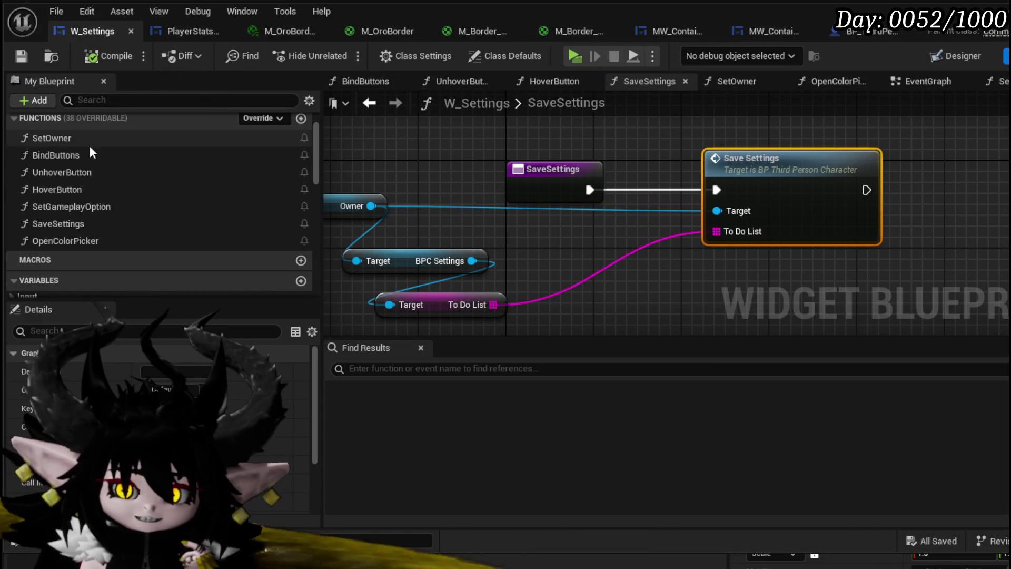
double_click(102, 241)
left_click_drag(549, 190, 533, 171)
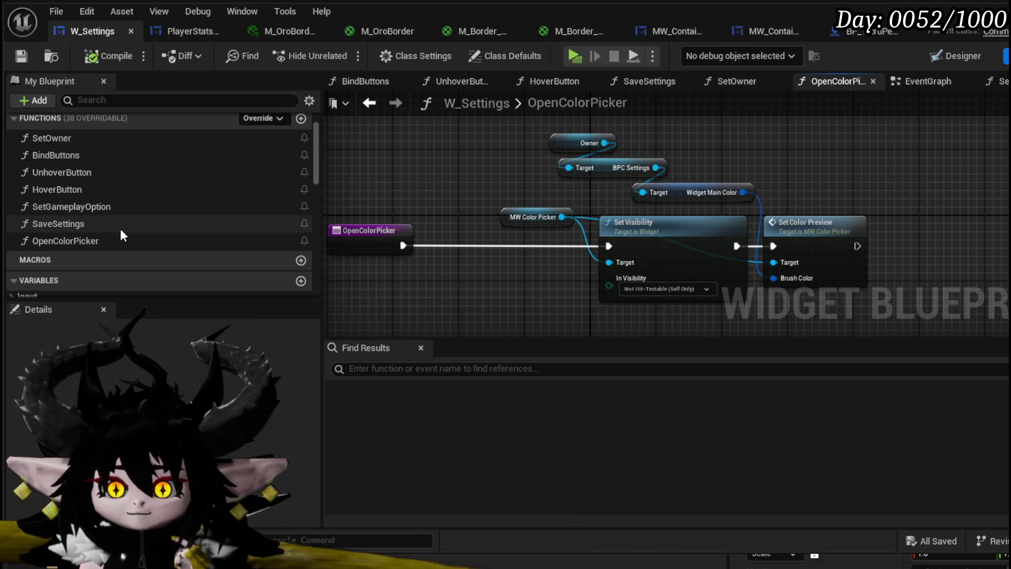
double_click(79, 155)
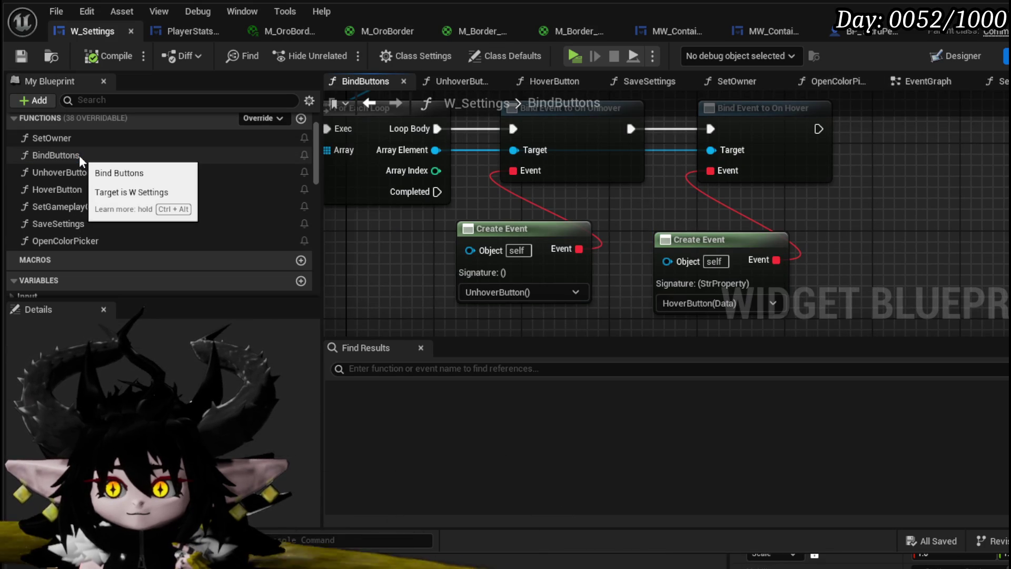